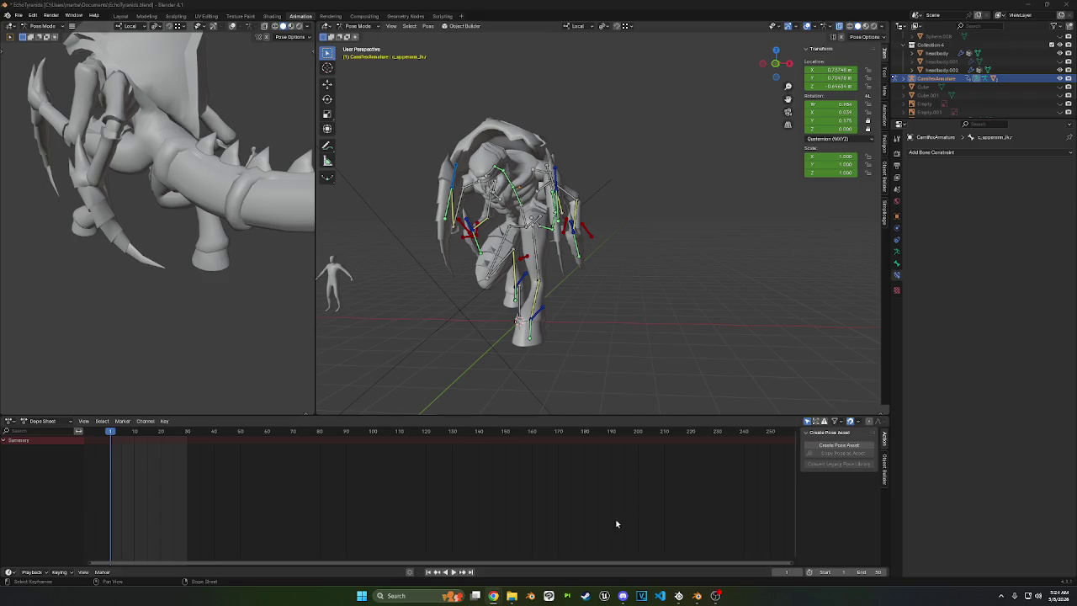
# Step: Bring the Steam store window in front of Blender from the taskbar
pyautogui.click(586, 595)
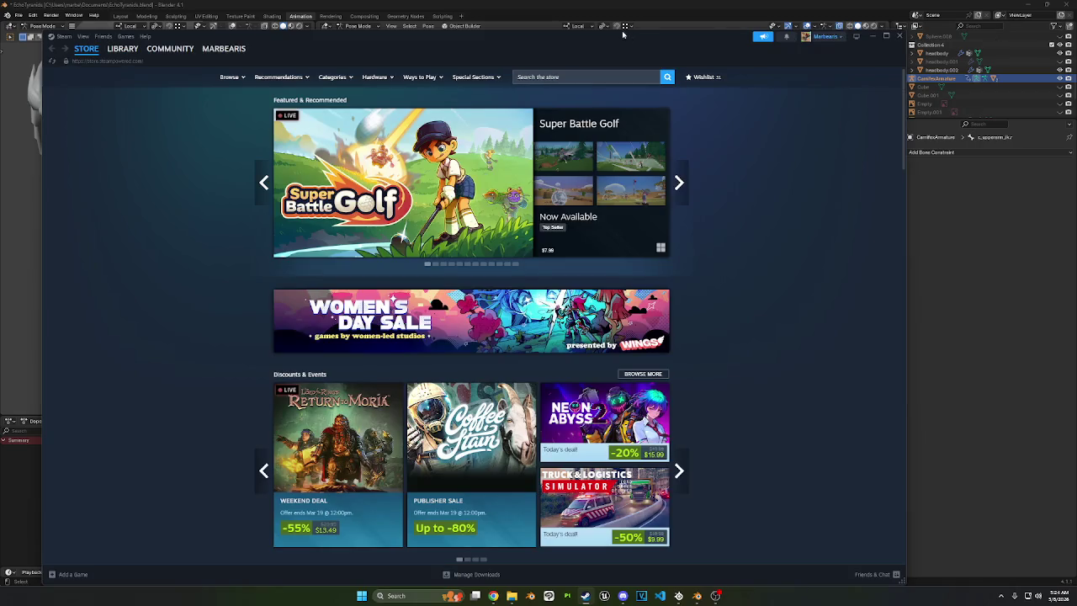
# Step: Search the store for 'space marine 2' and open the Space Marine 2 store page
pyautogui.click(555, 77)
pyautogui.write('s')
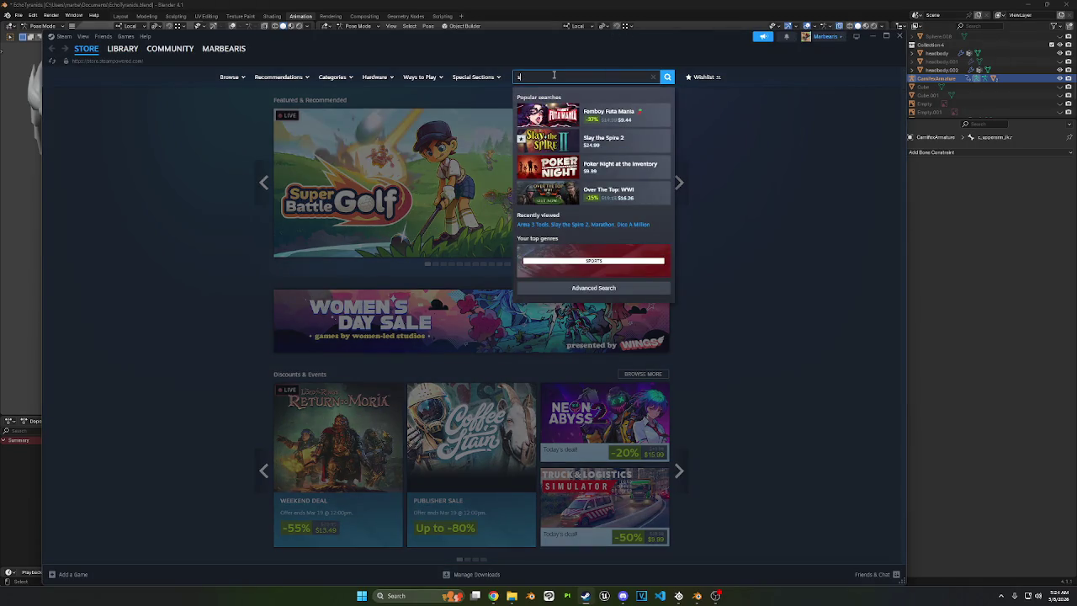
pyautogui.write('pace marine 2')
pyautogui.press('Return')
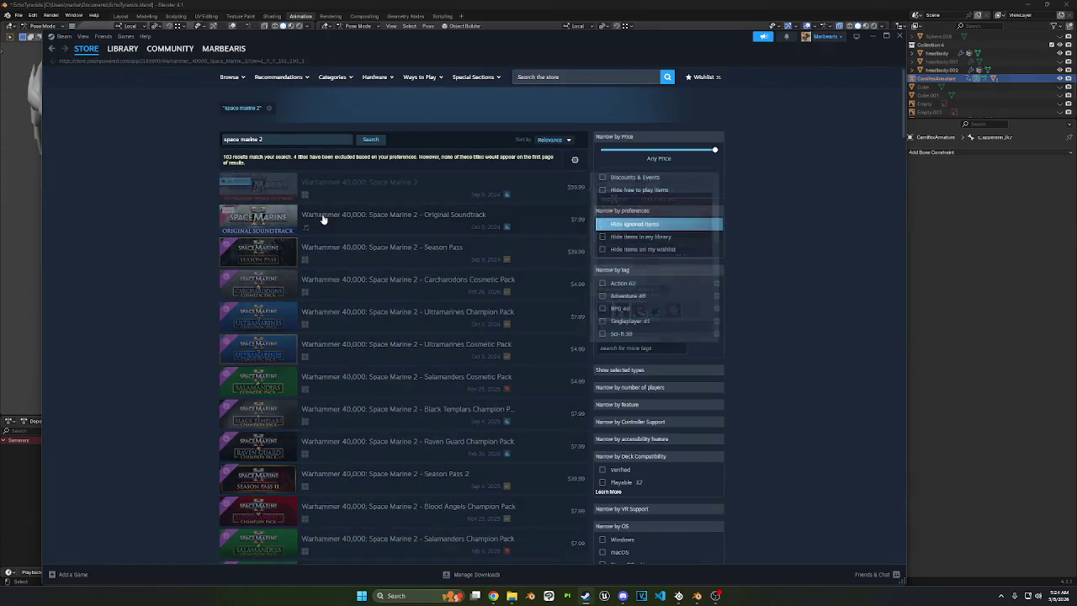
pyautogui.click(280, 199)
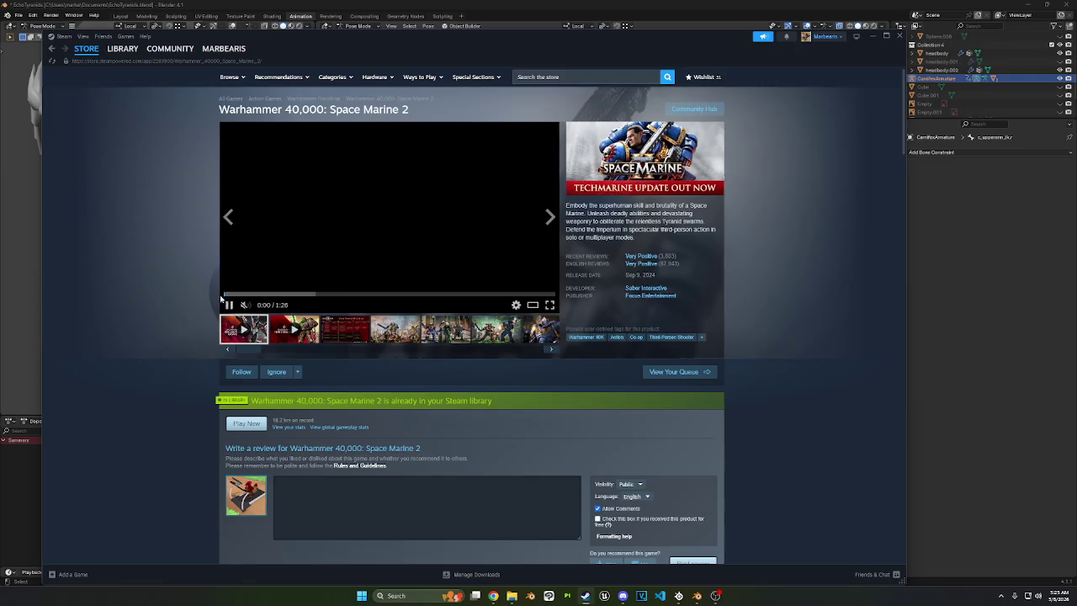
pyautogui.scroll(-4, 200, 290)
pyautogui.scroll(4, 199, 286)
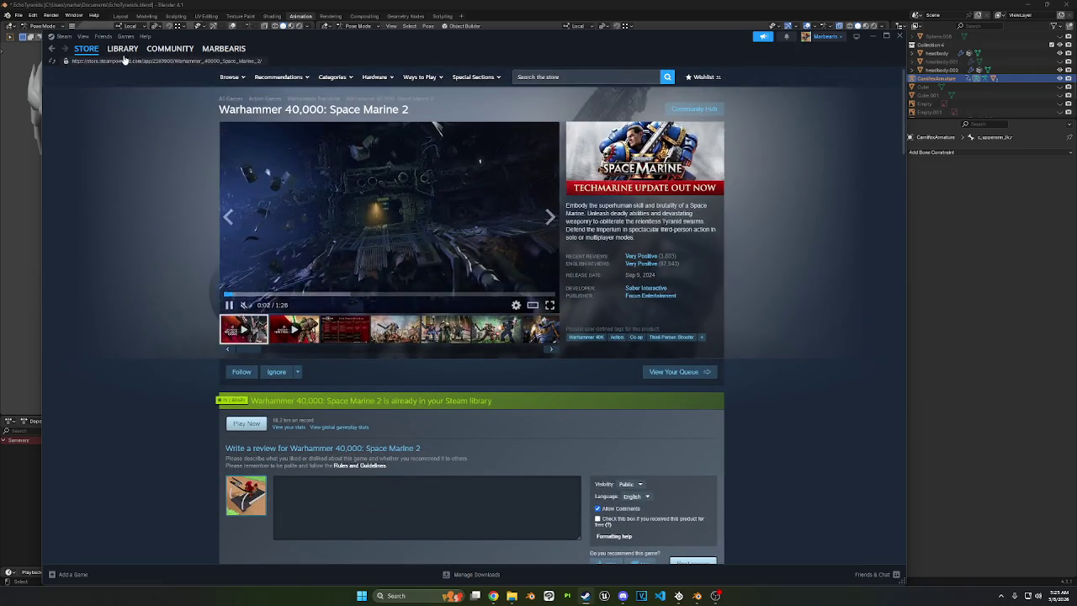
# Step: Find 'space marine' in the library and start installing the Space Marine 2 Mod Tools
pyautogui.click(122, 48)
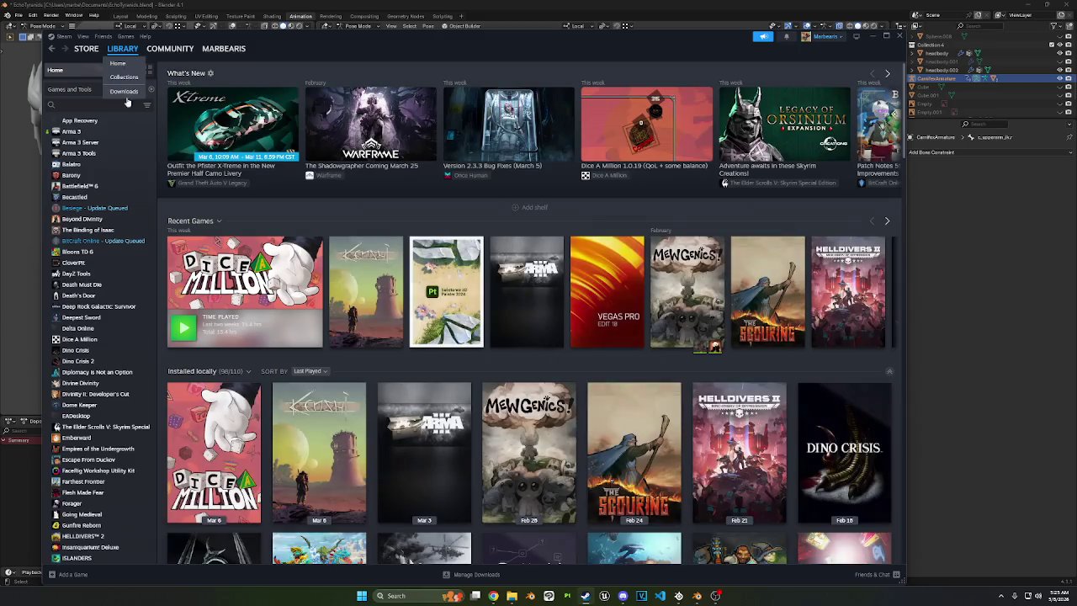
pyautogui.click(111, 105)
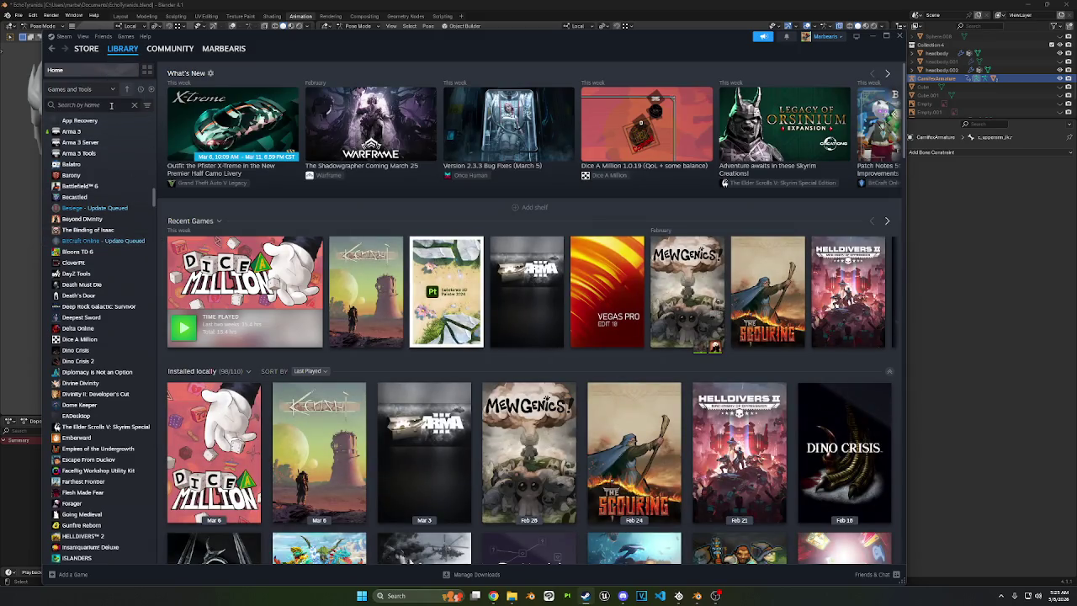
pyautogui.write('space marine')
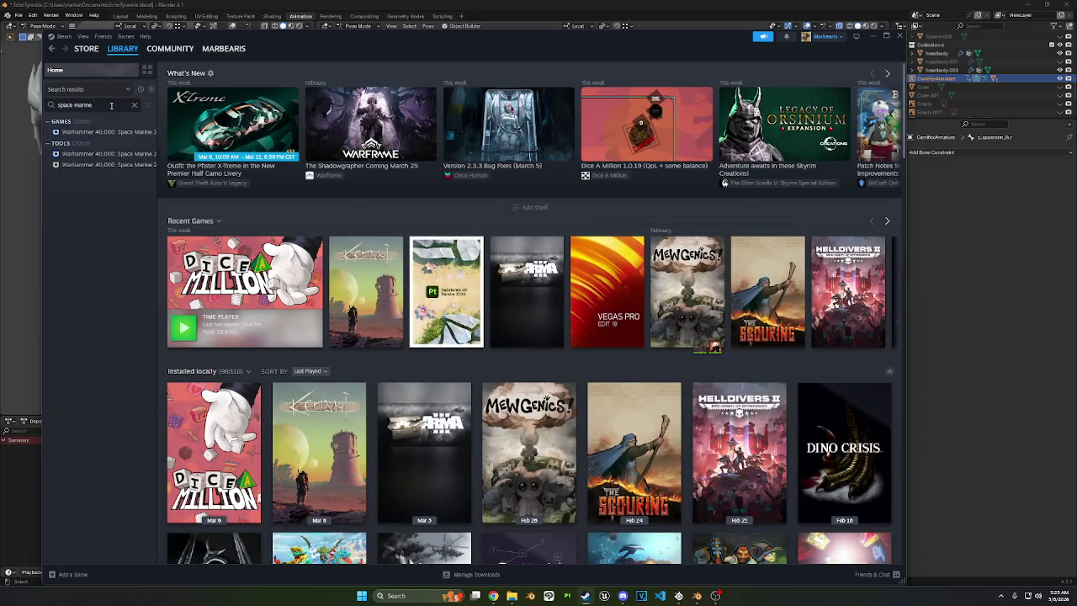
pyautogui.click(84, 132)
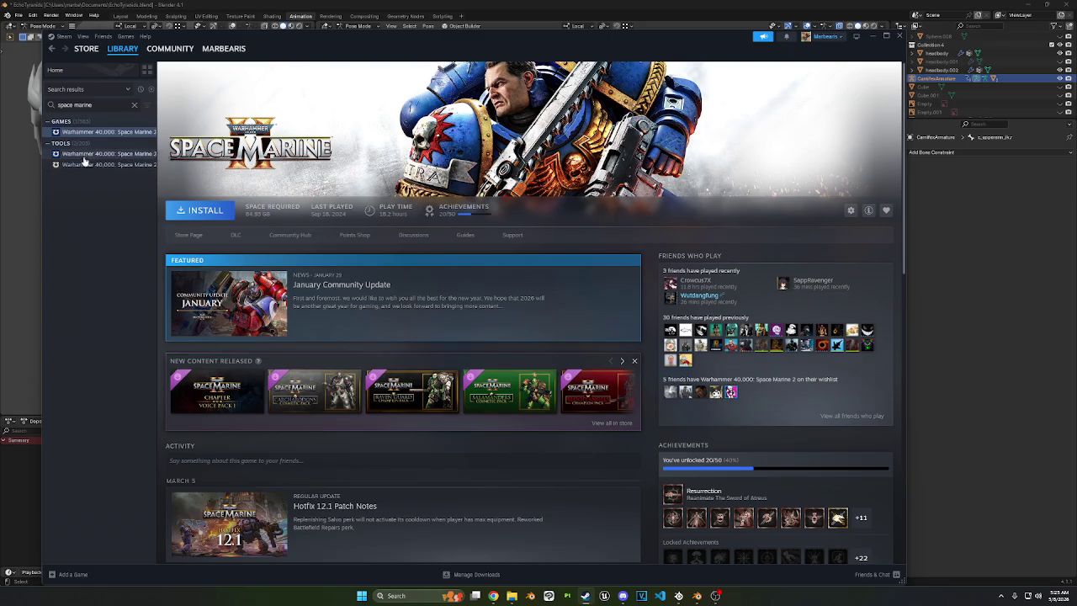
pyautogui.click(84, 154)
pyautogui.click(200, 210)
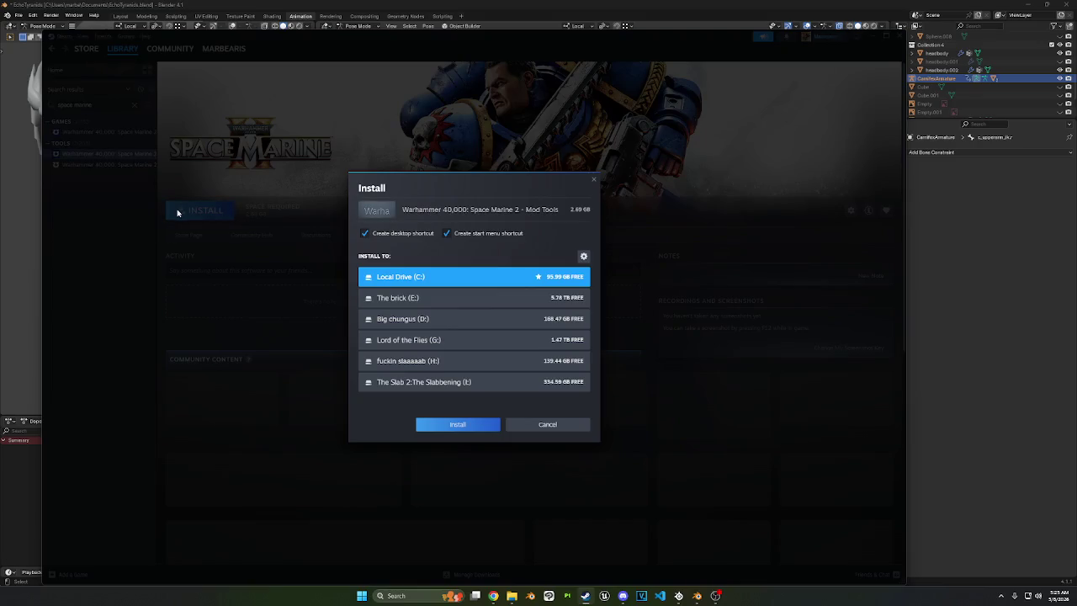
# Step: Install the Space Marine 2 Mod Tools on Local Drive (C:) and launch them
pyautogui.click(457, 425)
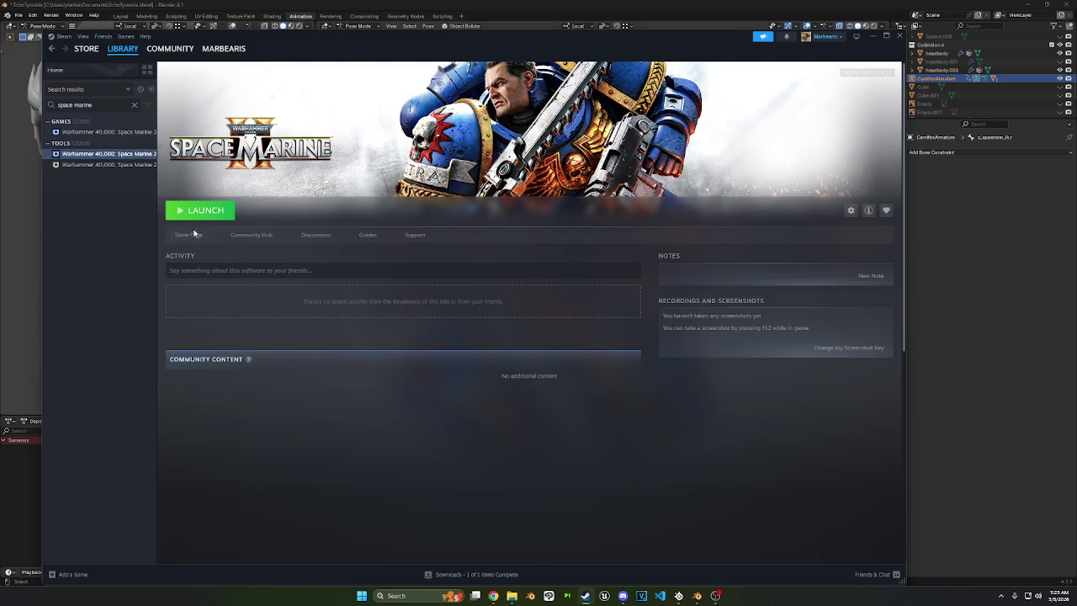
pyautogui.click(202, 210)
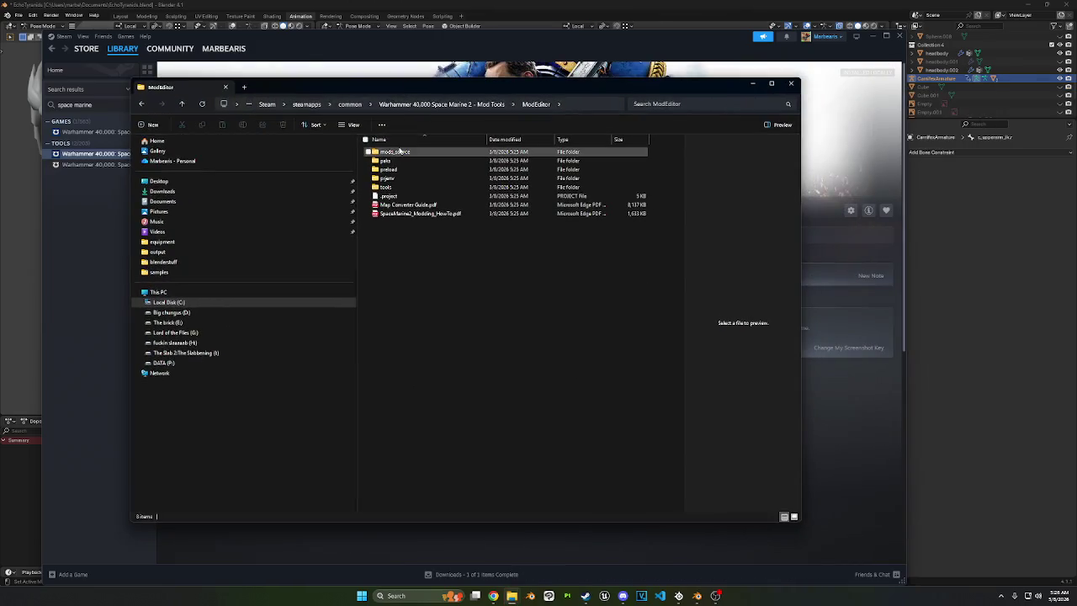
# Step: Browse the mods_source folder's xscenes and sdr_platforms subfolders, then return to ModEditor
pyautogui.doubleClick(399, 152)
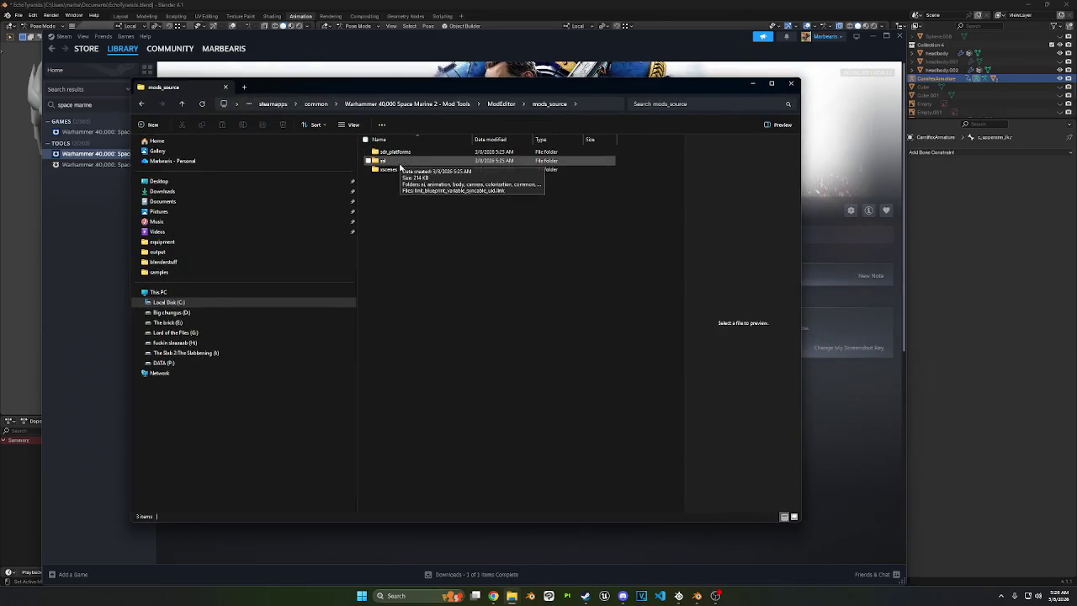
pyautogui.doubleClick(401, 169)
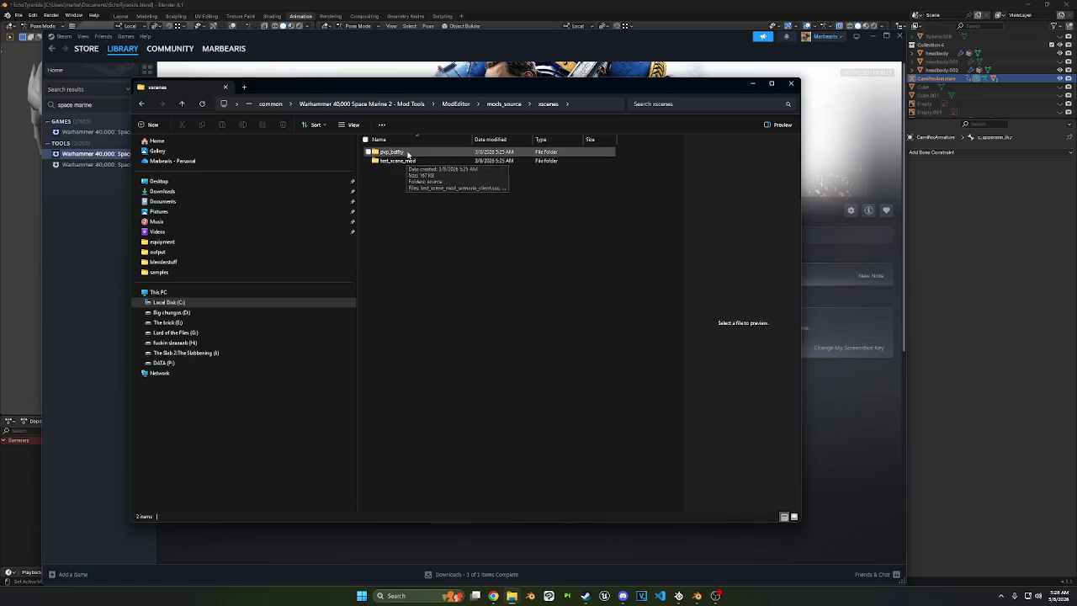
pyautogui.click(504, 106)
pyautogui.doubleClick(424, 152)
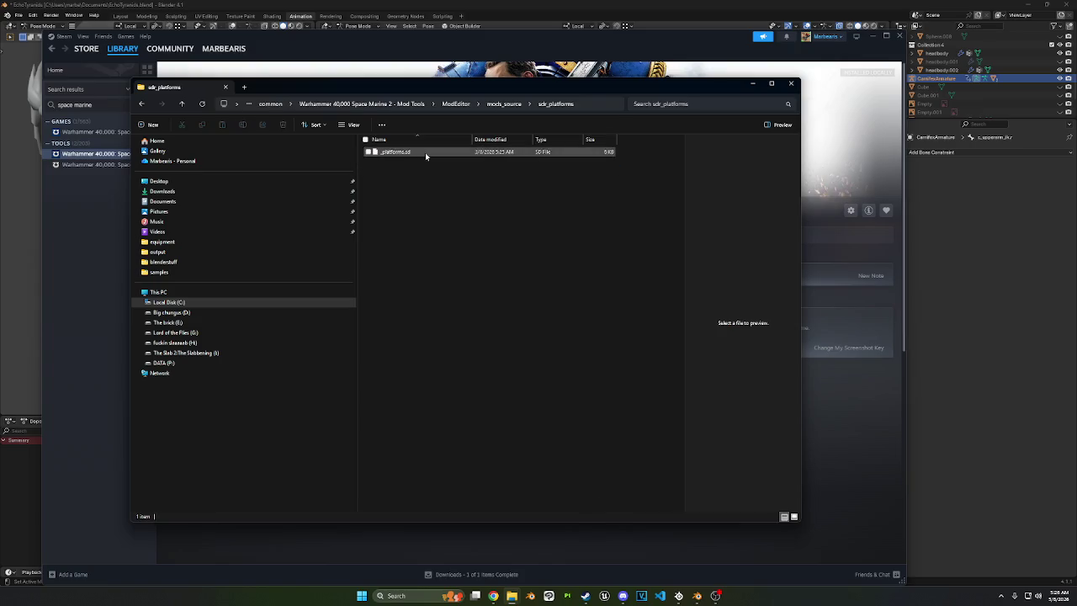
pyautogui.click(505, 104)
pyautogui.click(501, 104)
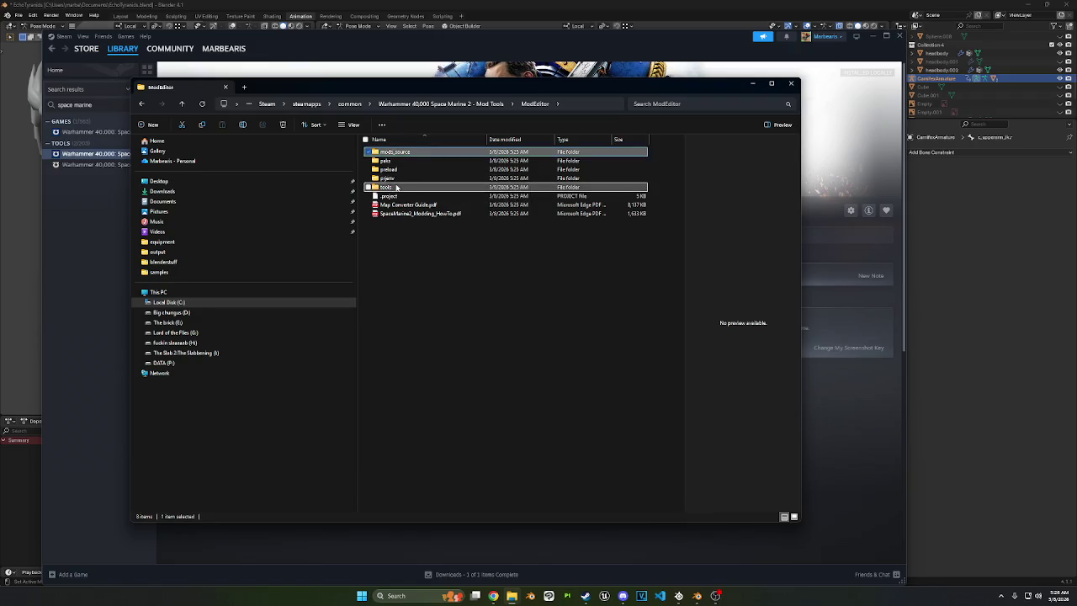
# Step: Look inside the tools, prjenv and preload folders of ModEditor
pyautogui.doubleClick(396, 187)
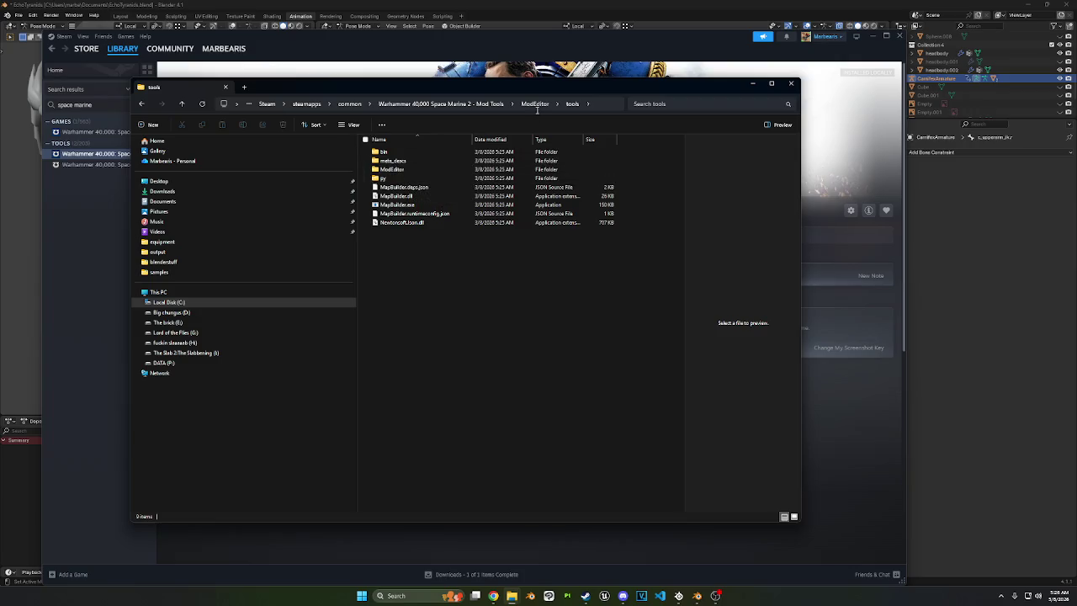
pyautogui.click(606, 104)
pyautogui.press('Escape')
pyautogui.click(535, 104)
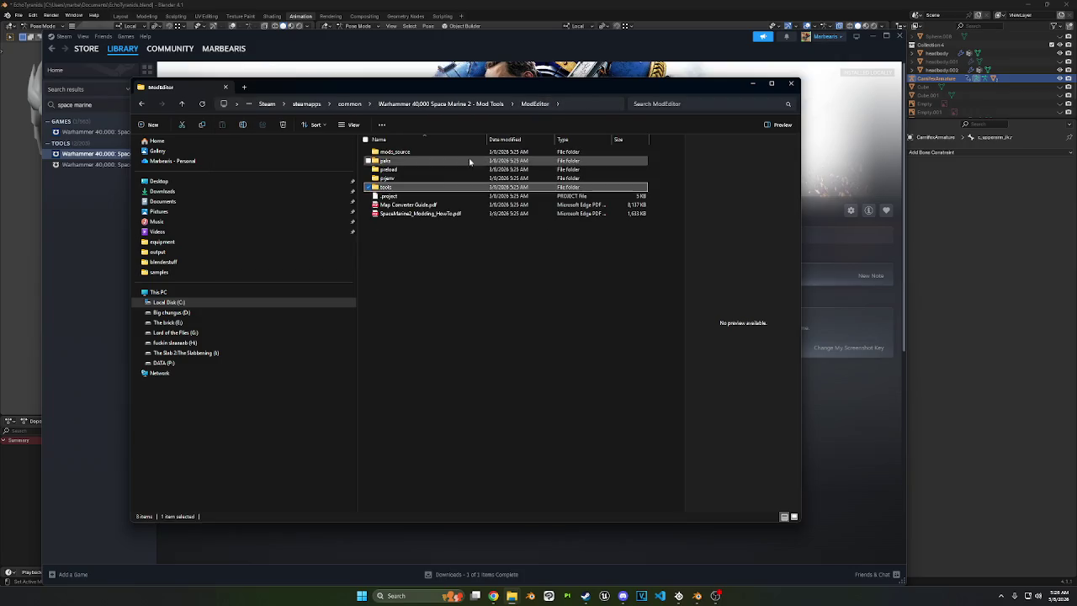
pyautogui.doubleClick(423, 180)
pyautogui.click(538, 103)
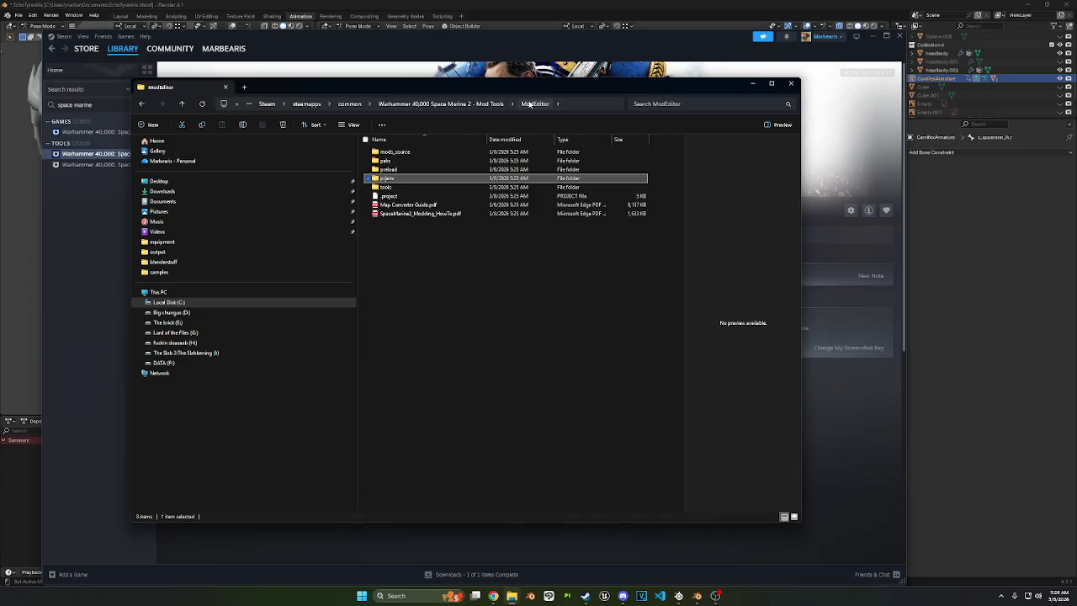
pyautogui.click(416, 169)
pyautogui.doubleClick(415, 169)
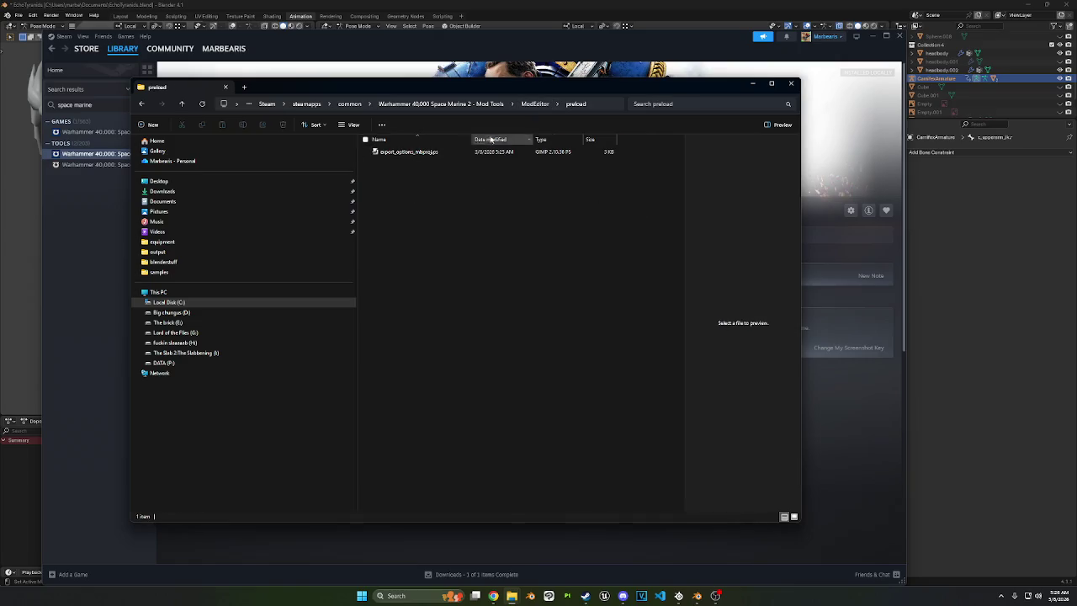
pyautogui.click(535, 103)
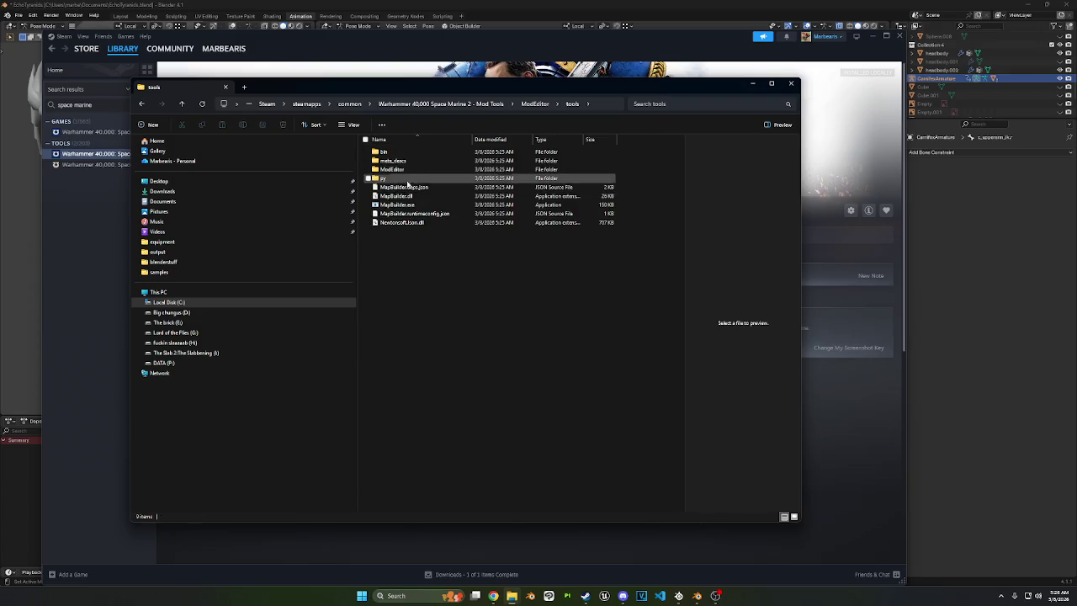
# Step: Open tools > py, then go back up to the main Mod Tools folder
pyautogui.doubleClick(404, 178)
pyautogui.moveTo(413, 90); pyautogui.dragTo(475, 79)
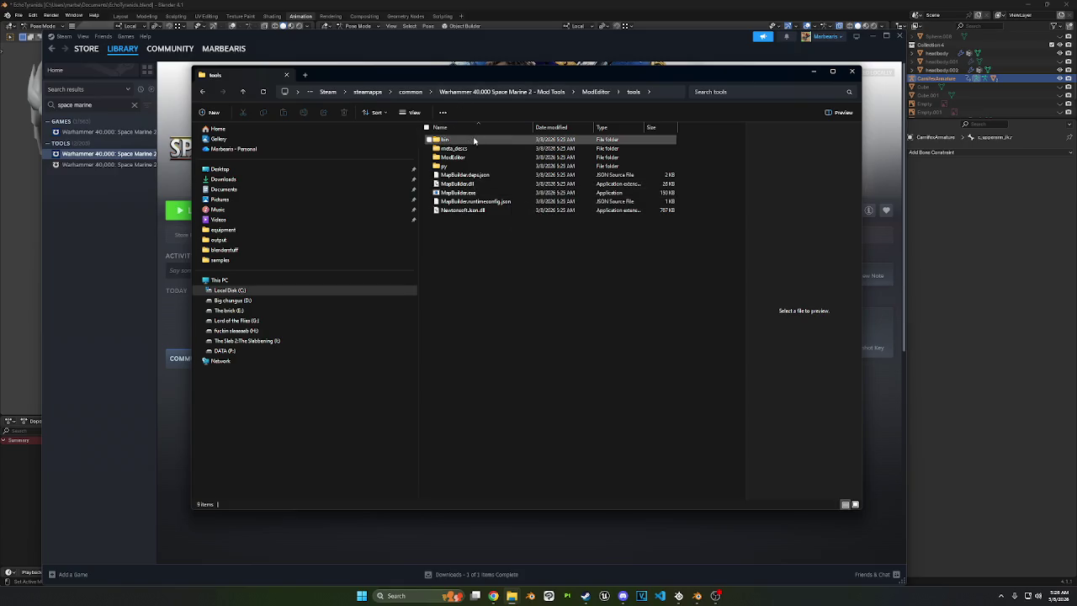
pyautogui.doubleClick(457, 165)
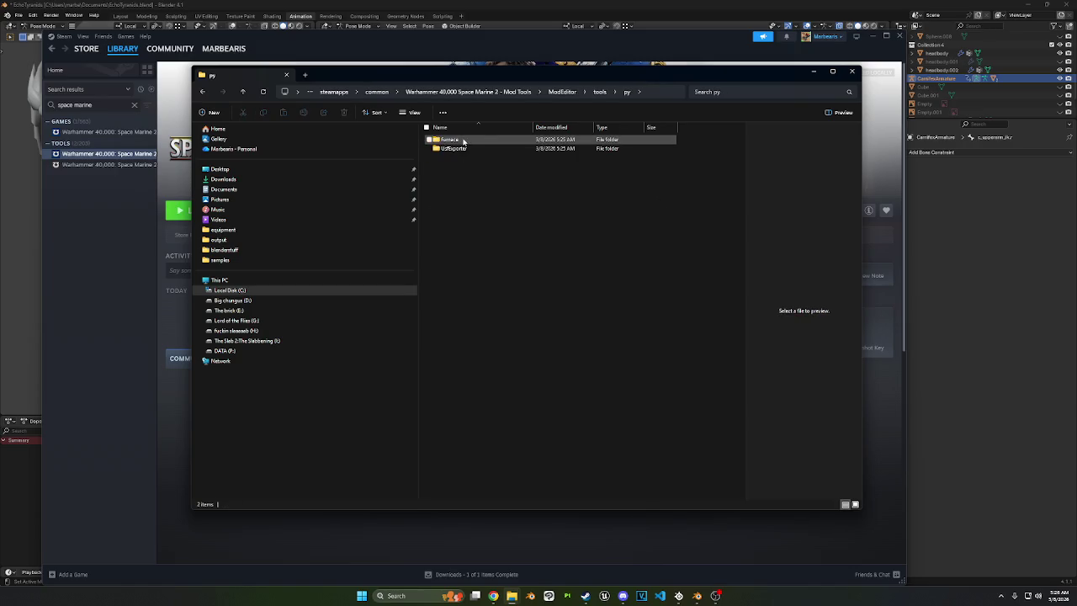
pyautogui.click(557, 93)
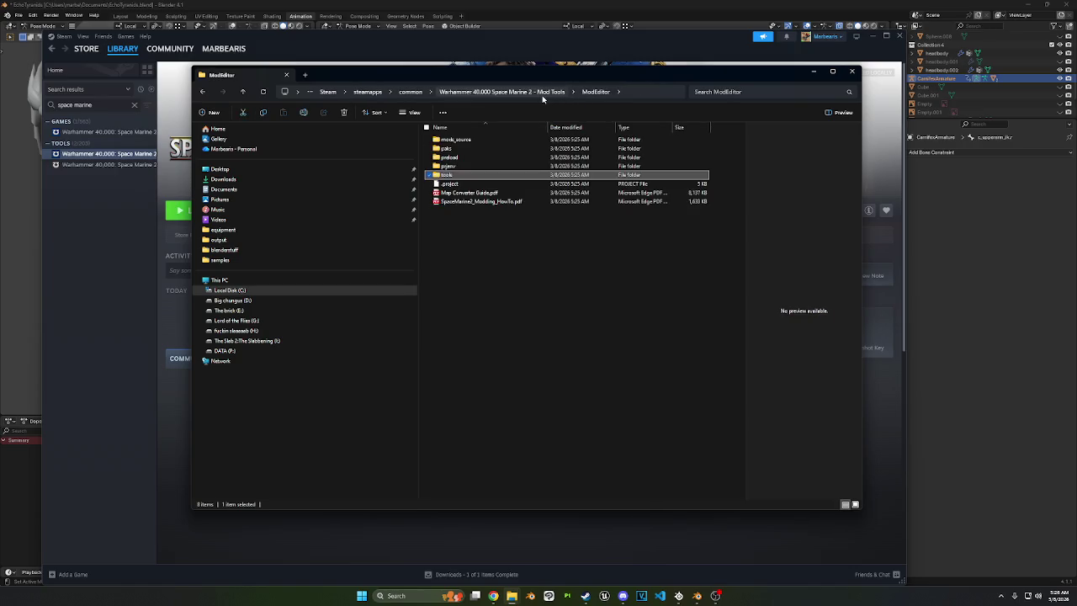
pyautogui.click(538, 92)
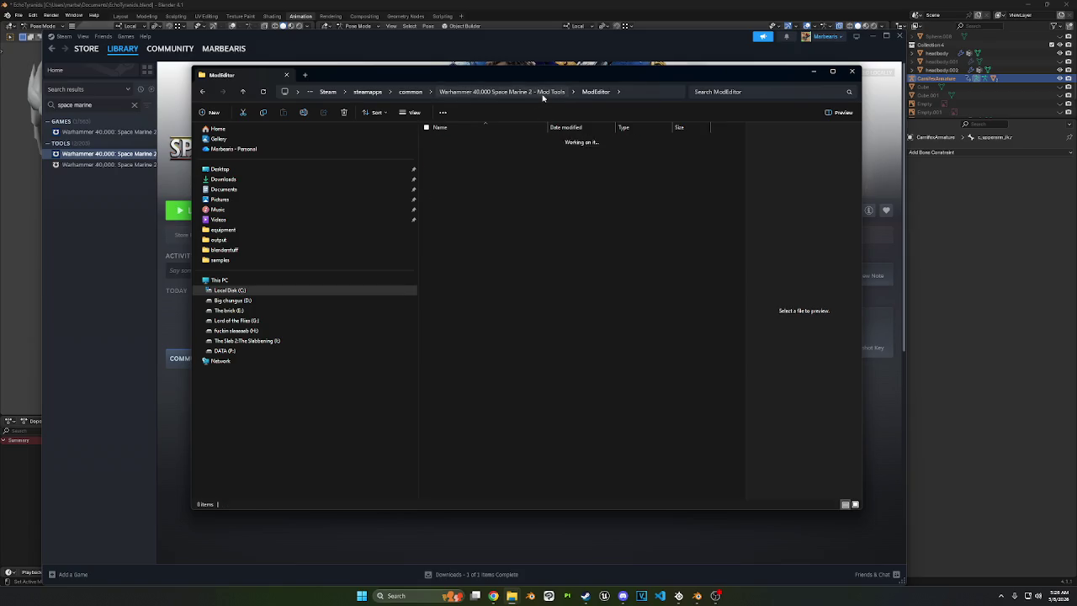
# Step: Check ModelConverter's PremadeTemplates, then Tutorials assets example_01 through example_03
pyautogui.doubleClick(492, 149)
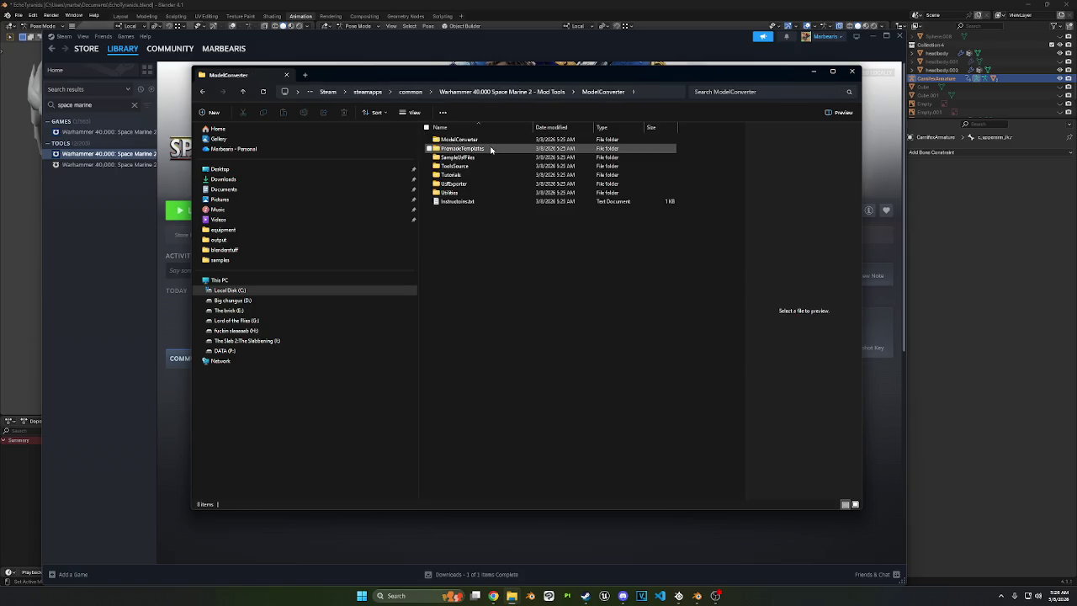
pyautogui.doubleClick(492, 149)
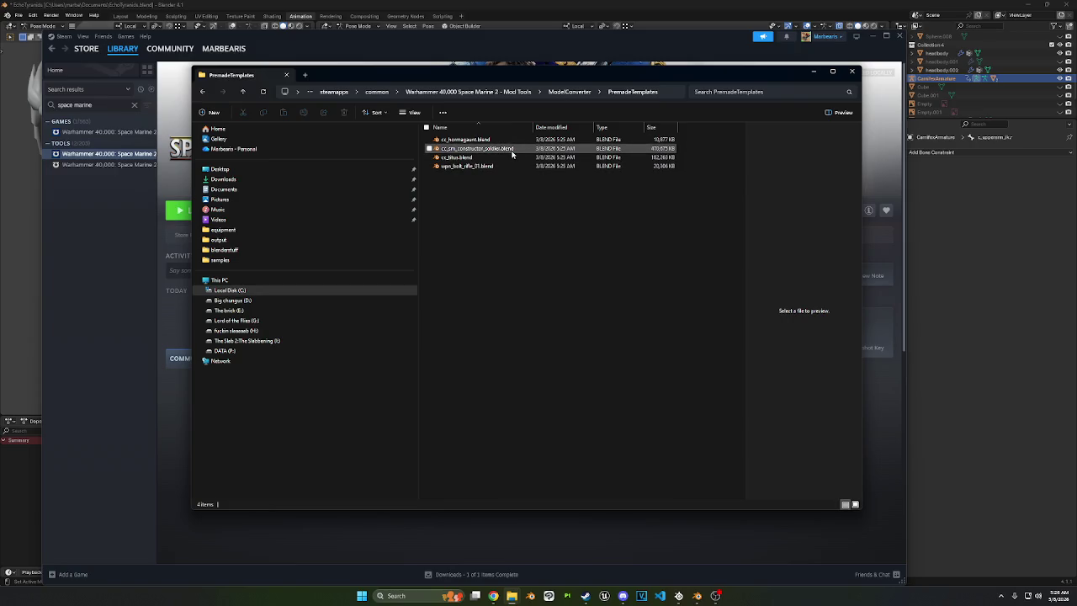
pyautogui.click(557, 93)
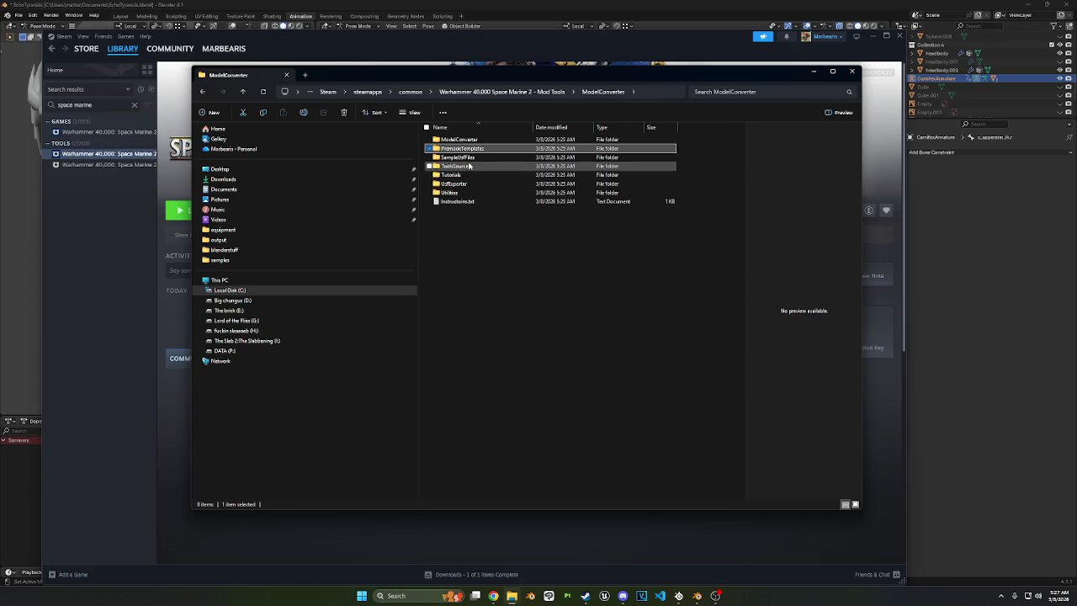
pyautogui.doubleClick(455, 174)
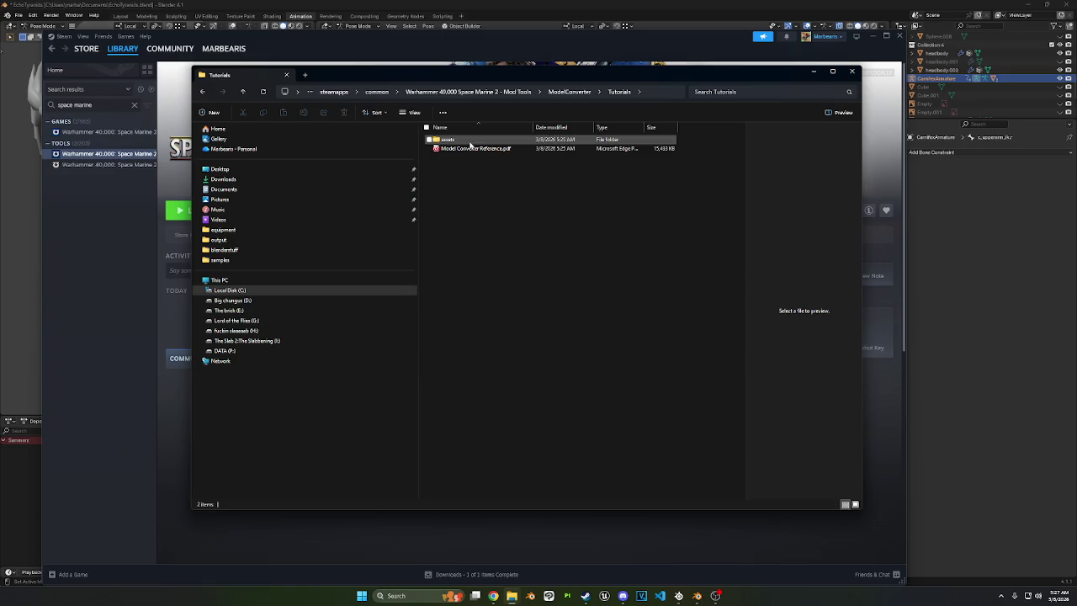
pyautogui.doubleClick(458, 139)
pyautogui.click(470, 142)
pyautogui.doubleClick(471, 143)
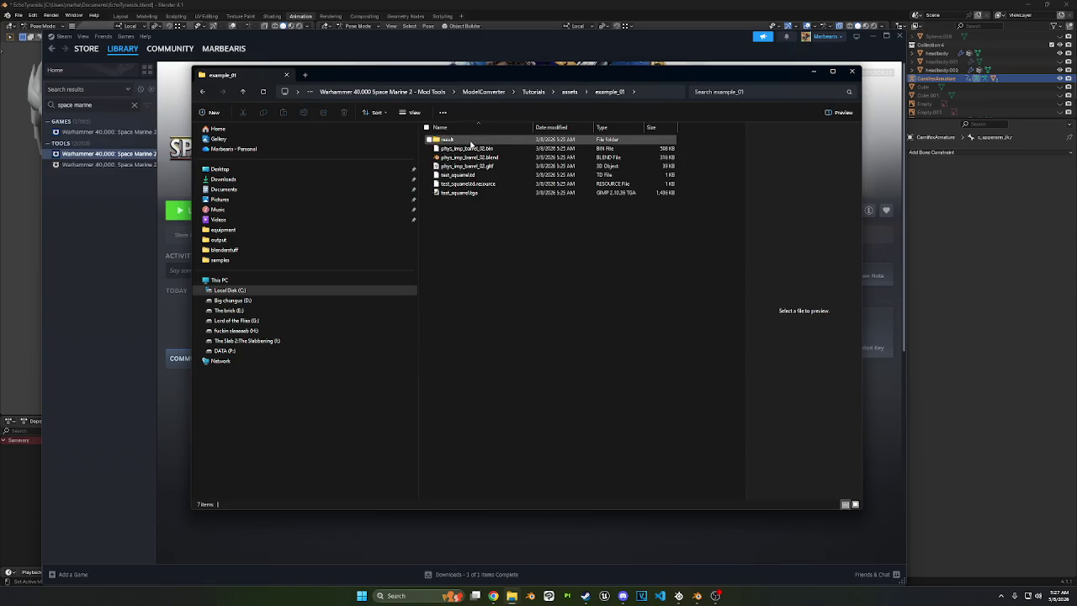
pyautogui.click(570, 92)
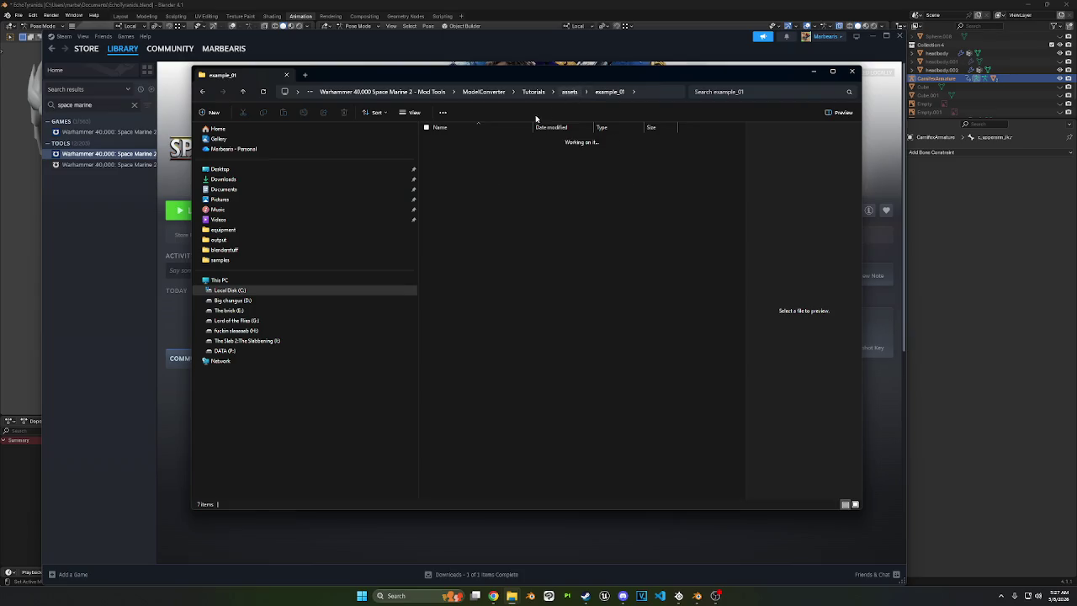
pyautogui.doubleClick(496, 148)
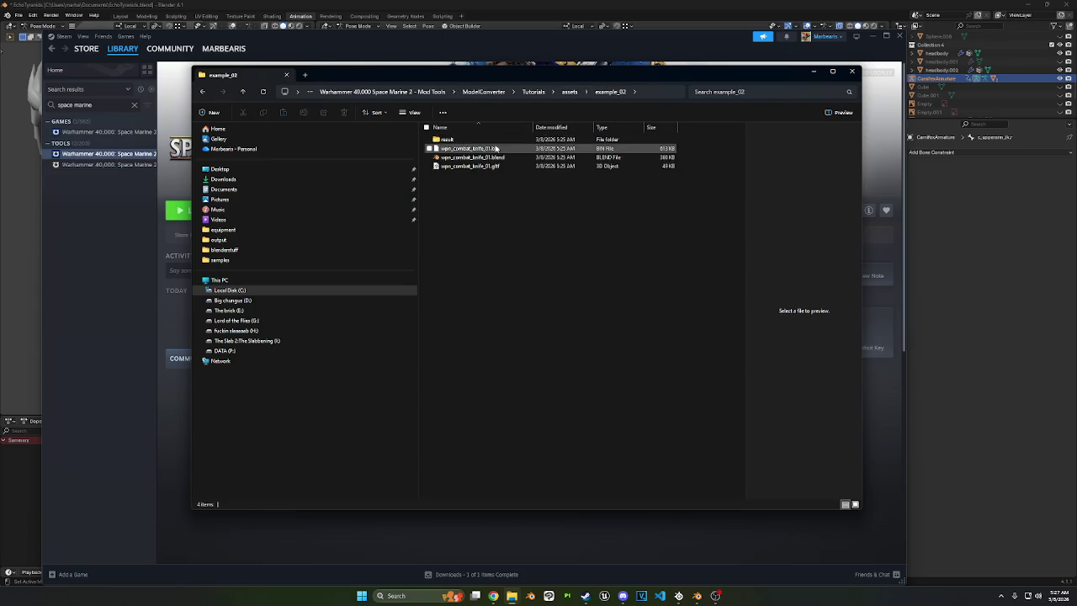
pyautogui.click(567, 93)
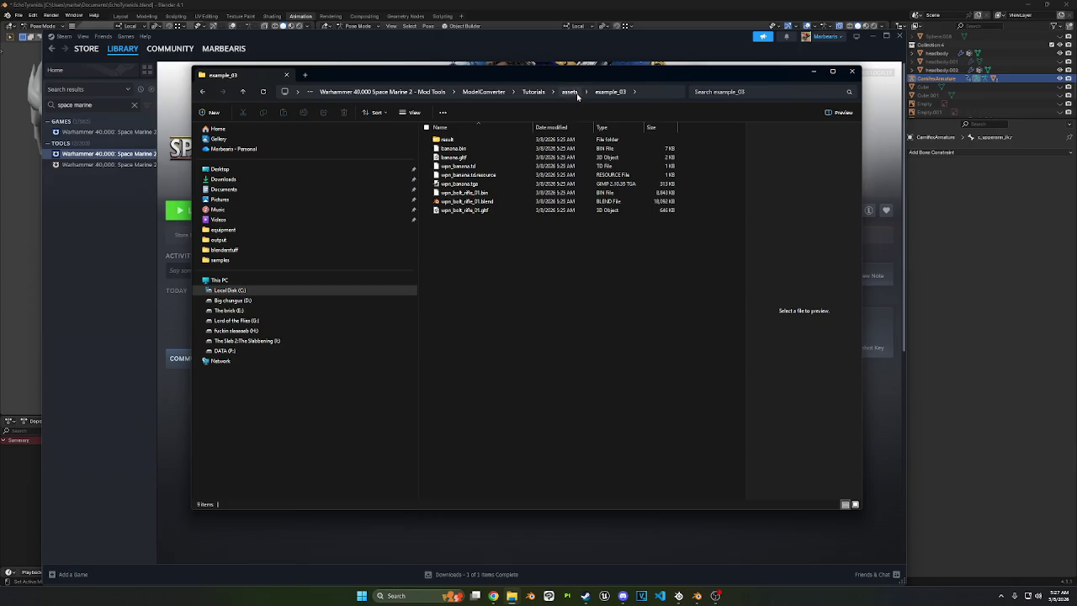
pyautogui.click(570, 91)
# Step: Look through the example_05, example_06 and example_07 tutorial folders, then return to ModelConverter
pyautogui.doubleClick(483, 175)
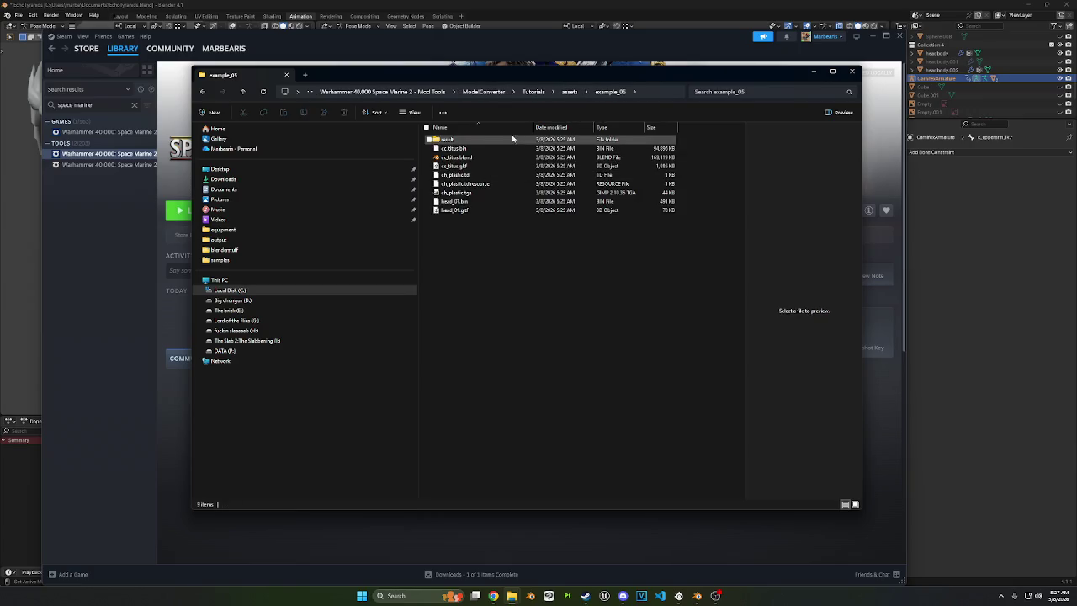
pyautogui.click(570, 92)
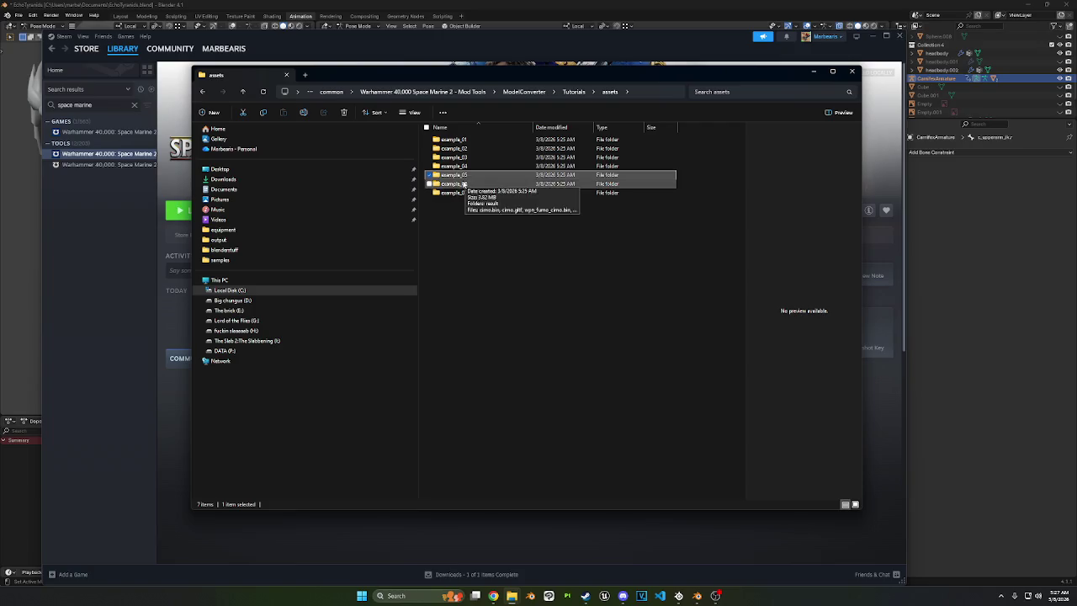
pyautogui.doubleClick(465, 183)
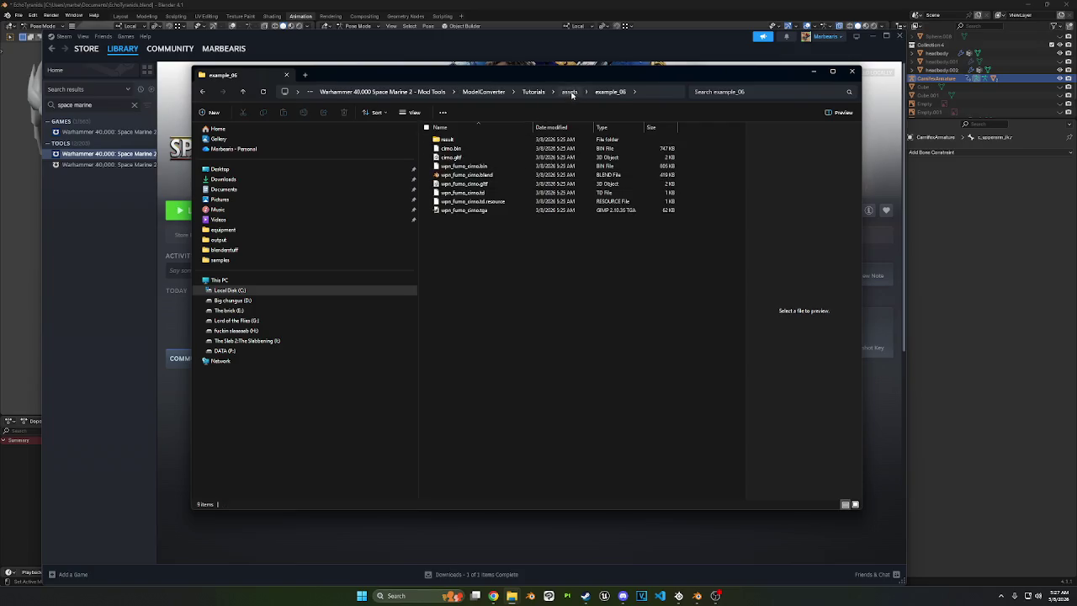
pyautogui.click(571, 95)
pyautogui.doubleClick(459, 193)
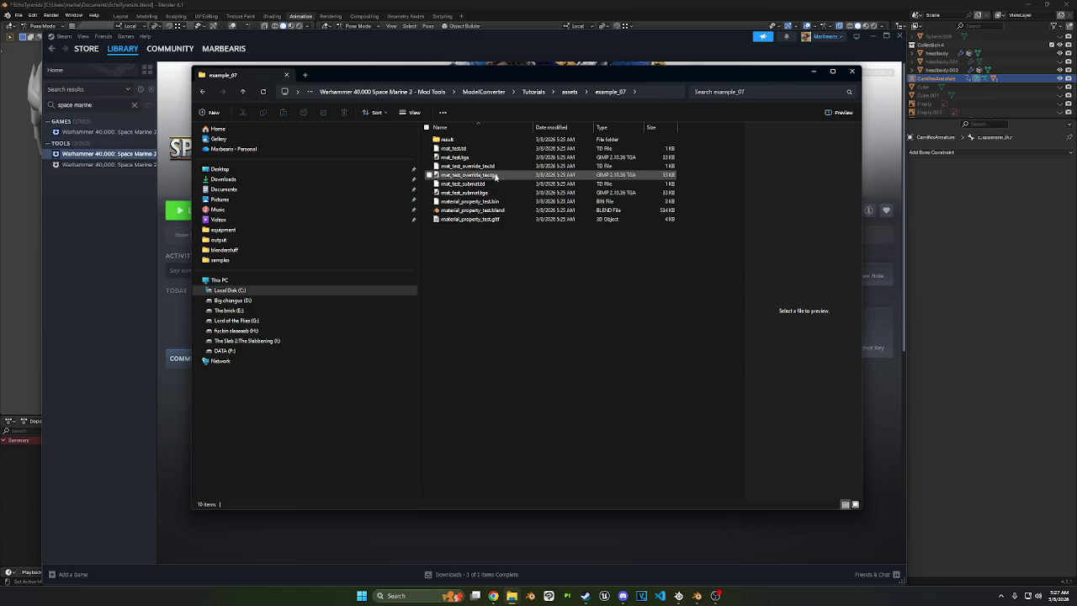
pyautogui.click(569, 93)
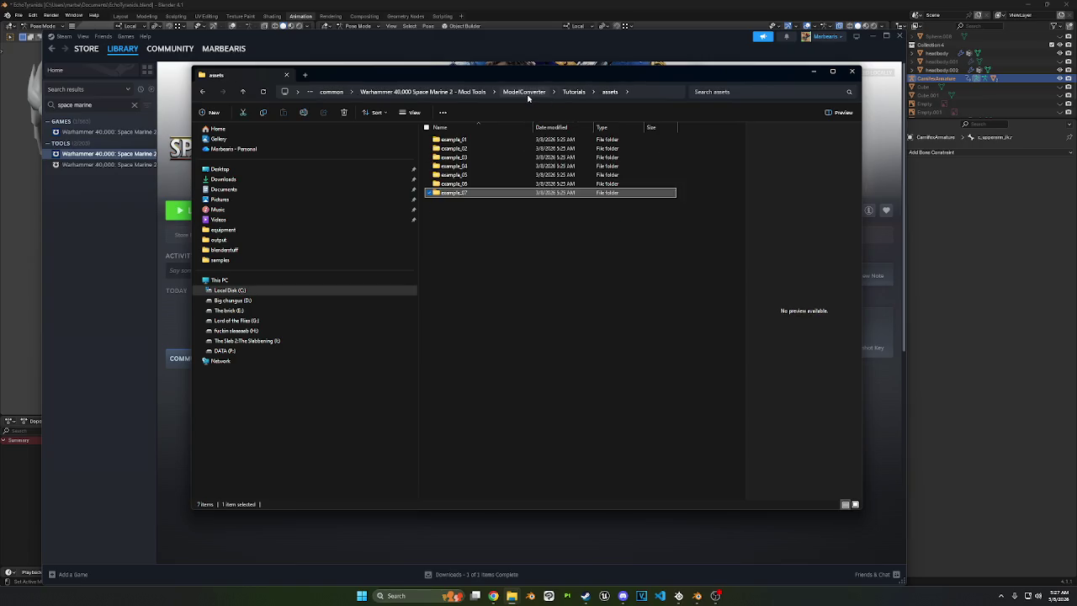
pyautogui.click(541, 94)
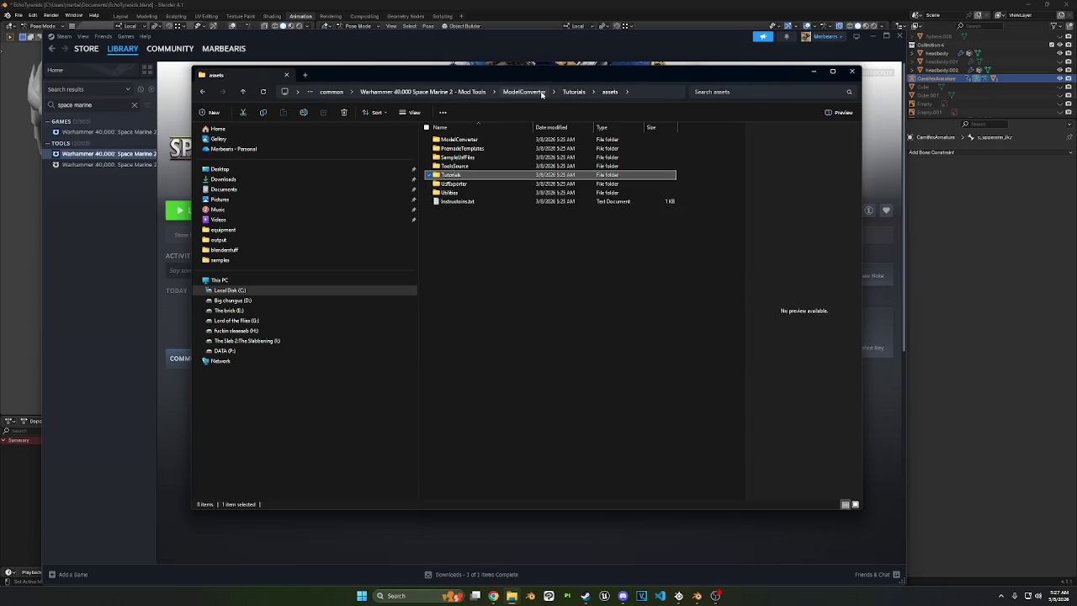
# Step: Inspect UsfExporter's examples and models folders, then the Utilities folder
pyautogui.moveTo(451, 174); pyautogui.dragTo(446, 188)
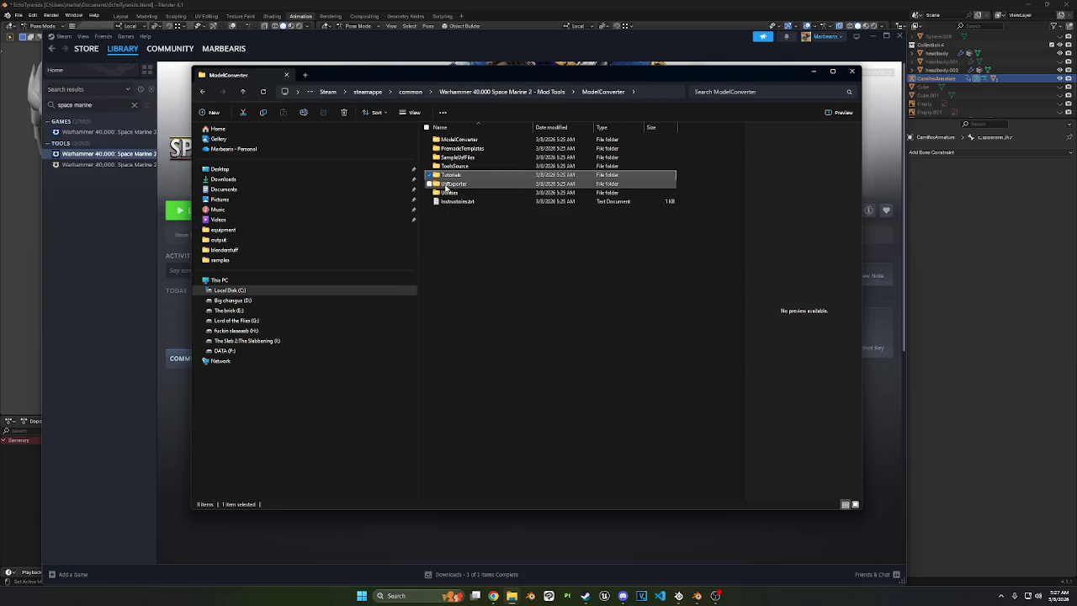
pyautogui.doubleClick(448, 184)
pyautogui.doubleClick(468, 140)
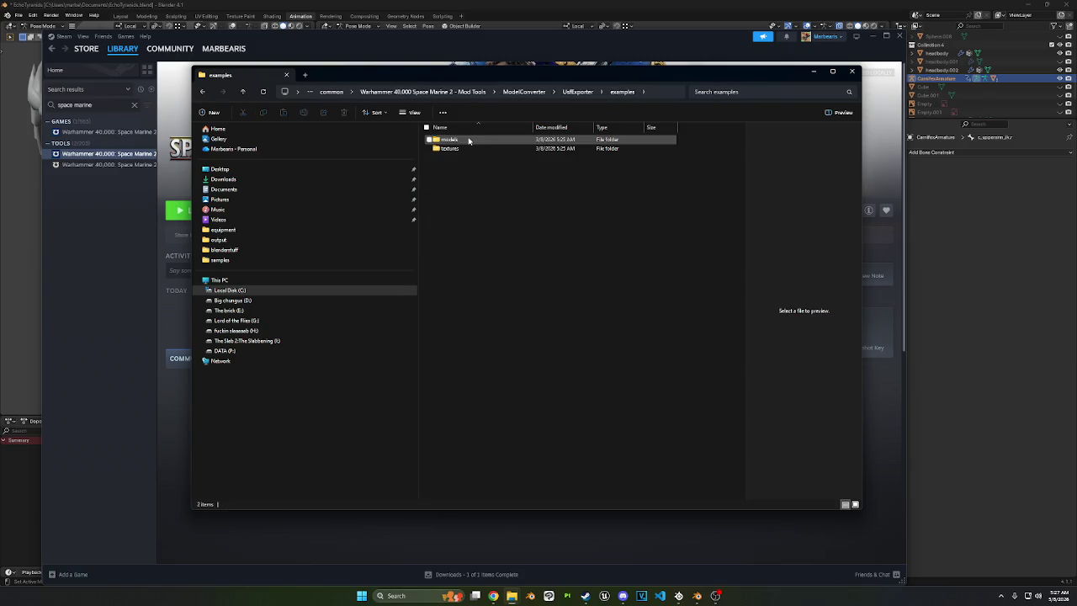
pyautogui.doubleClick(469, 140)
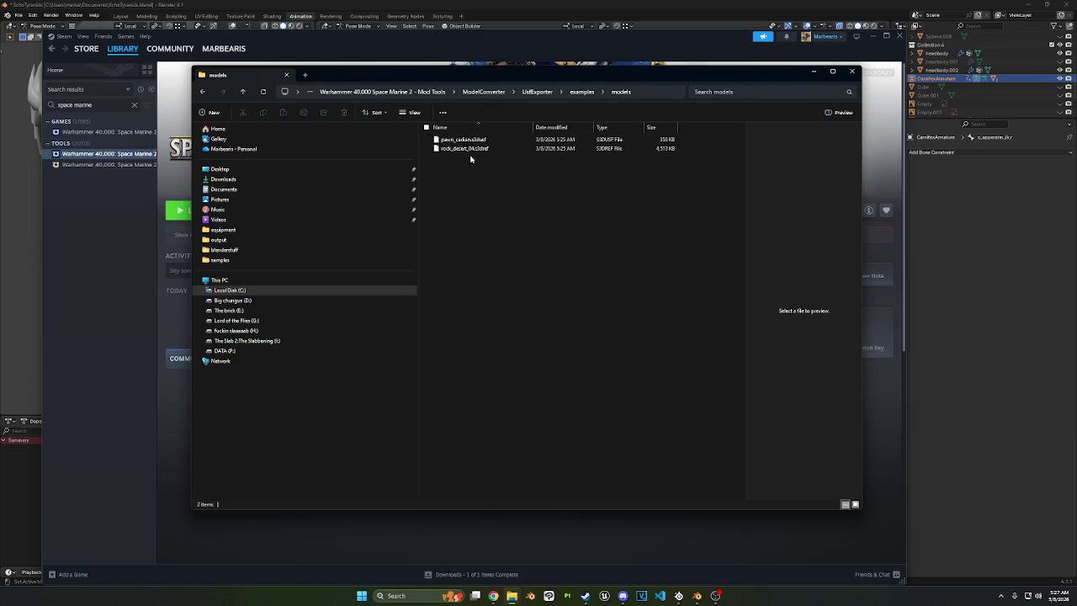
pyautogui.click(537, 92)
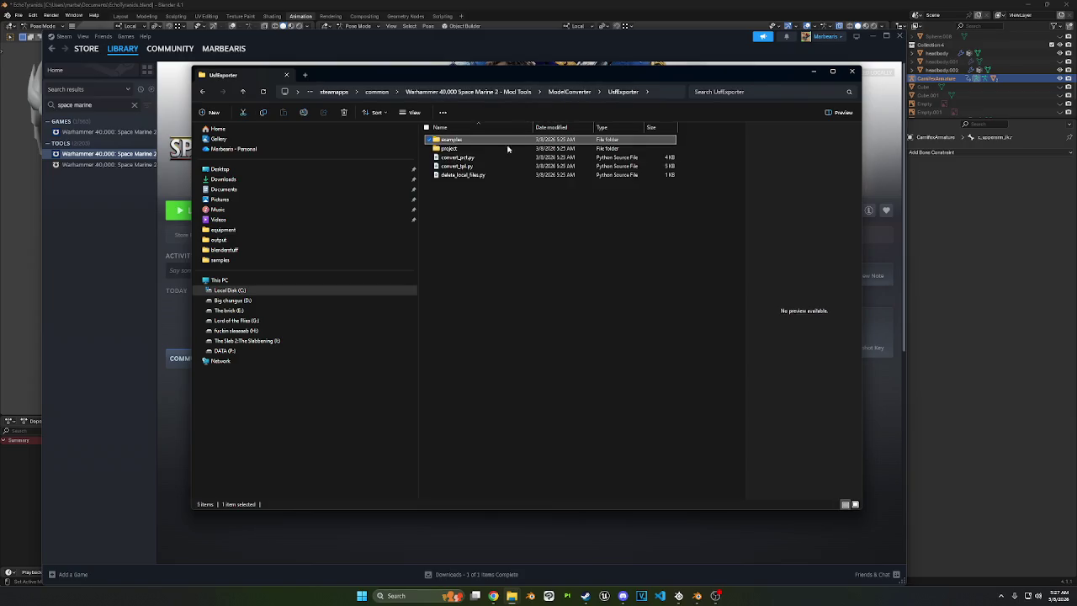
pyautogui.click(576, 93)
pyautogui.click(448, 193)
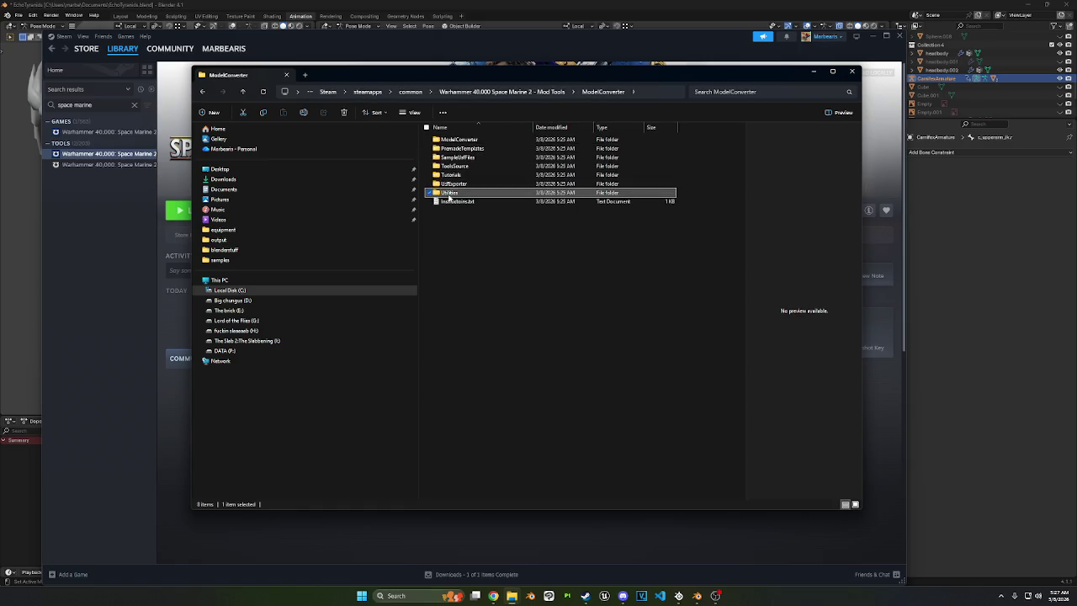
pyautogui.doubleClick(448, 194)
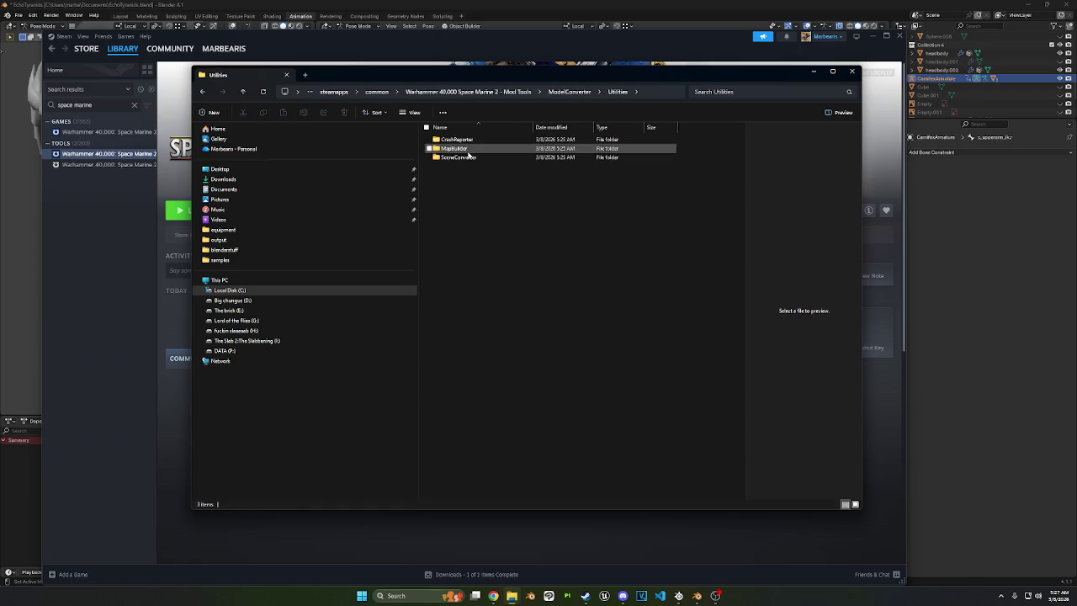
pyautogui.click(563, 92)
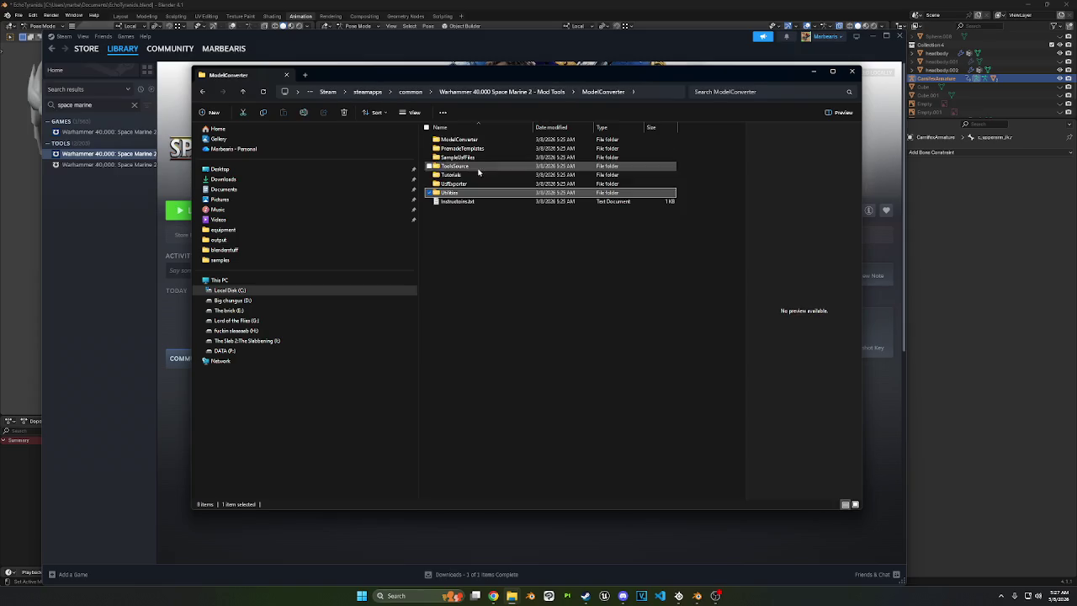
# Step: Browse UsfExporter's project assets, then launch ModelConverter.exe from the inner ModelConverter folder
pyautogui.doubleClick(454, 184)
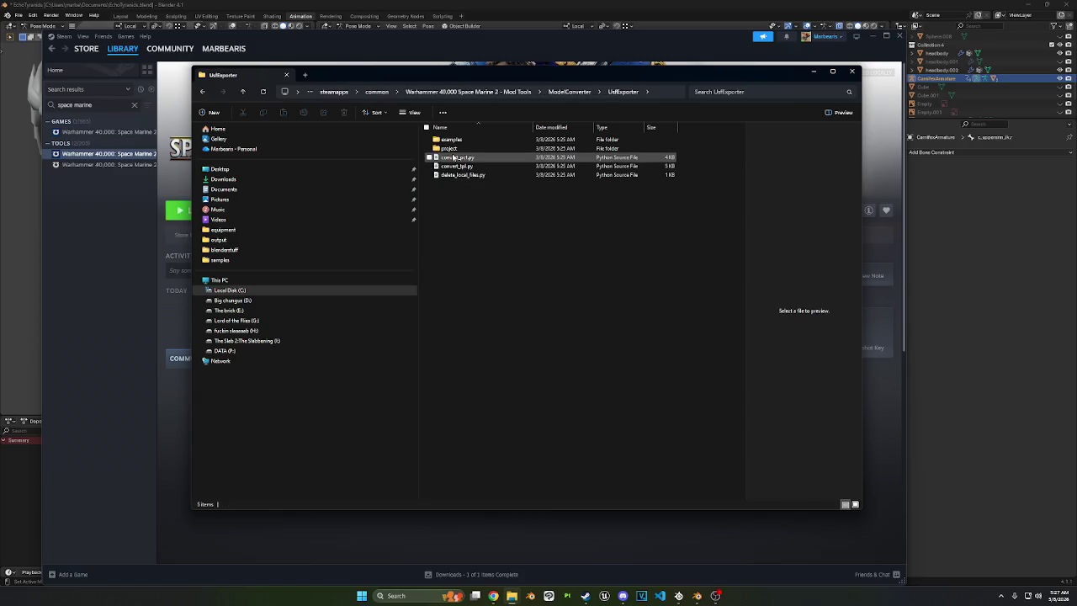
pyautogui.doubleClick(453, 148)
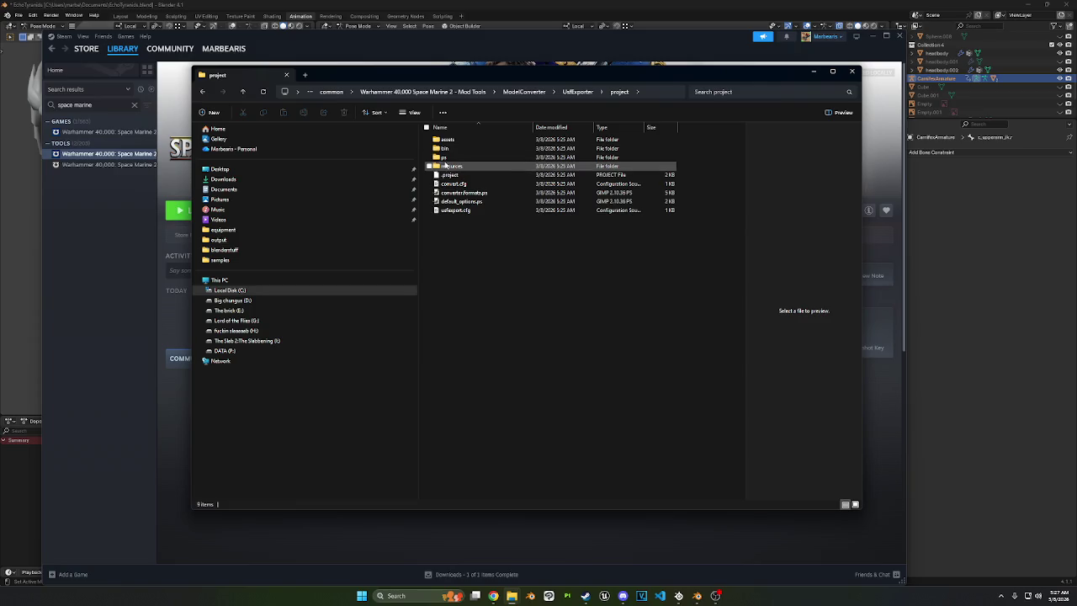
pyautogui.doubleClick(449, 148)
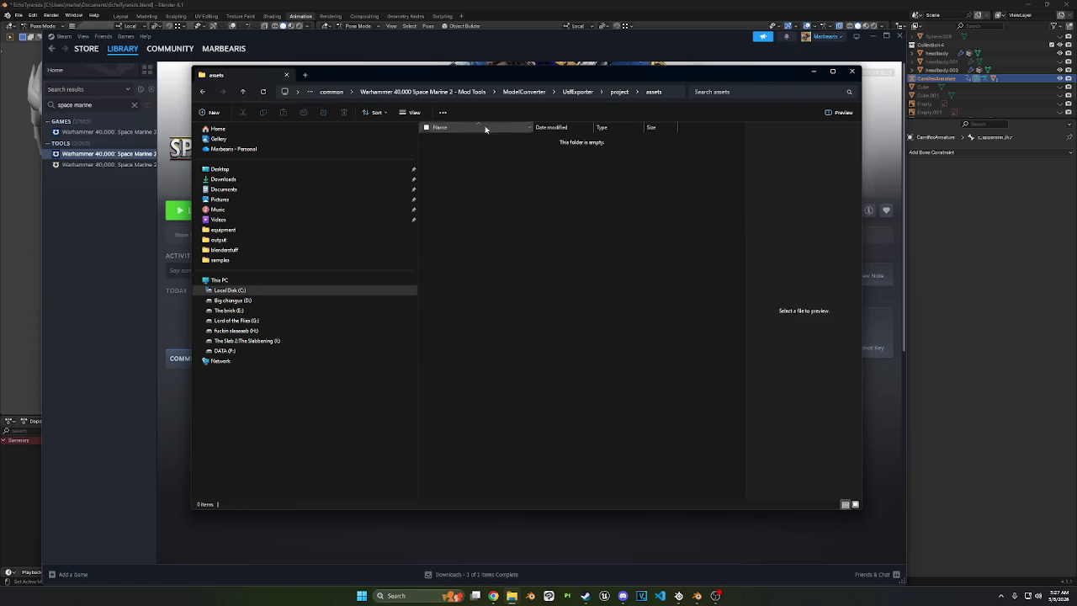
pyautogui.click(621, 91)
pyautogui.click(580, 91)
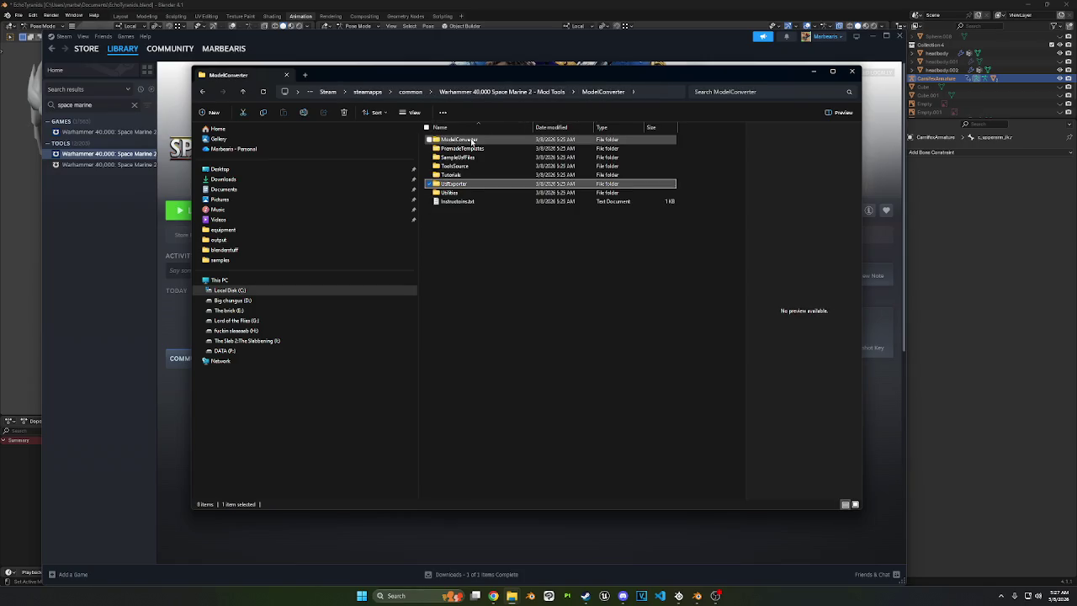
pyautogui.doubleClick(476, 140)
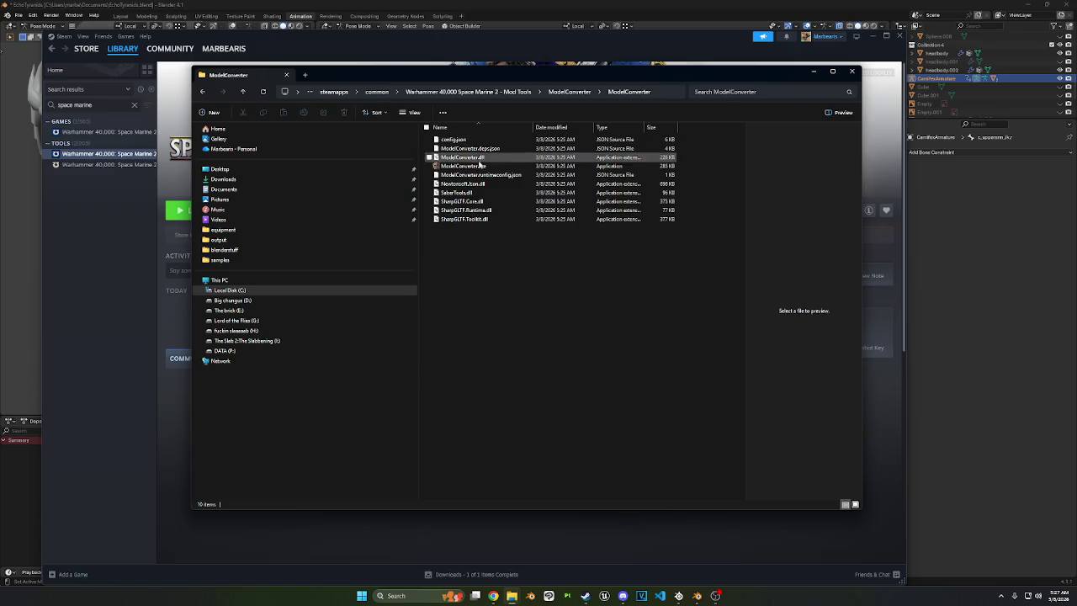
pyautogui.doubleClick(480, 166)
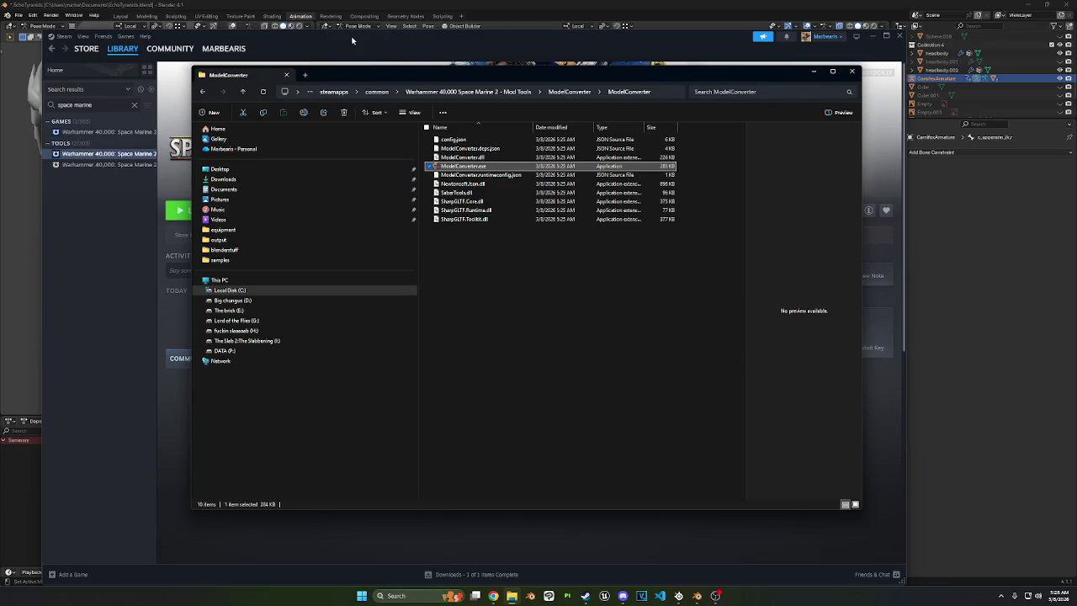
# Step: Reposition the Explorer window and run ModelConverter.exe as administrator
pyautogui.moveTo(398, 85); pyautogui.dragTo(336, 69)
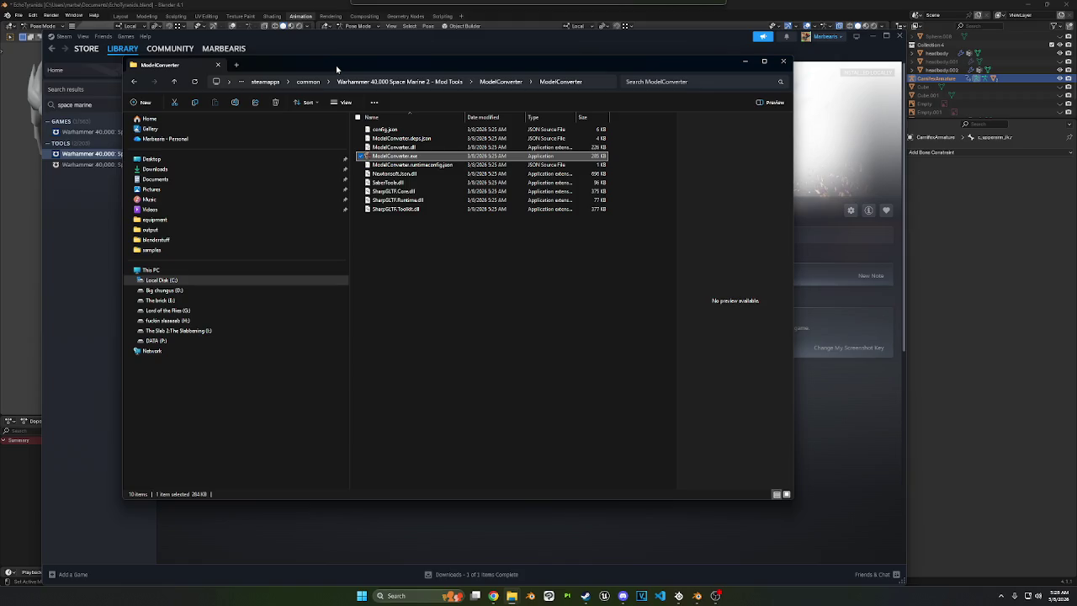
pyautogui.moveTo(337, 69); pyautogui.dragTo(342, 68)
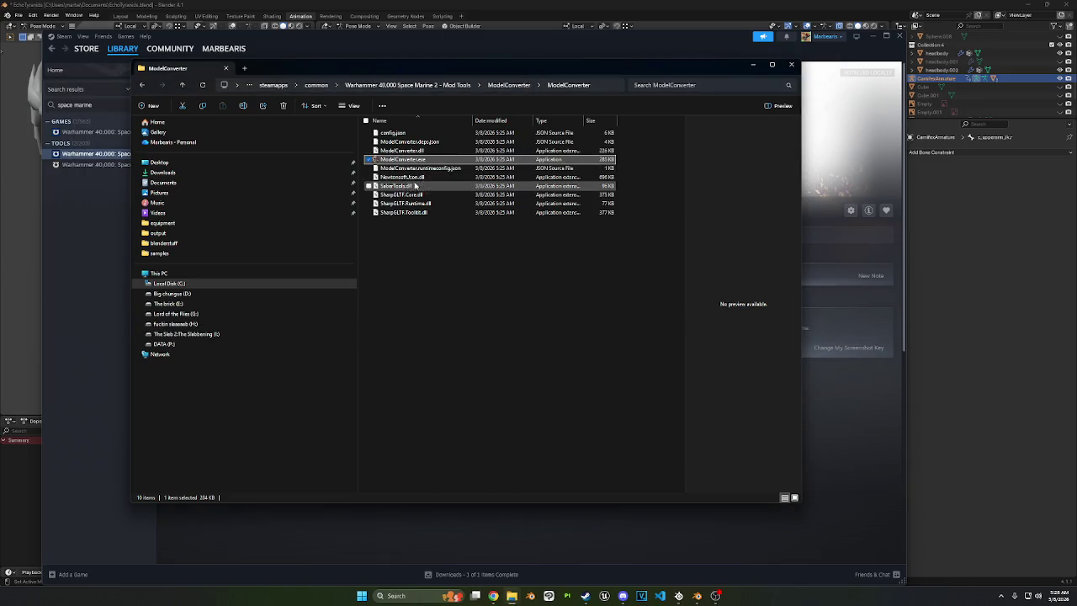
pyautogui.rightClick(403, 162)
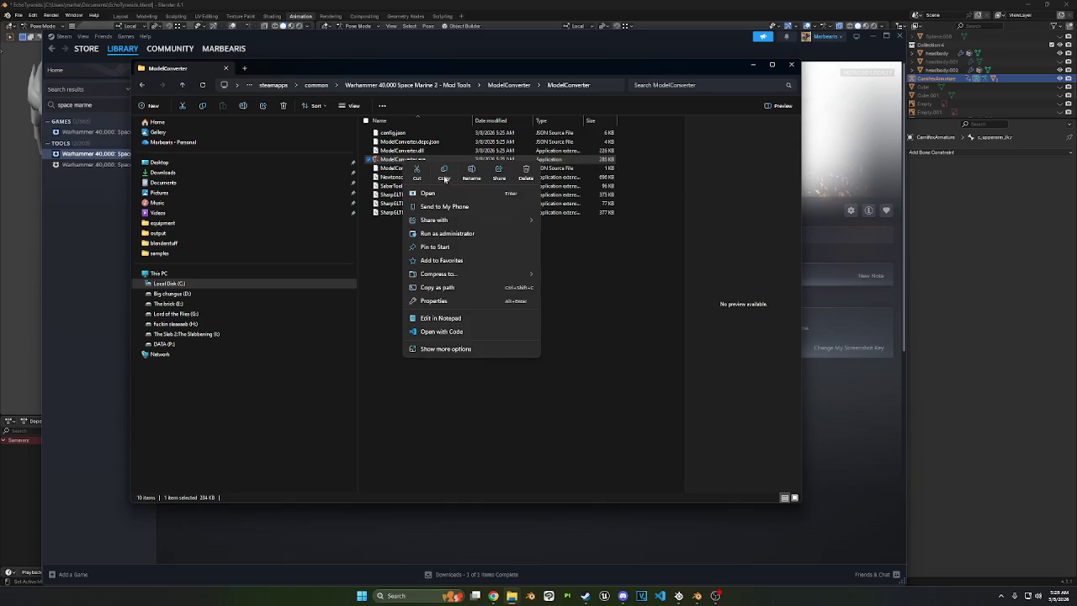
pyautogui.click(454, 234)
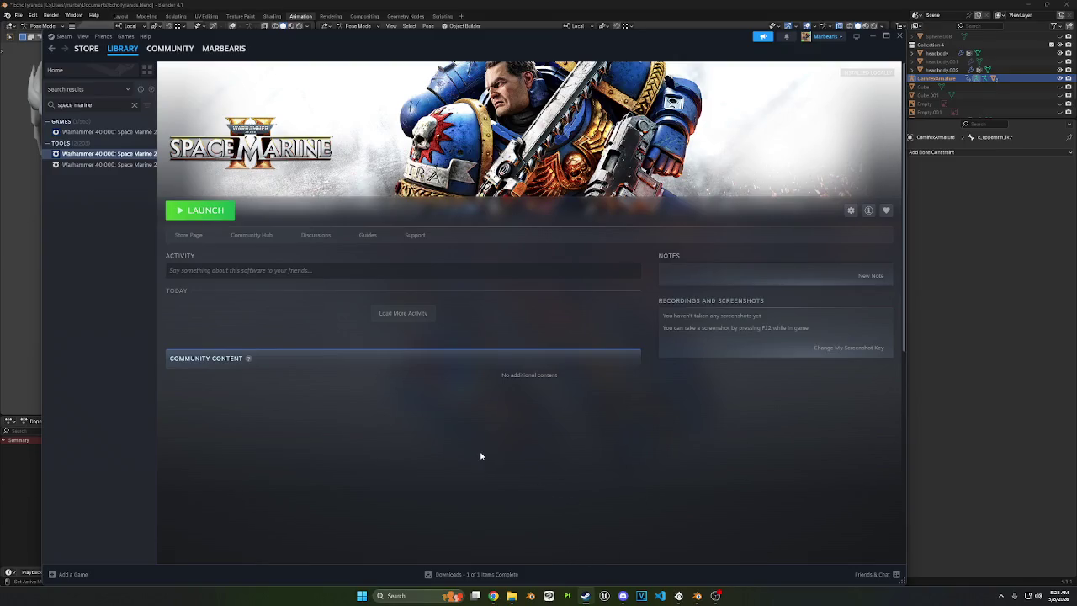
# Step: Start installing Space Marine 2 to the I: drive, then view and close the January Community Update
pyautogui.click(100, 132)
pyautogui.click(179, 213)
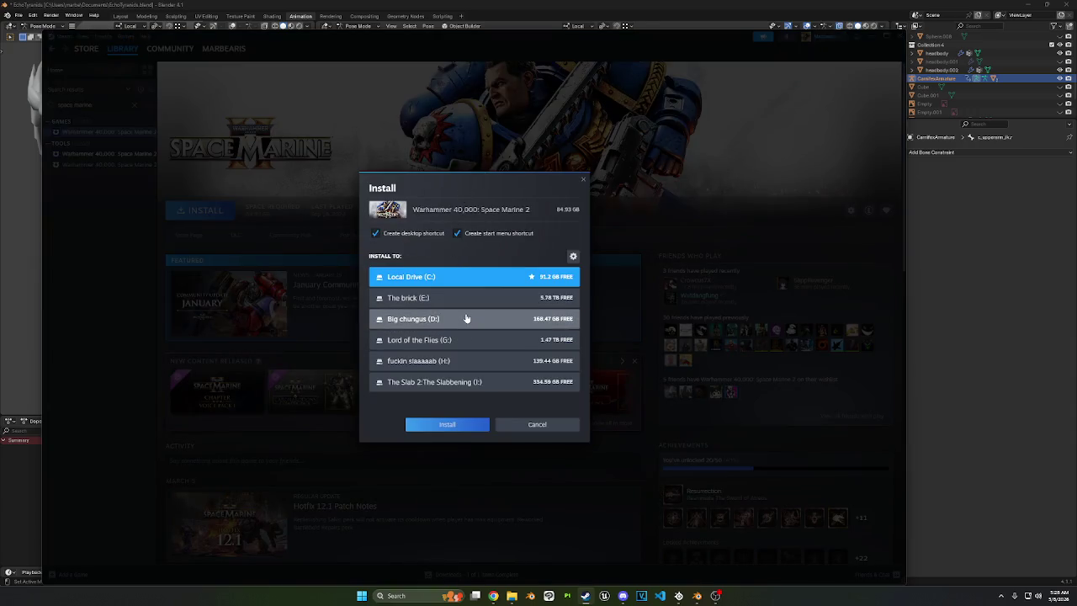
pyautogui.click(442, 382)
pyautogui.click(438, 424)
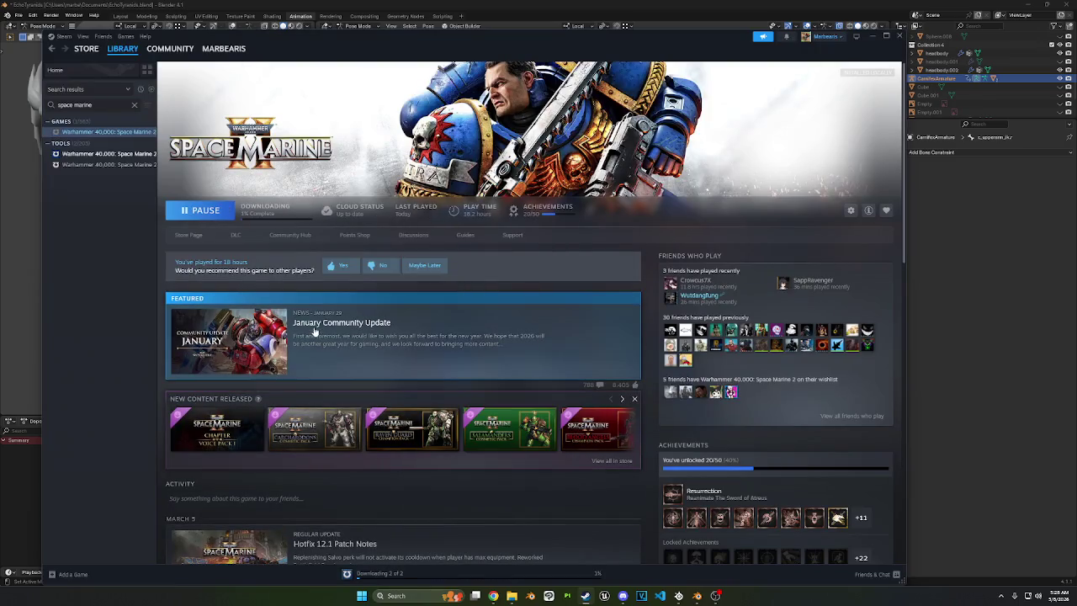
pyautogui.click(237, 354)
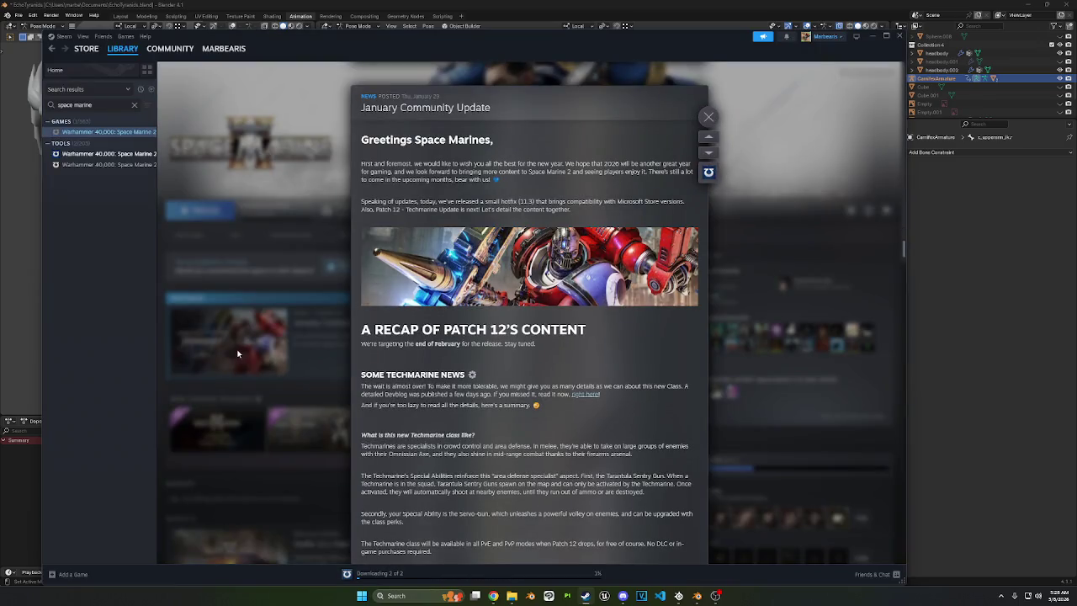
pyautogui.click(237, 354)
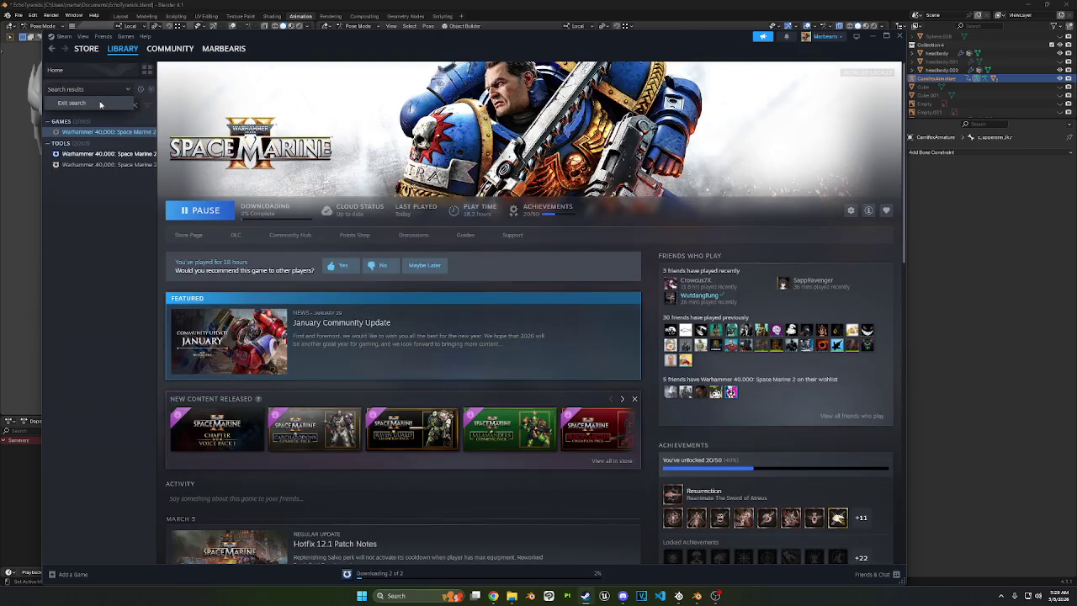
# Step: Filter the library by 'total', compare WARHAMMER II and III, and scroll Total War: WARHAMMER III's news
pyautogui.click(101, 104)
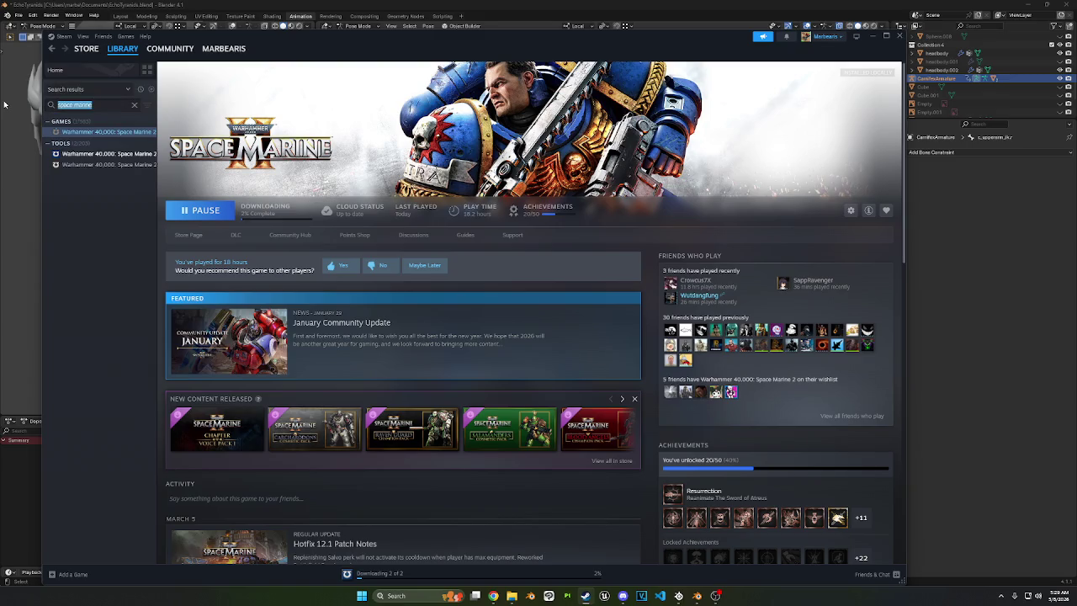
pyautogui.write('total')
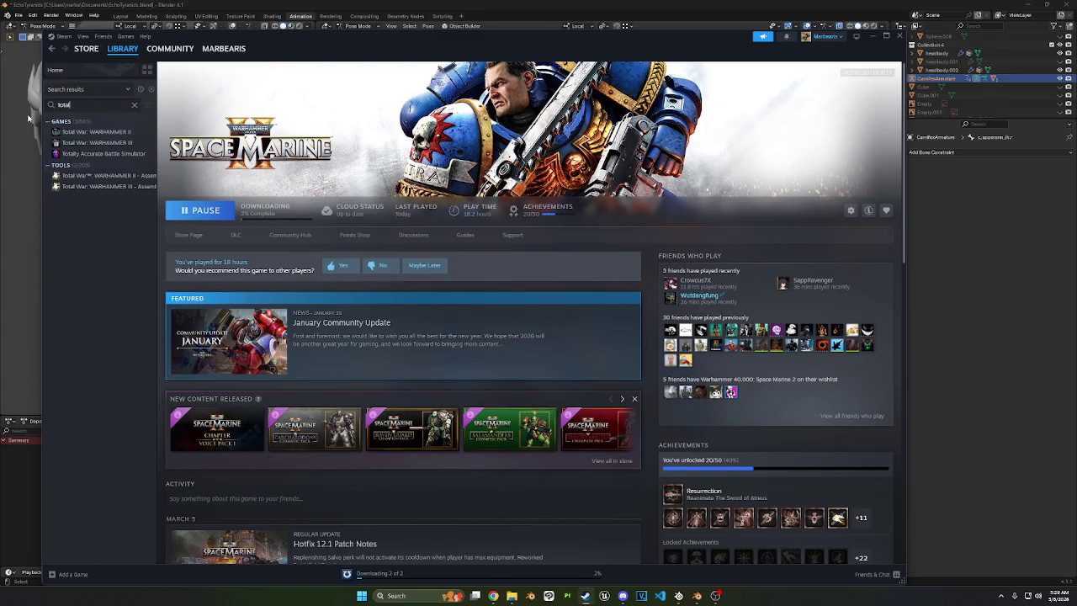
pyautogui.click(99, 142)
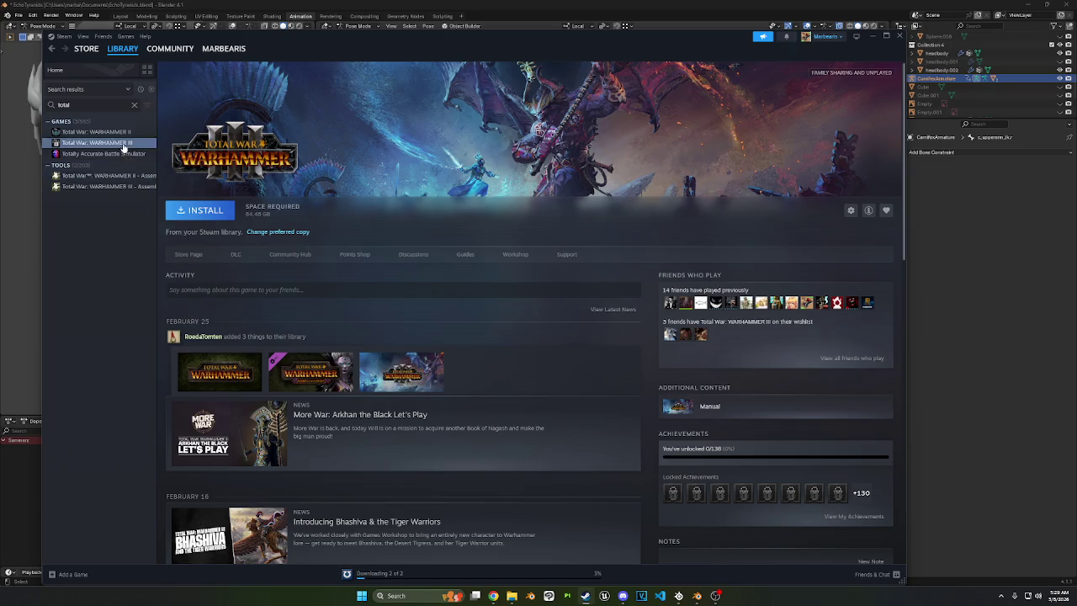
pyautogui.click(119, 133)
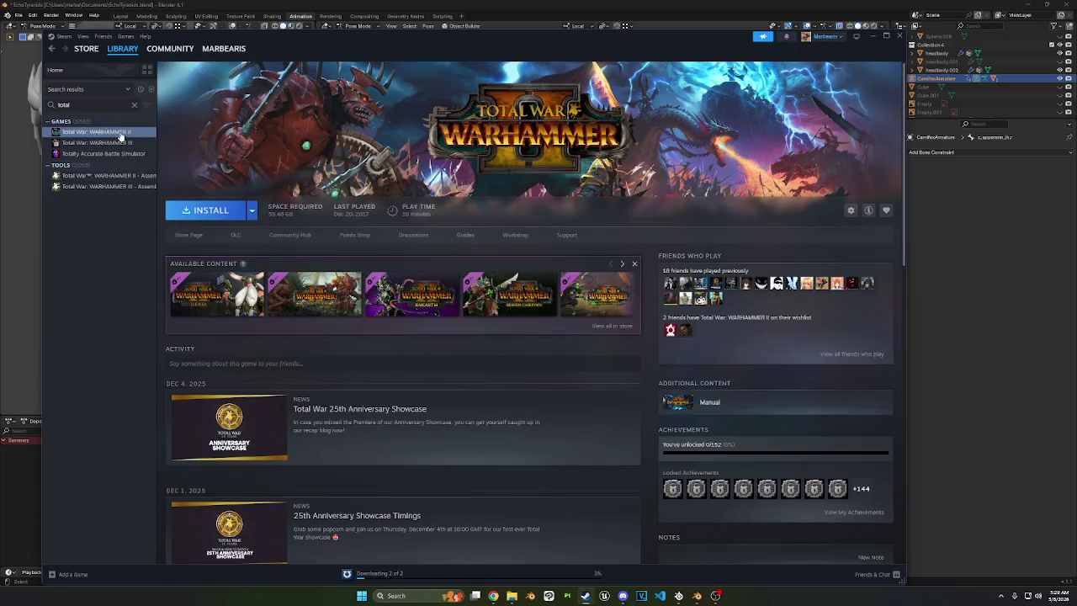
pyautogui.click(110, 143)
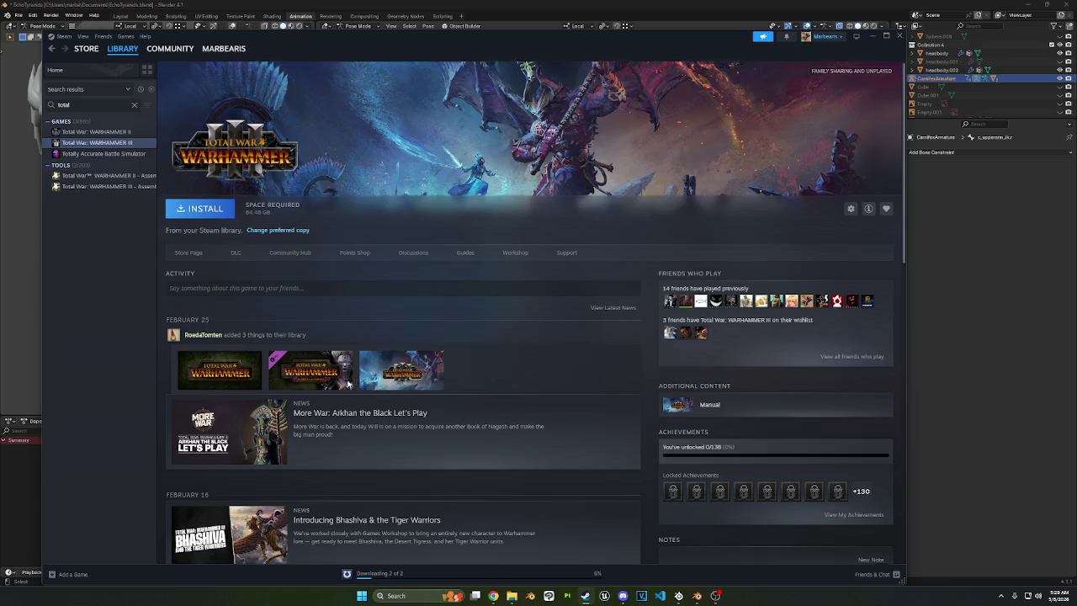
pyautogui.scroll(-3, 304, 384)
pyautogui.scroll(-3, 305, 383)
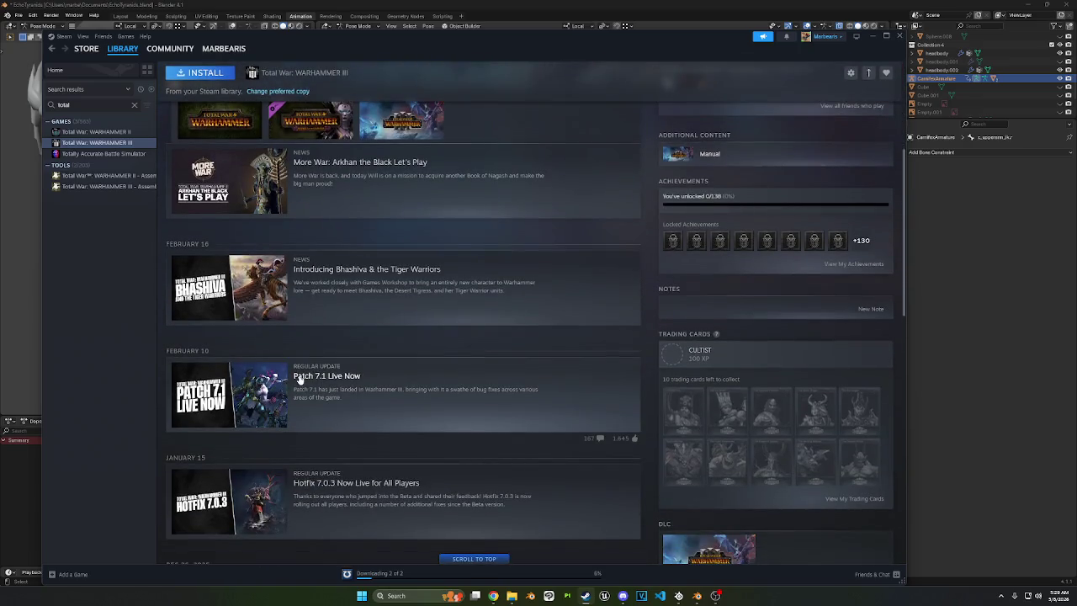
pyautogui.scroll(-3, 301, 381)
pyautogui.scroll(-1, 298, 379)
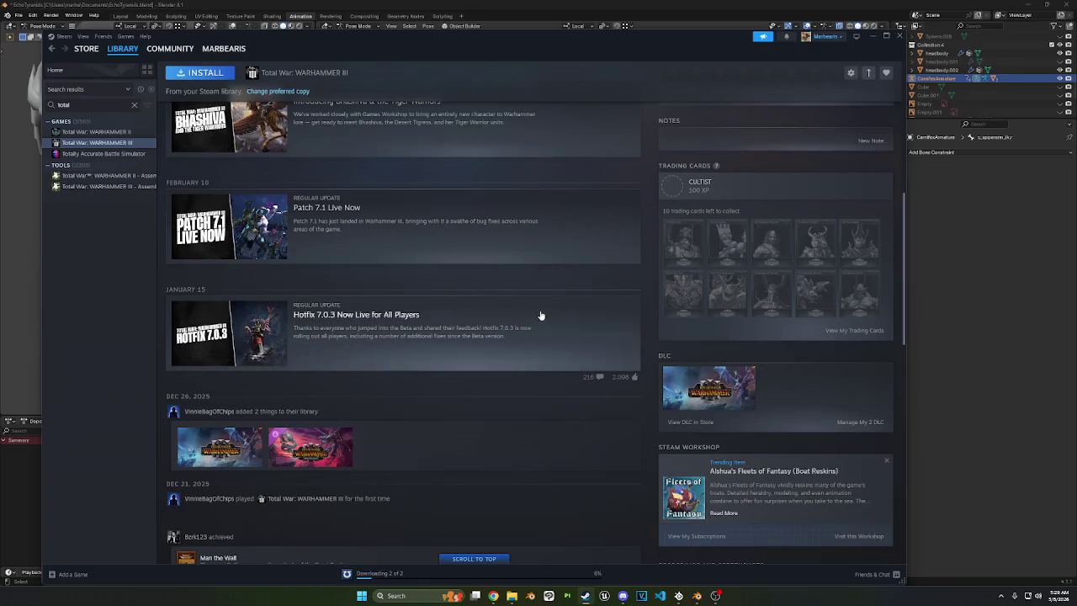
pyautogui.scroll(2, 700, 384)
pyautogui.scroll(3, 279, 196)
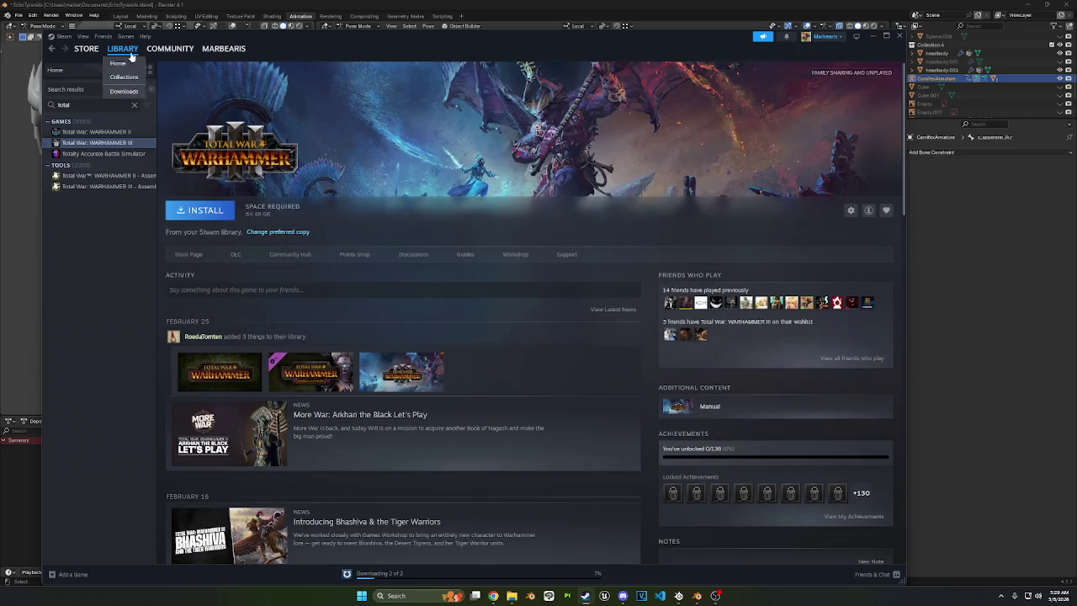
# Step: Search the store for 'warhammer 40 k', fixing the typo, and open Dawn of War IV
pyautogui.hotkey('alt', 'Left')
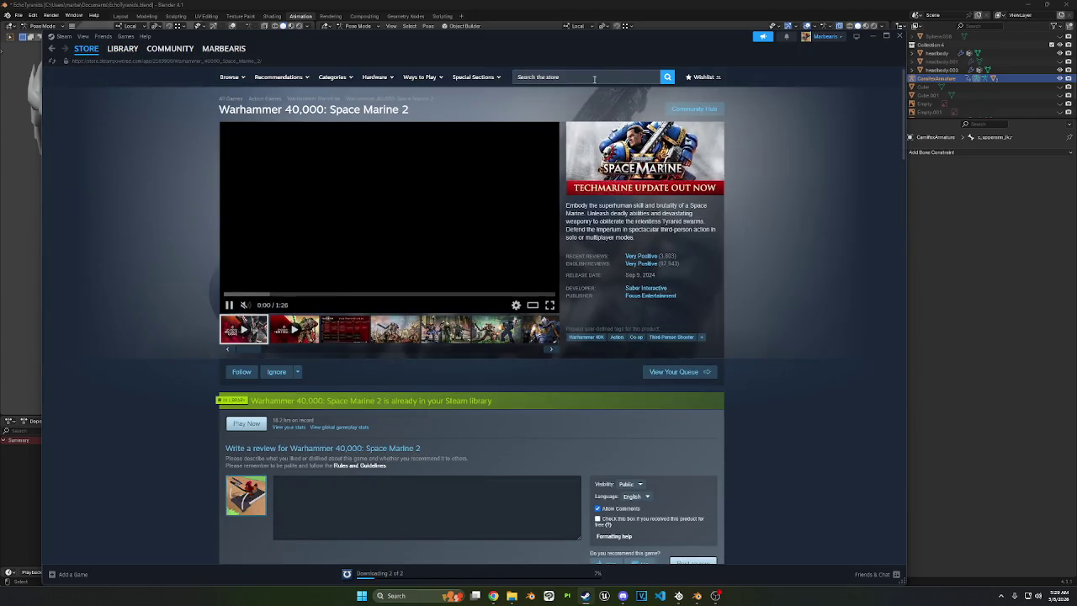
pyautogui.click(589, 76)
pyautogui.write('warhammer 40')
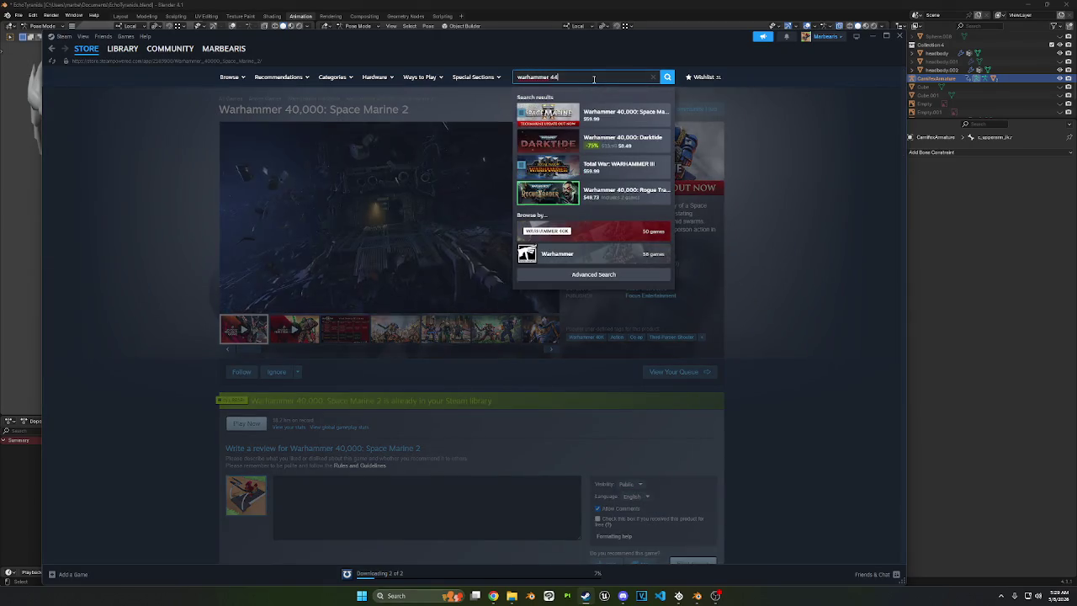
pyautogui.write(' kl')
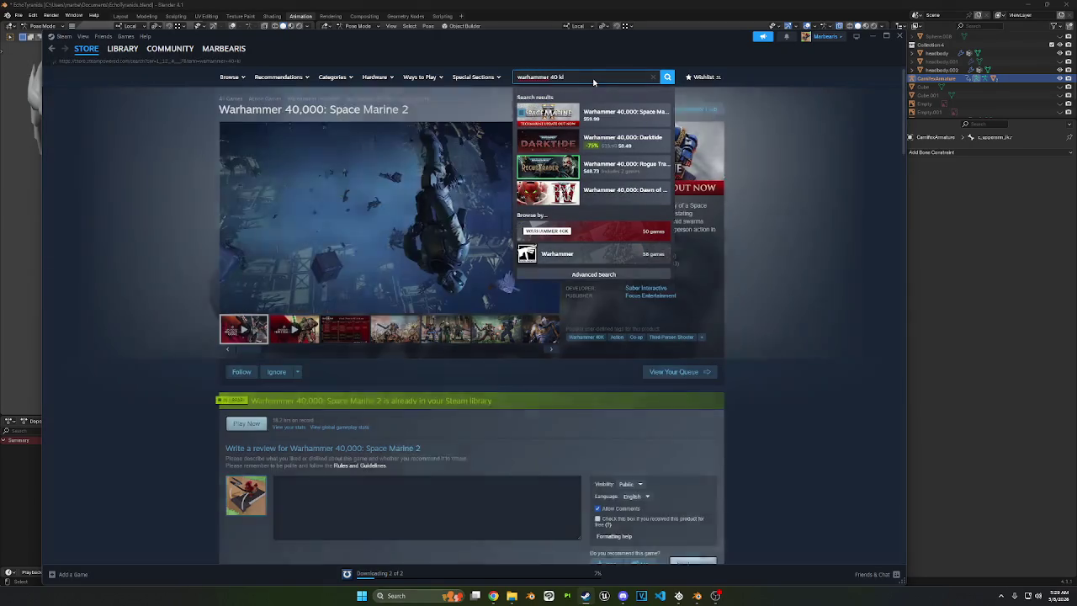
pyautogui.press('Return')
pyautogui.click(290, 140)
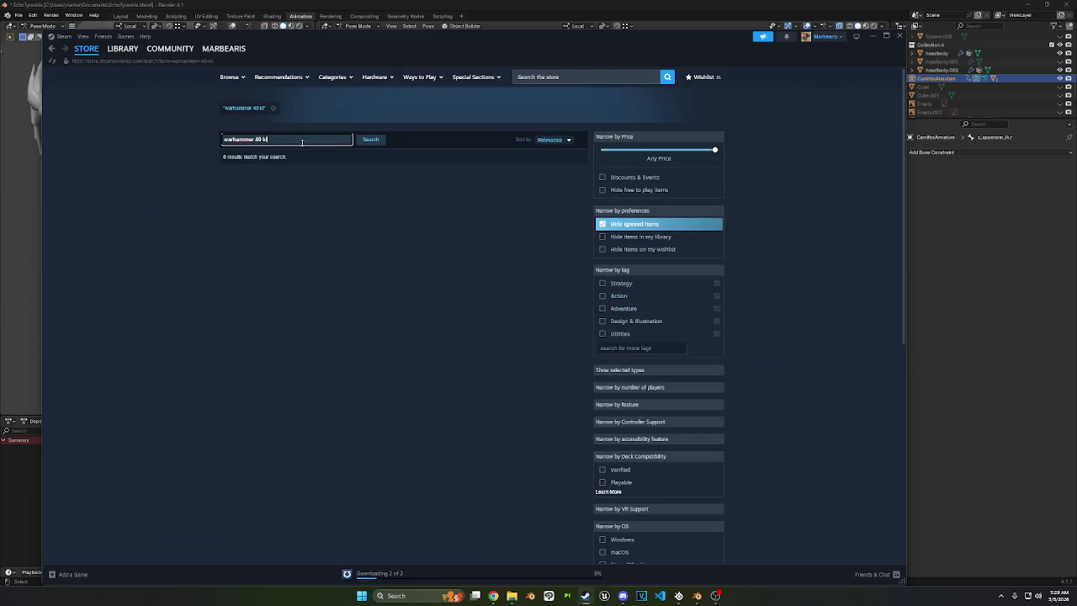
pyautogui.press('BackSpace')
pyautogui.click(375, 140)
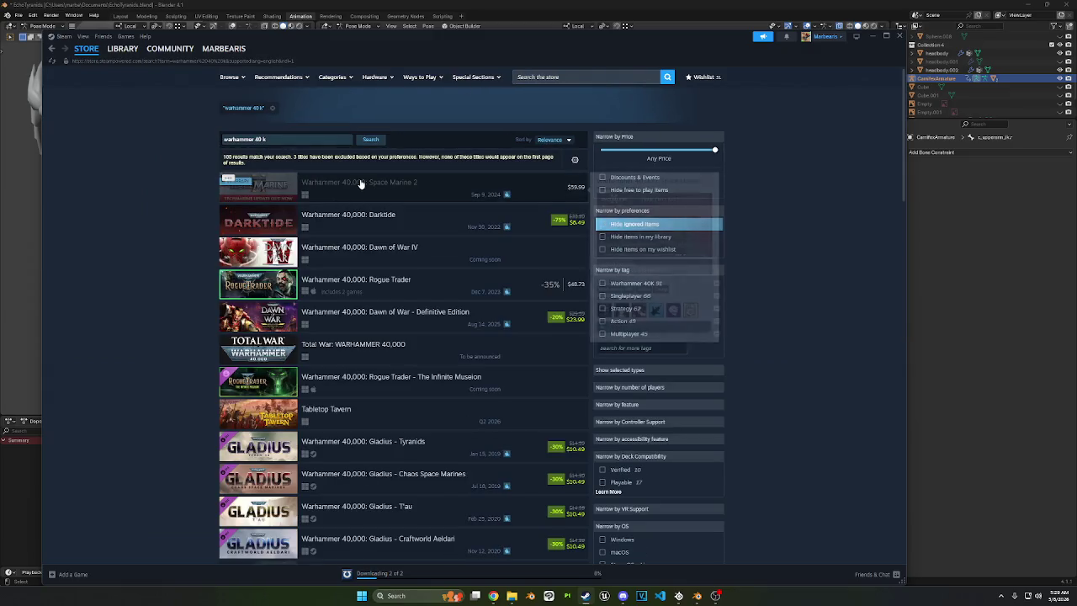
pyautogui.click(366, 257)
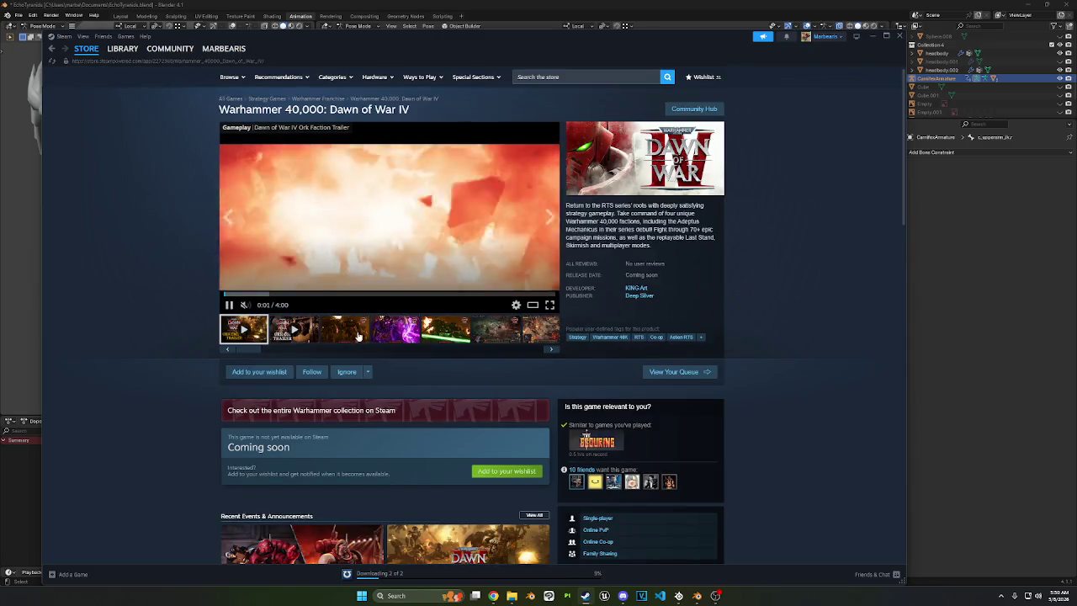
# Step: Step through the Dawn of War IV gallery screenshots
pyautogui.click(366, 330)
pyautogui.click(388, 330)
pyautogui.click(446, 329)
pyautogui.click(496, 330)
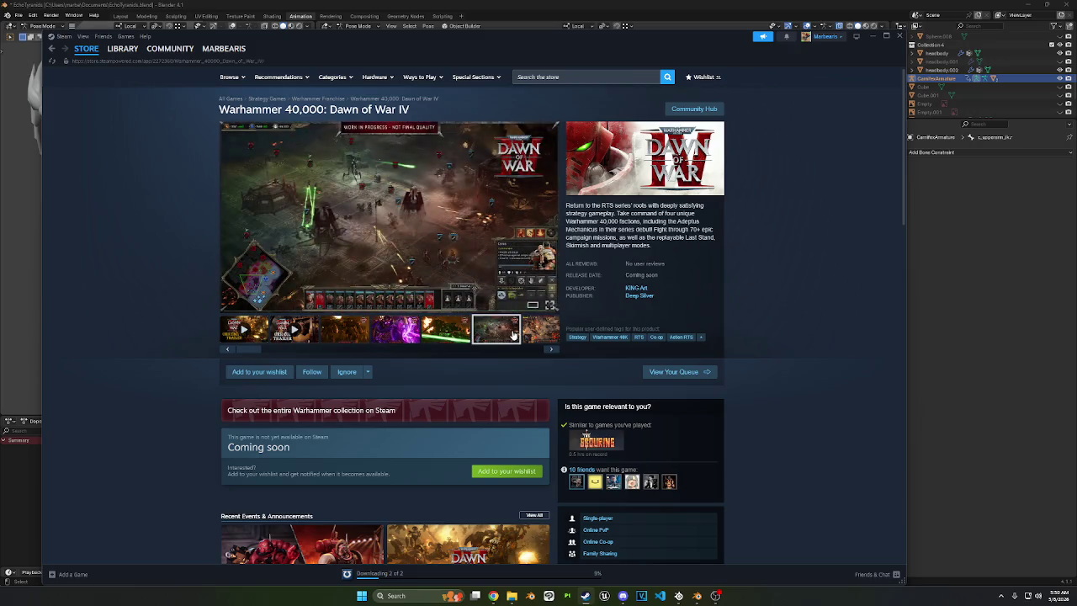
pyautogui.click(528, 333)
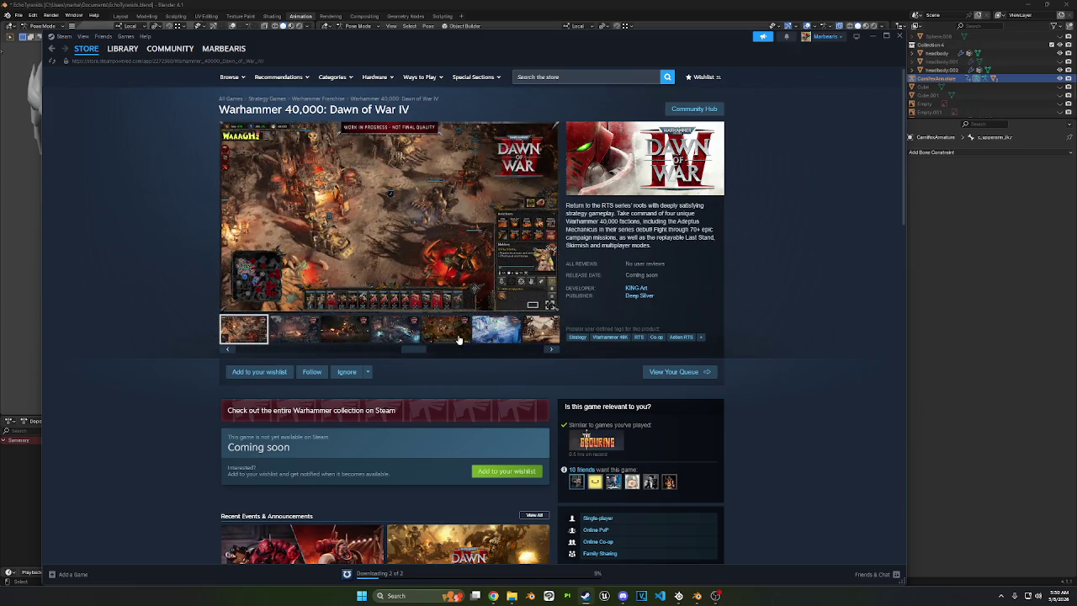
pyautogui.click(299, 334)
pyautogui.click(345, 332)
pyautogui.click(396, 332)
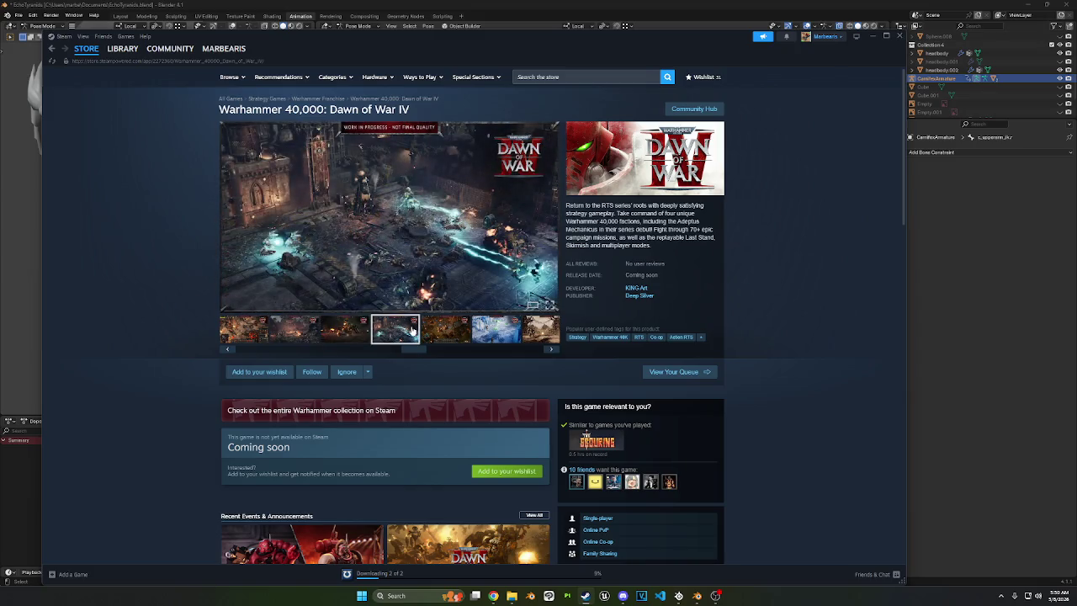
pyautogui.click(460, 334)
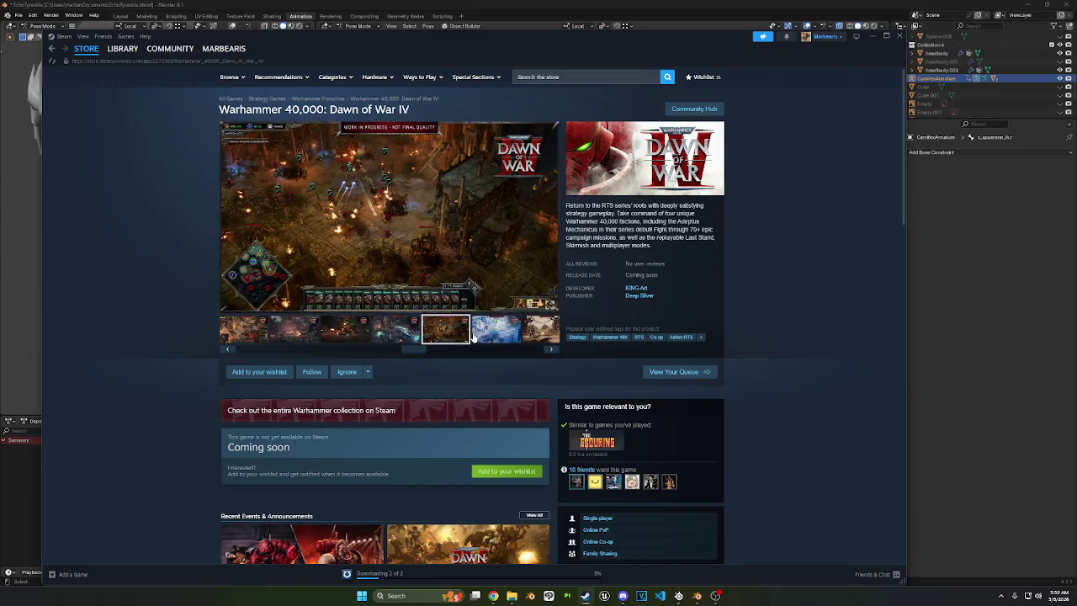
pyautogui.click(473, 336)
pyautogui.click(532, 337)
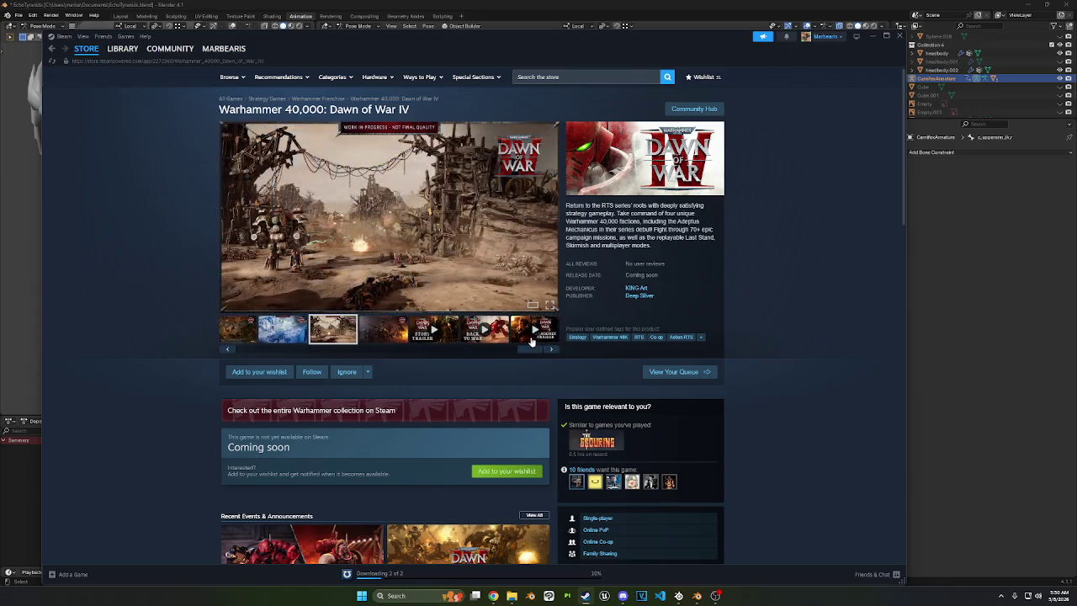
# Step: Play the Story and gameplay trailers and view the snowy, fiery, mech and Ork screenshots
pyautogui.click(389, 339)
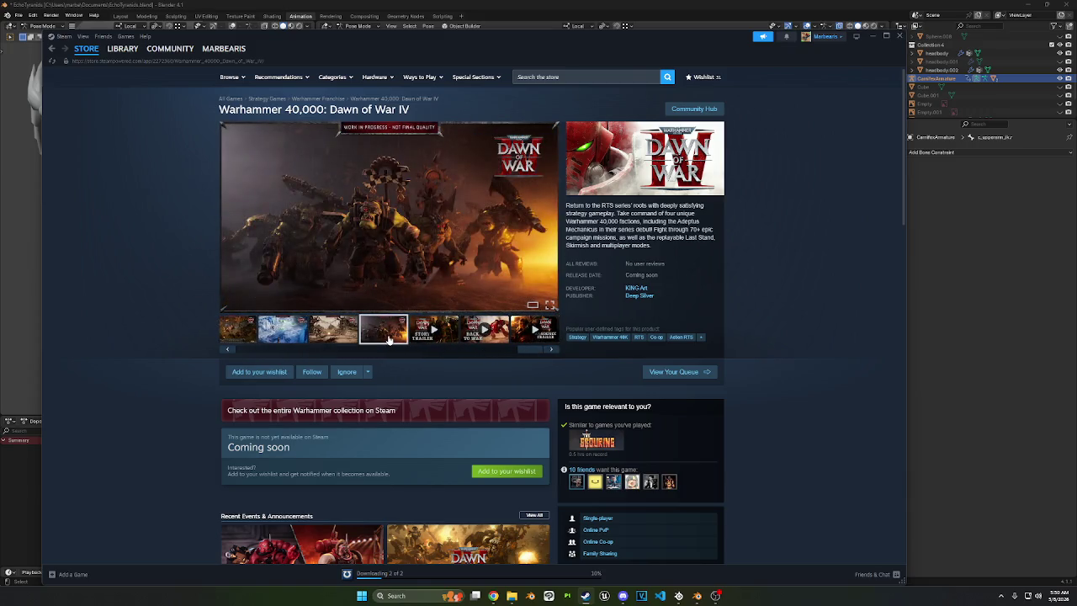
pyautogui.click(427, 340)
pyautogui.click(476, 340)
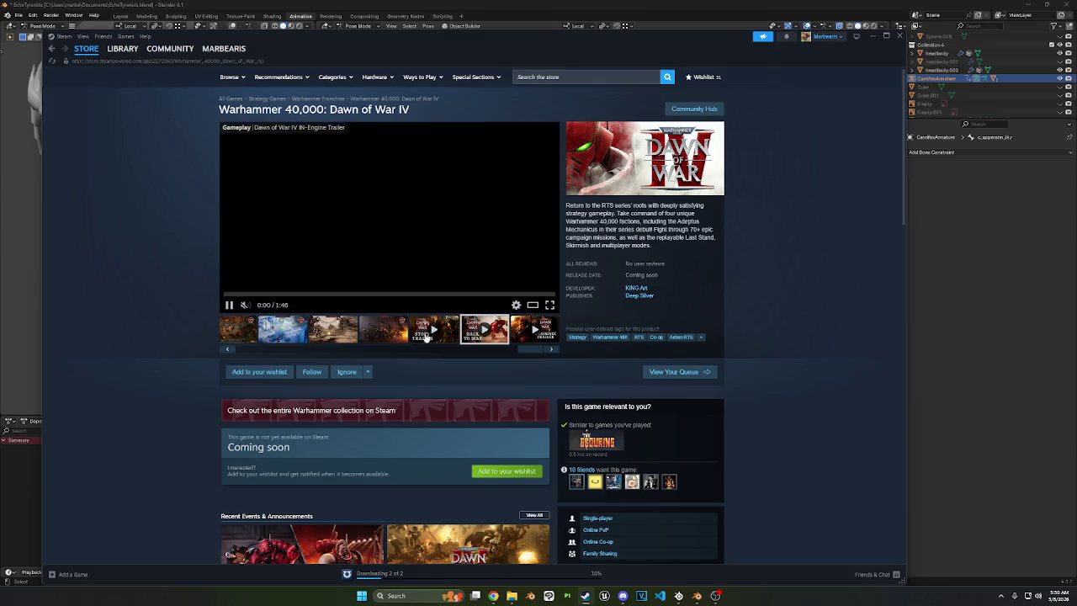
pyautogui.click(333, 334)
pyautogui.click(293, 334)
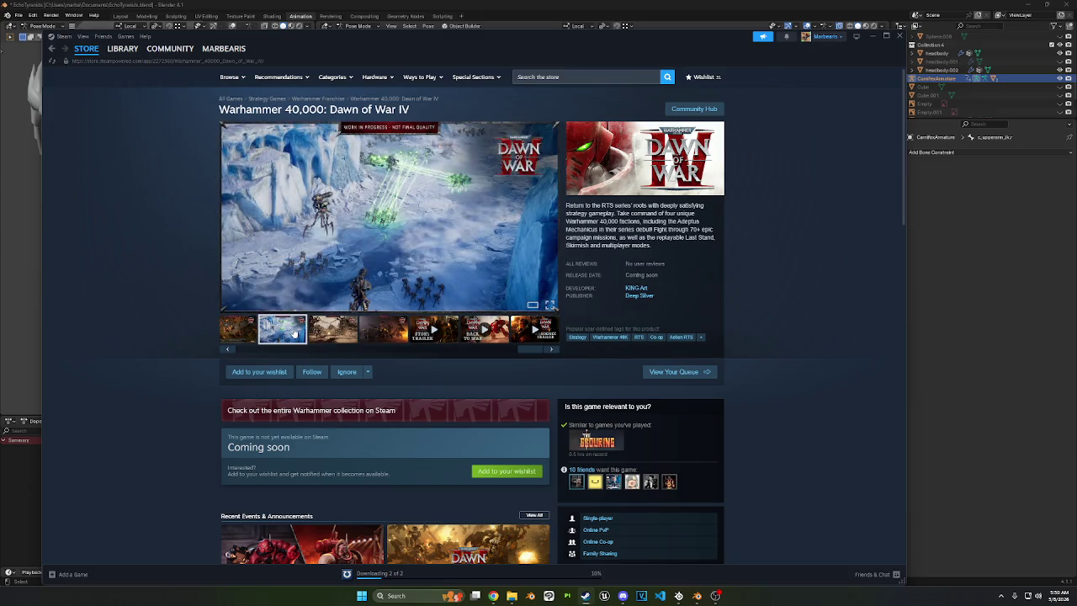
pyautogui.click(247, 337)
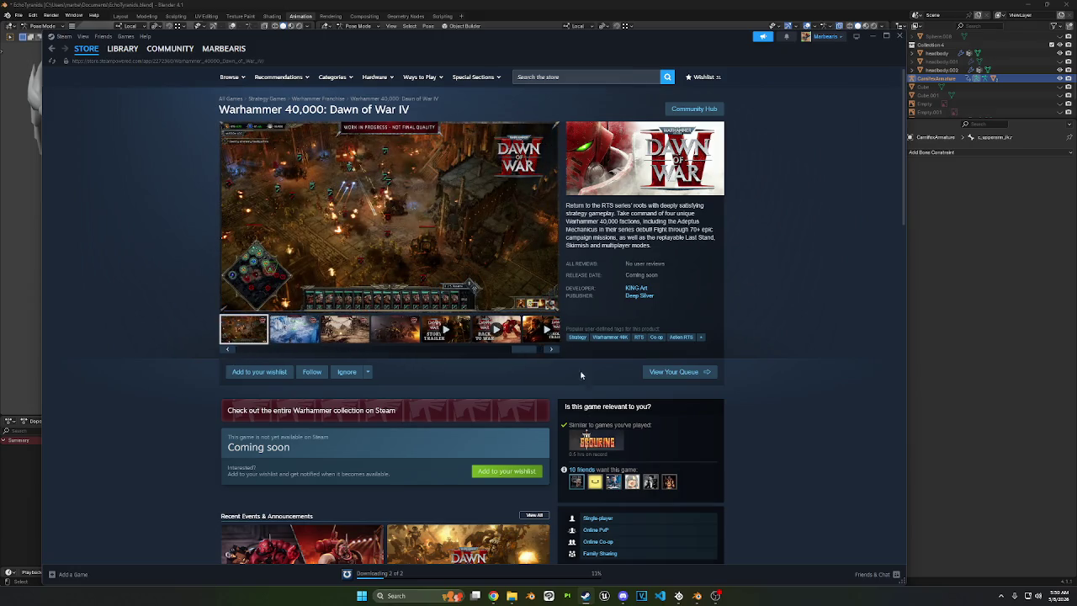
pyautogui.moveTo(524, 356); pyautogui.dragTo(404, 348)
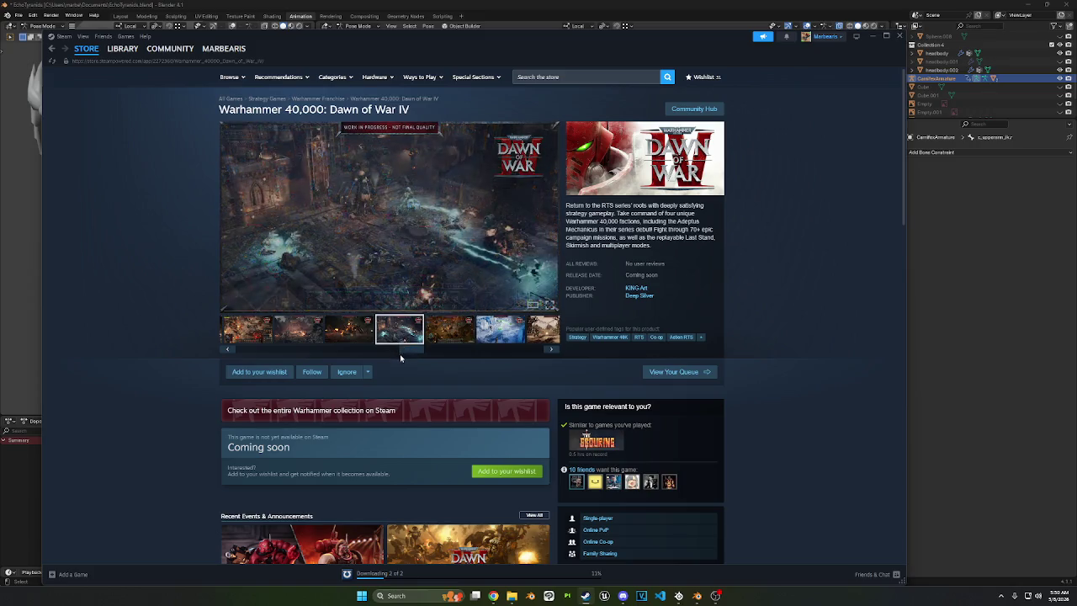
pyautogui.click(388, 340)
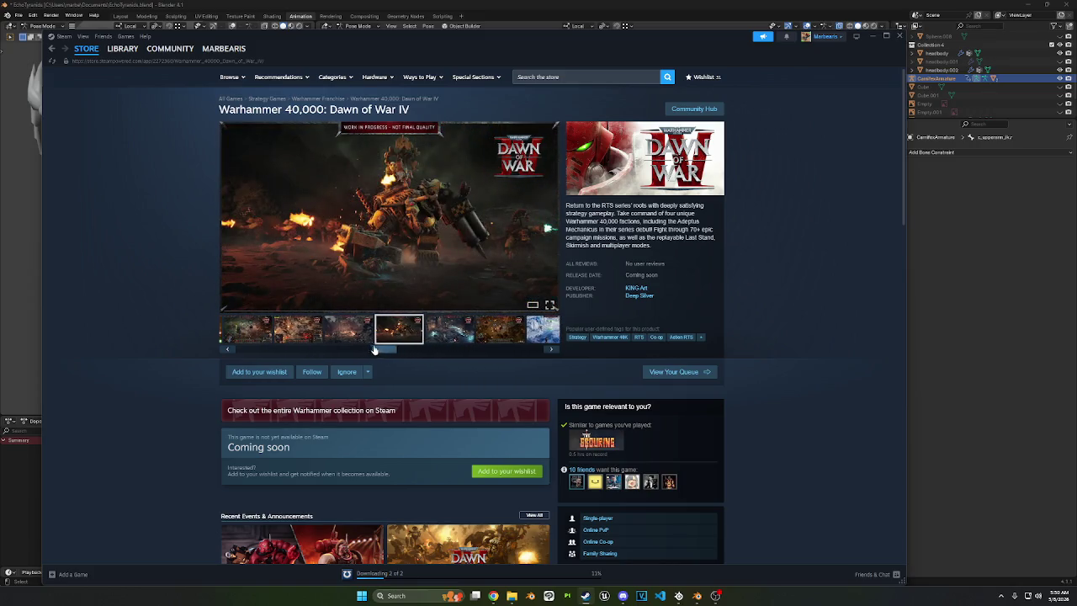
pyautogui.click(313, 328)
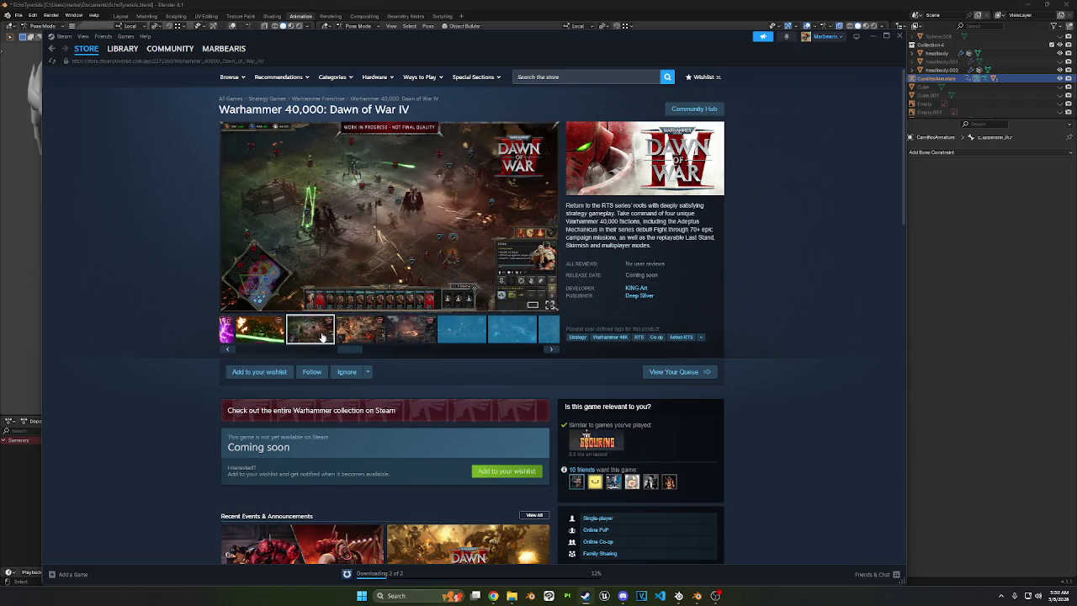
pyautogui.click(278, 332)
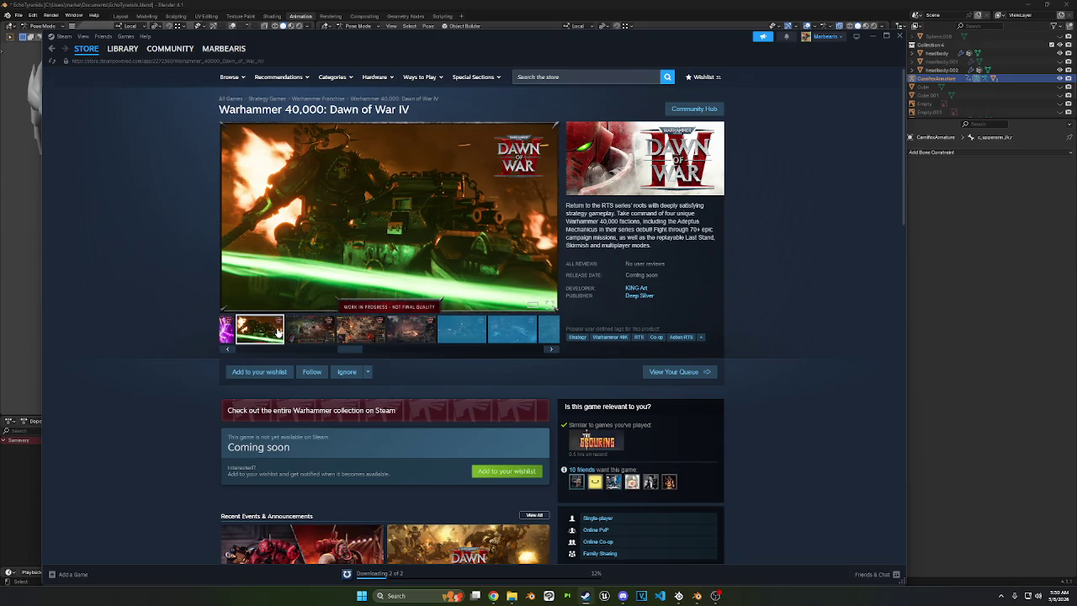
pyautogui.moveTo(379, 307)
pyautogui.moveTo(351, 348)
pyautogui.mouseDown()
pyautogui.moveTo(303, 343)
pyautogui.moveTo(276, 355)
pyautogui.mouseUp()
pyautogui.click(289, 341)
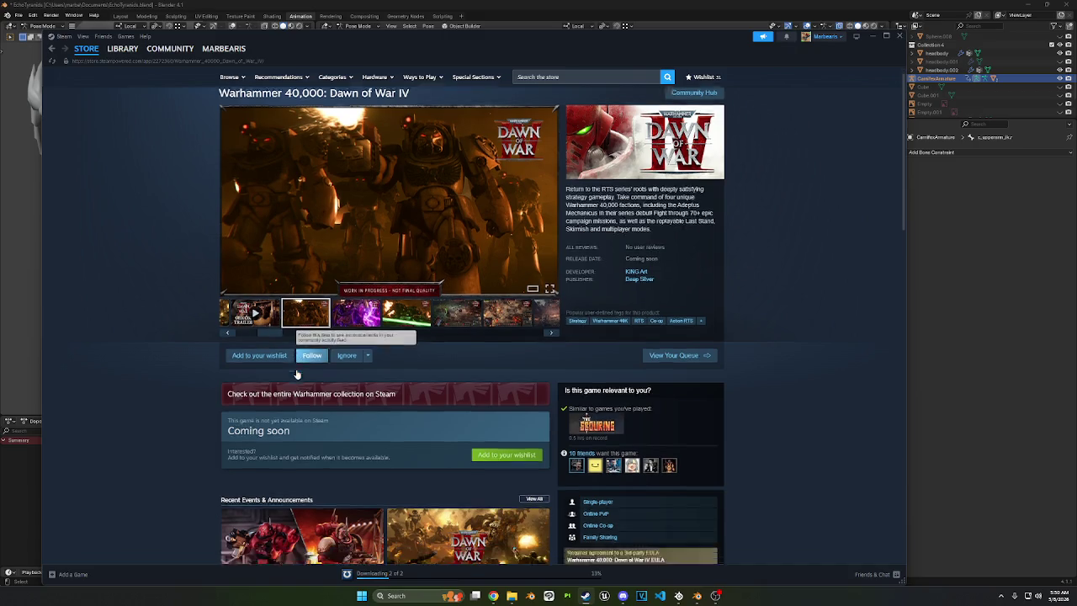
# Step: Scroll through About This Game, then check Space Marine 2's progress on the Downloads page
pyautogui.scroll(-5, 286, 360)
pyautogui.scroll(-6, 296, 373)
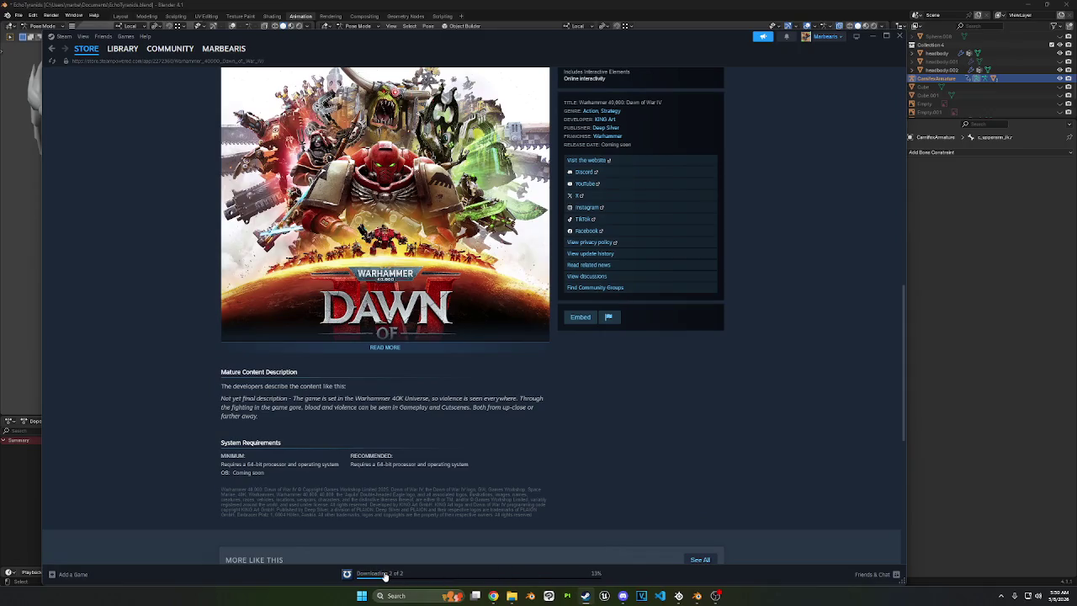
pyautogui.click(383, 574)
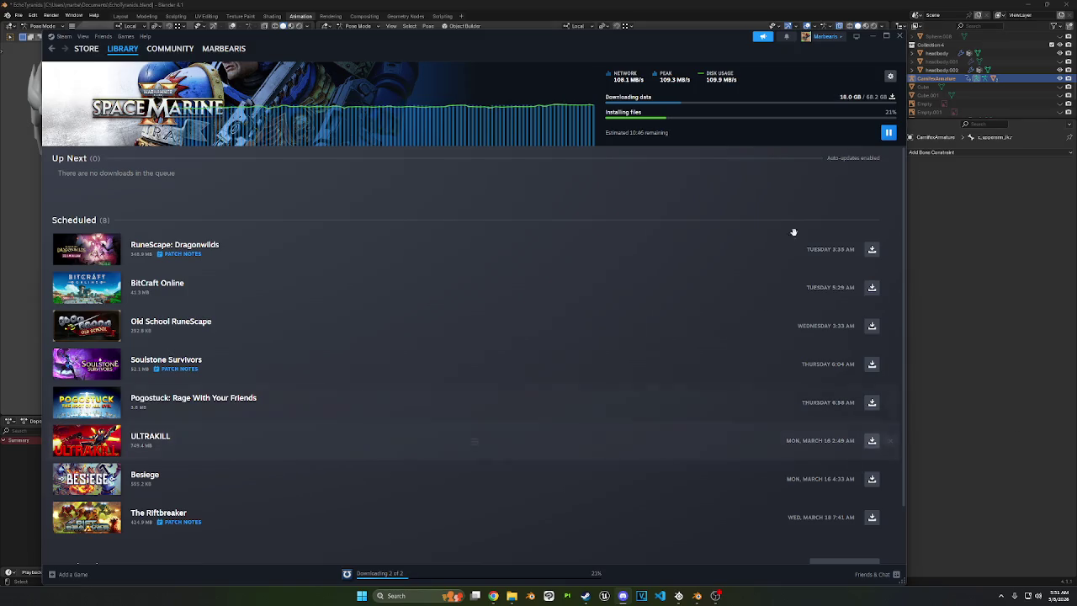
# Step: Hide Steam's Downloads page so the ModelConverter folder comes back in front
pyautogui.click(872, 36)
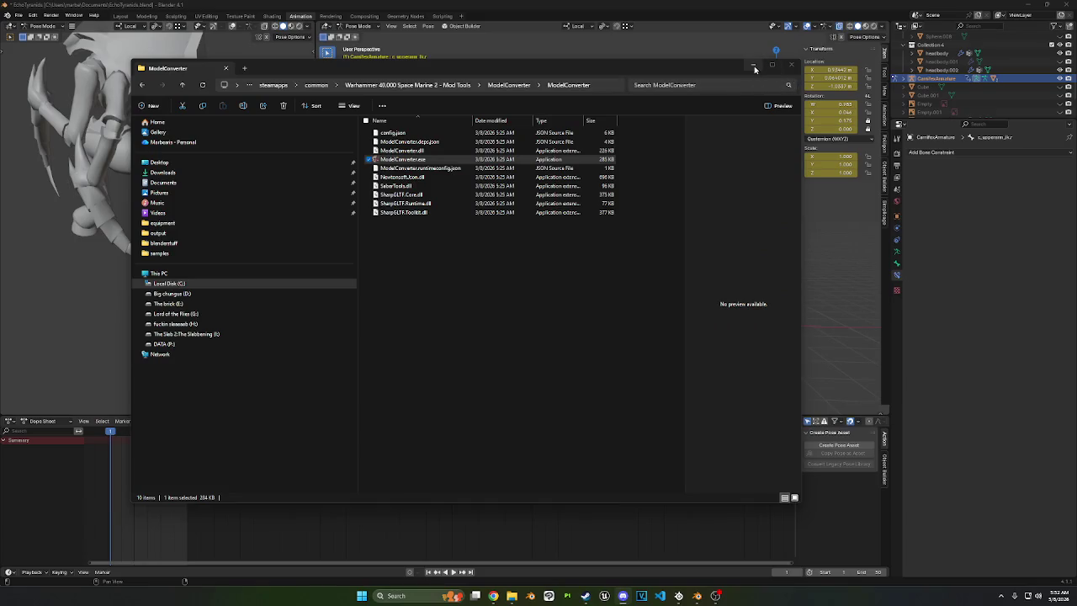
# Step: Open the Mod Tools Instructions.txt from the parent ModelConverter folder in Notepad
pyautogui.click(519, 360)
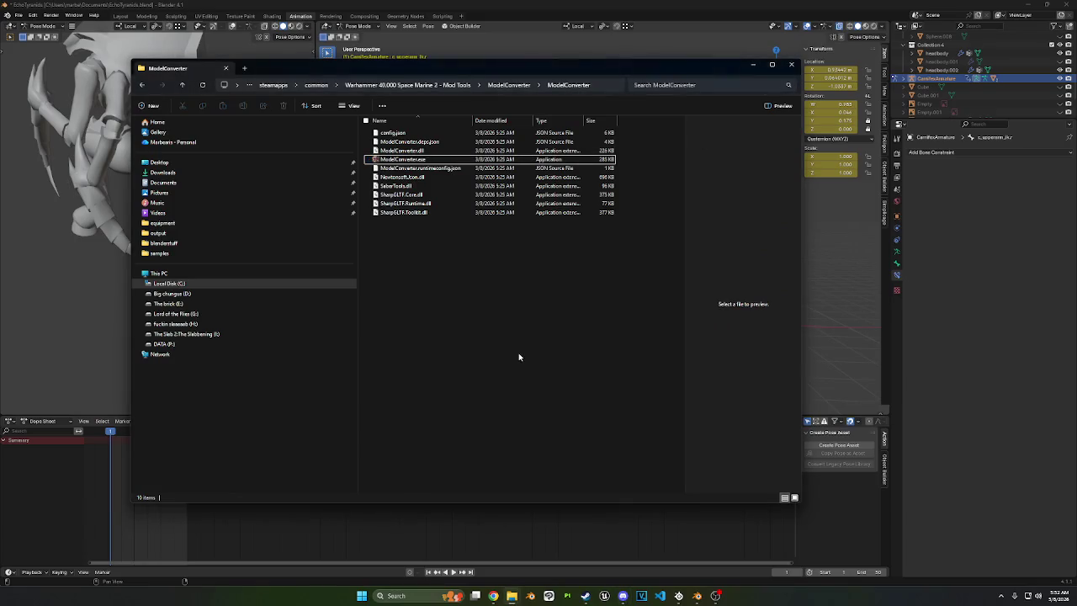
pyautogui.moveTo(639, 68); pyautogui.dragTo(767, 56)
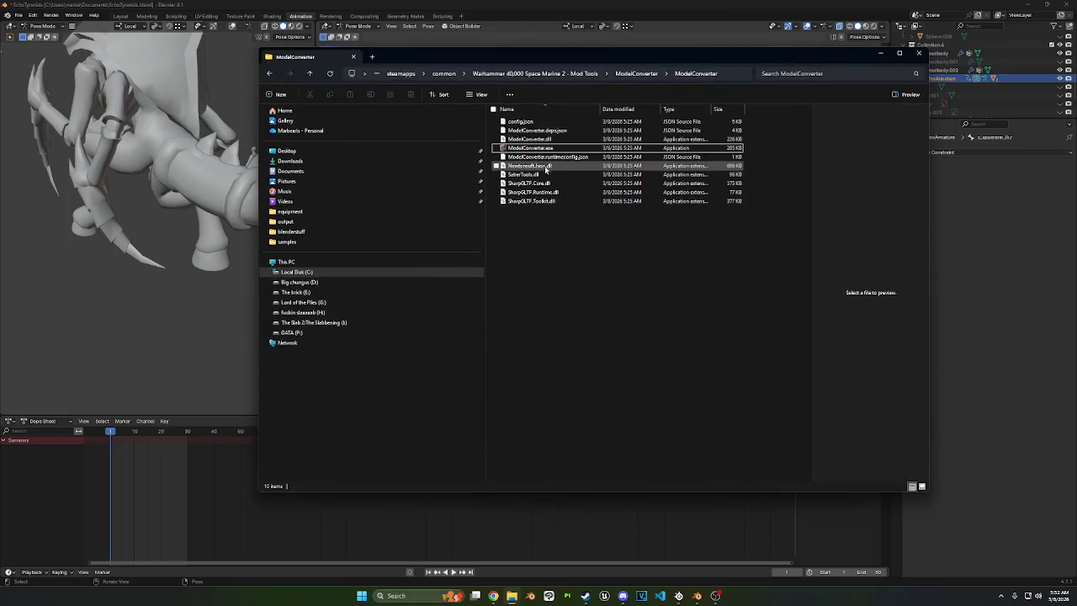
pyautogui.click(636, 74)
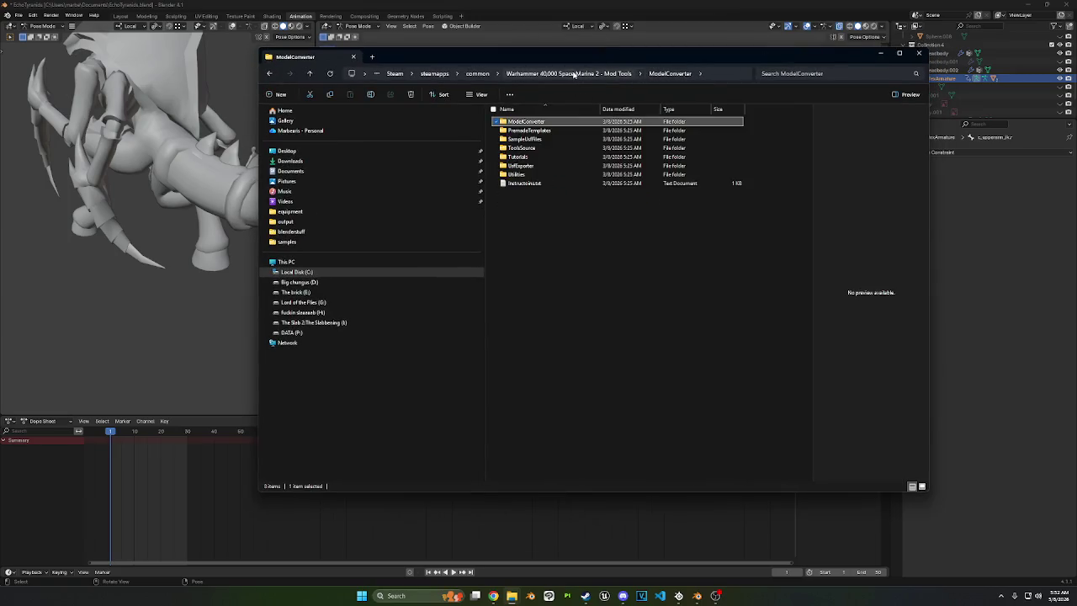
pyautogui.click(553, 183)
pyautogui.doubleClick(552, 184)
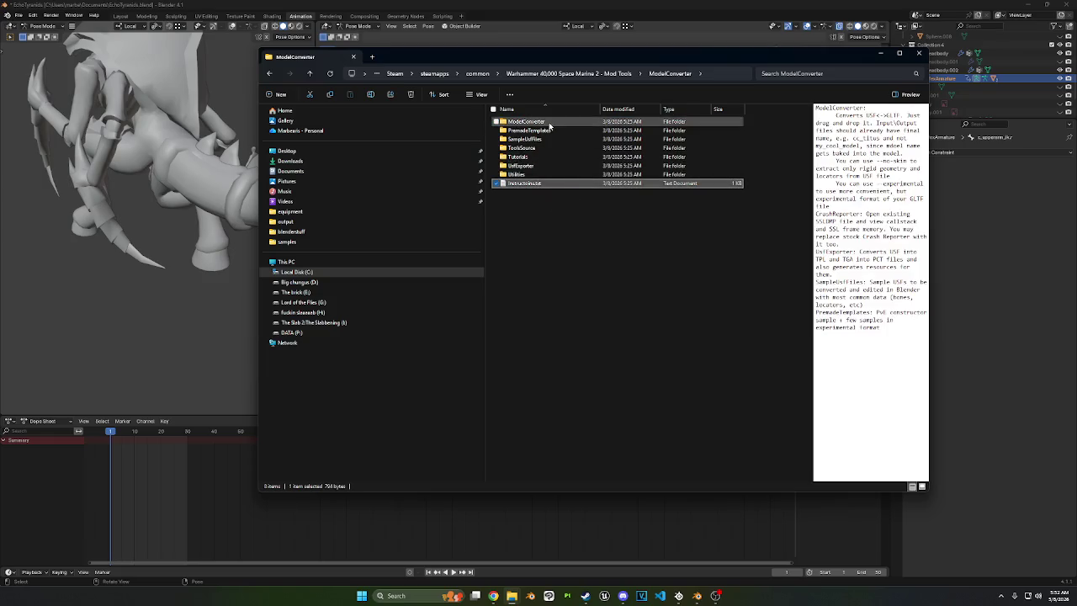
pyautogui.moveTo(896, 96)
pyautogui.mouseDown()
pyautogui.moveTo(831, 97)
pyautogui.moveTo(868, 82)
pyautogui.mouseUp()
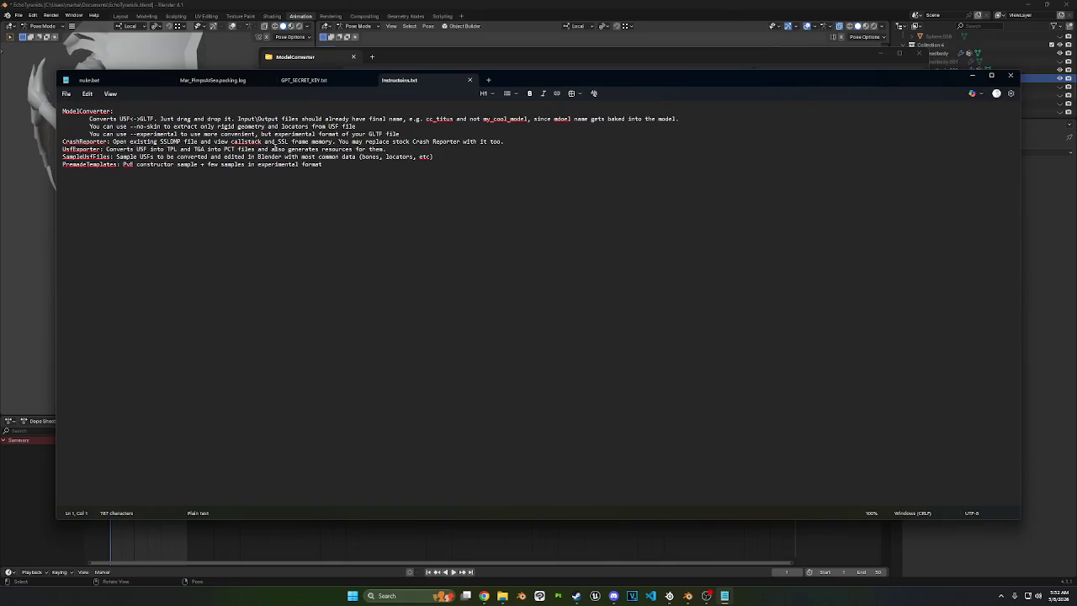
# Step: Highlight the Crash Reporter and --experimental notes in Instructions.txt, then minimize Notepad
pyautogui.moveTo(505, 141); pyautogui.dragTo(115, 141)
pyautogui.moveTo(328, 126)
pyautogui.mouseDown()
pyautogui.moveTo(276, 133)
pyautogui.moveTo(365, 133)
pyautogui.mouseUp()
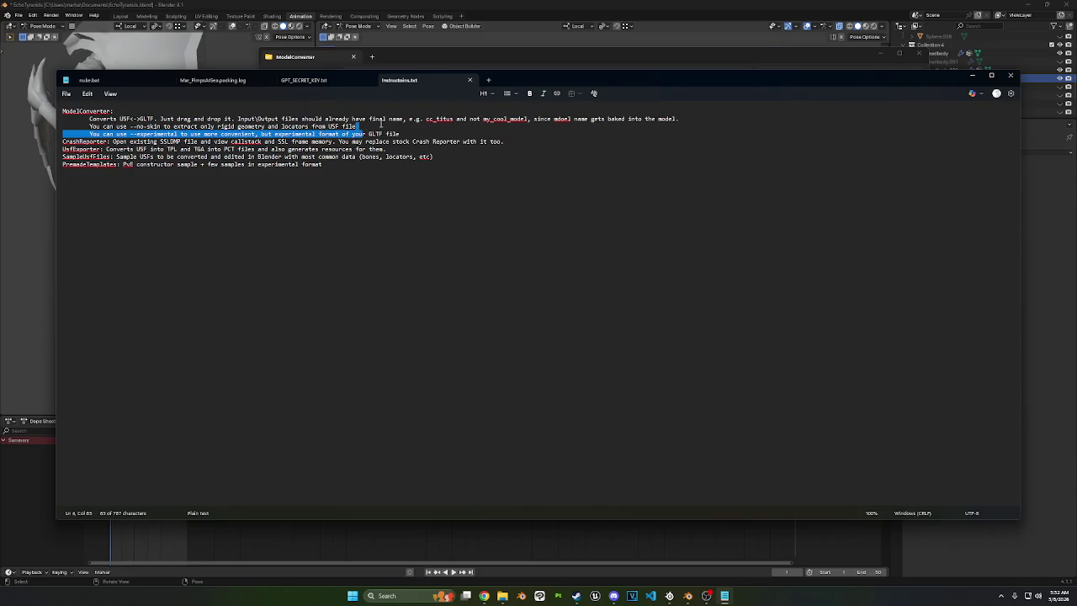
pyautogui.click(373, 127)
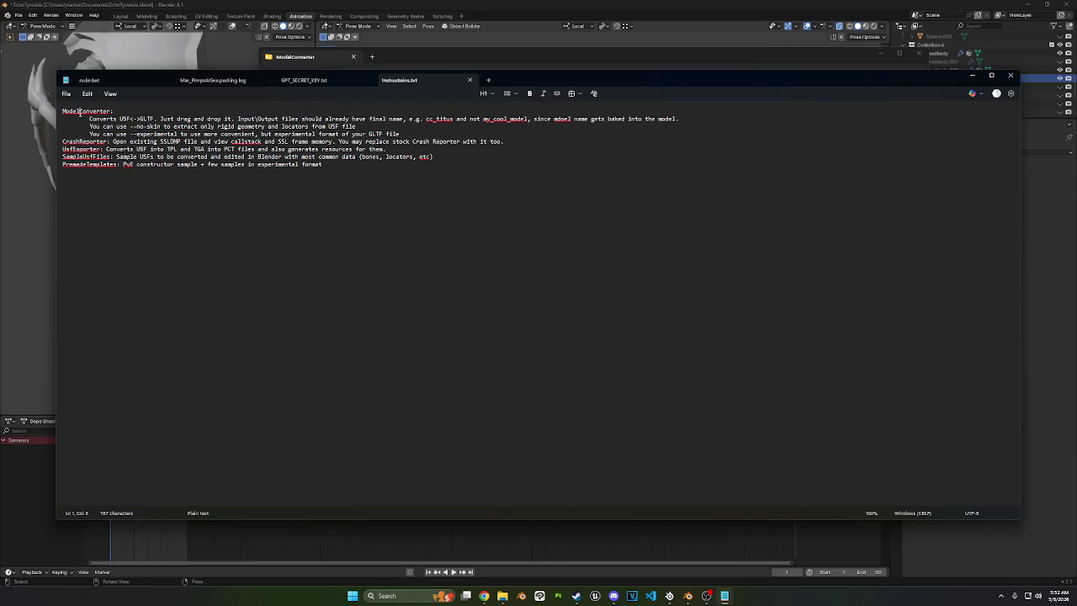
pyautogui.doubleClick(84, 110)
pyautogui.doubleClick(93, 141)
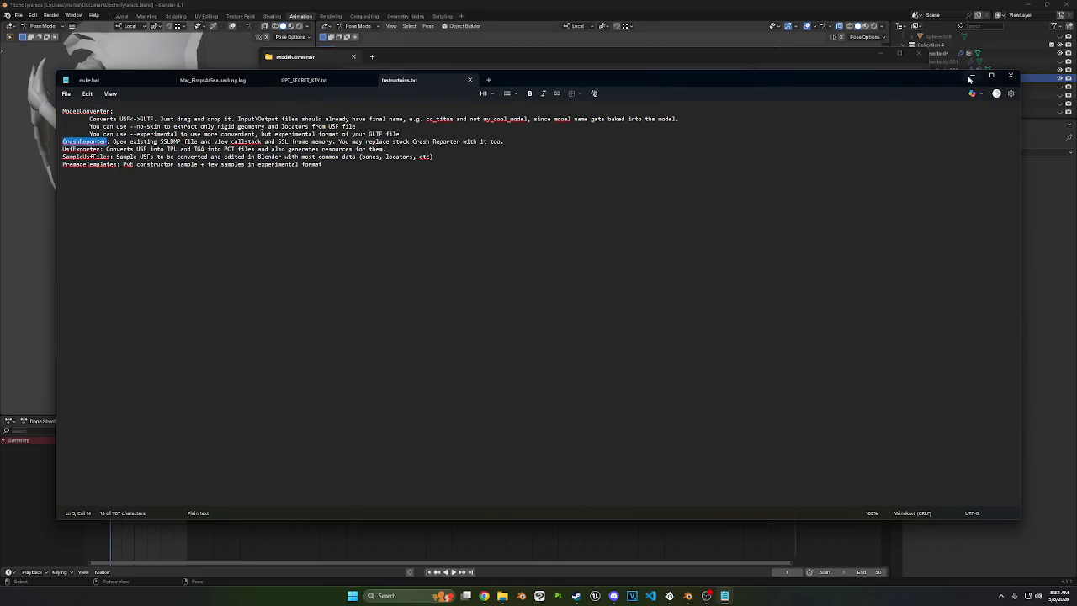
pyautogui.click(972, 75)
pyautogui.moveTo(717, 33); pyautogui.dragTo(620, 68)
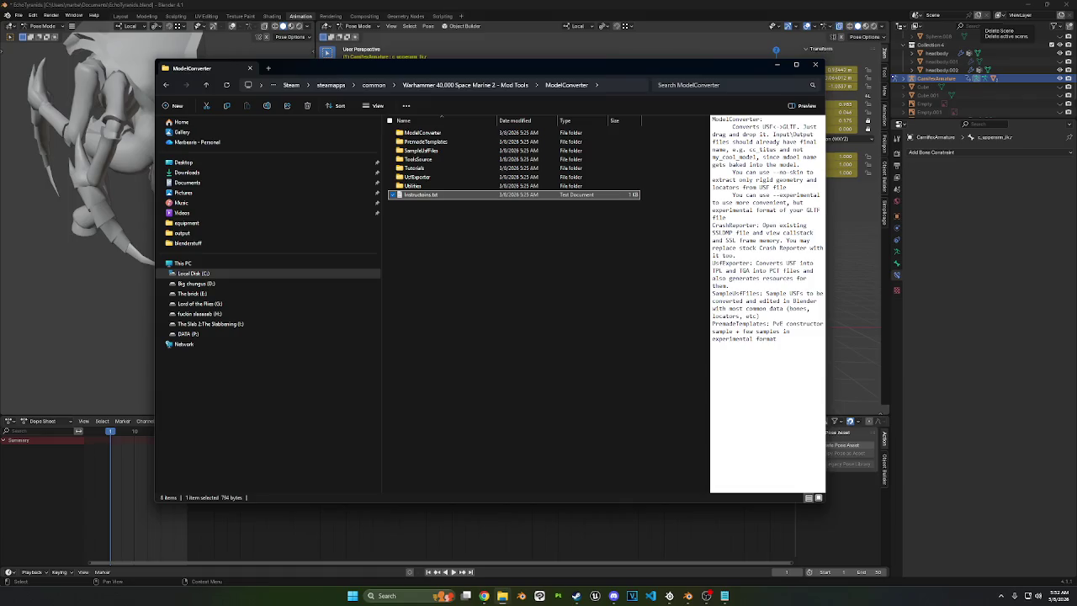
# Step: Back in Blender, play the CarnifexArmatureAction with all bones selected, scrubbing to frame 4
pyautogui.moveTo(751, 77); pyautogui.dragTo(784, 69)
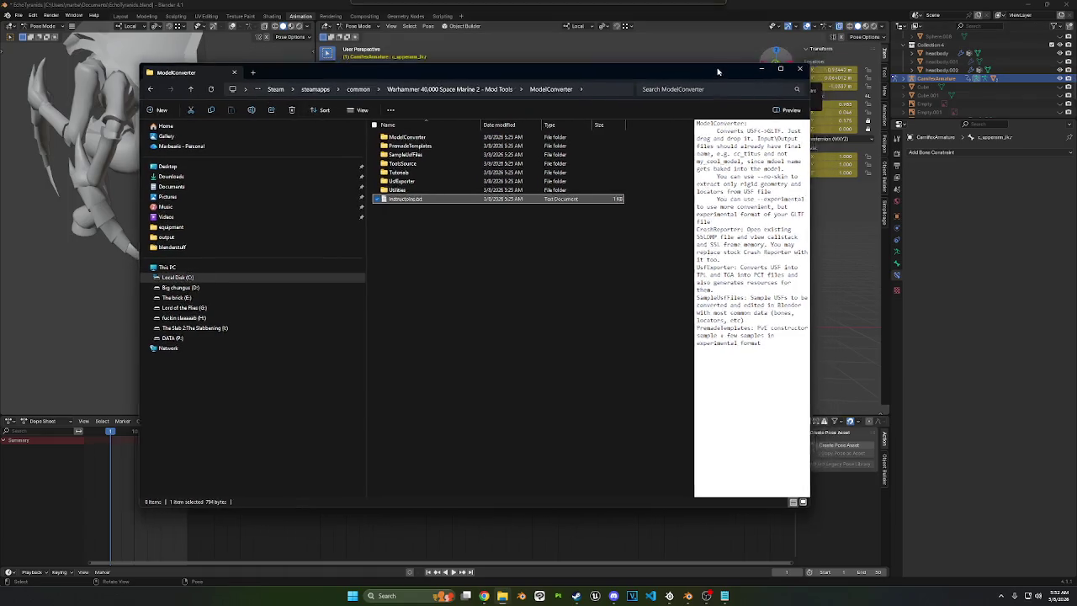
pyautogui.click(806, 57)
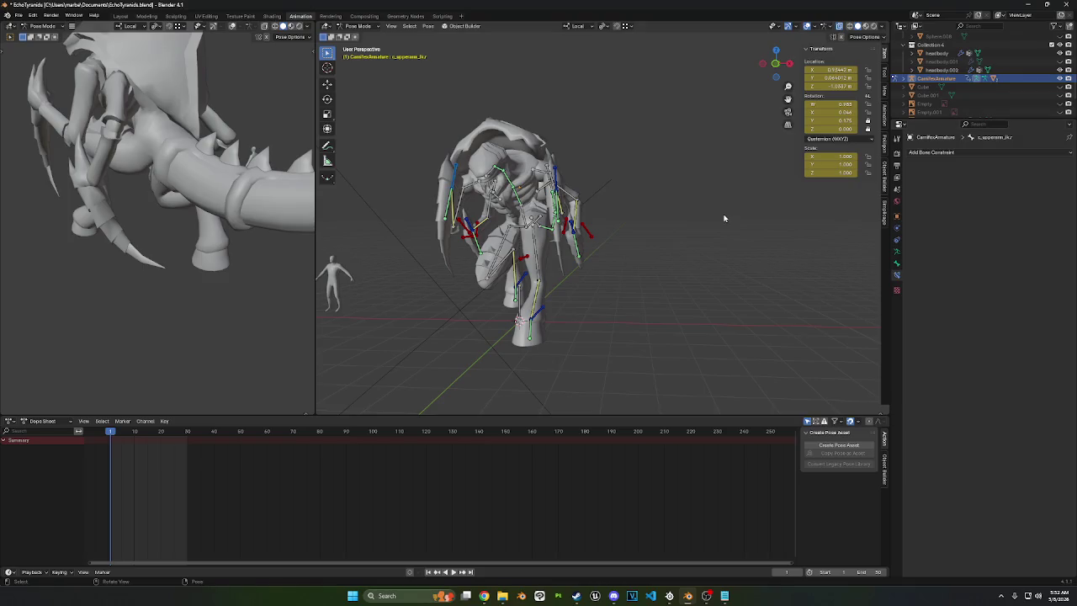
pyautogui.press('space')
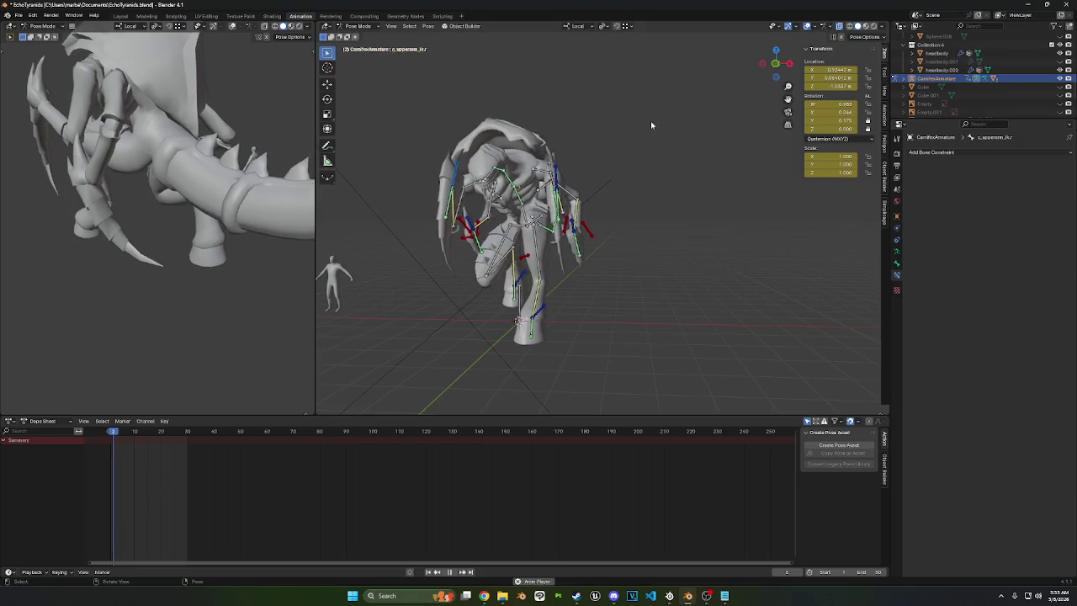
pyautogui.moveTo(615, 179)
pyautogui.mouseDown(button='middle')
pyautogui.moveTo(709, 200)
pyautogui.moveTo(600, 192)
pyautogui.moveTo(647, 206)
pyautogui.moveTo(625, 202)
pyautogui.mouseUp(button='middle')
pyautogui.press('space')
pyautogui.press('a')
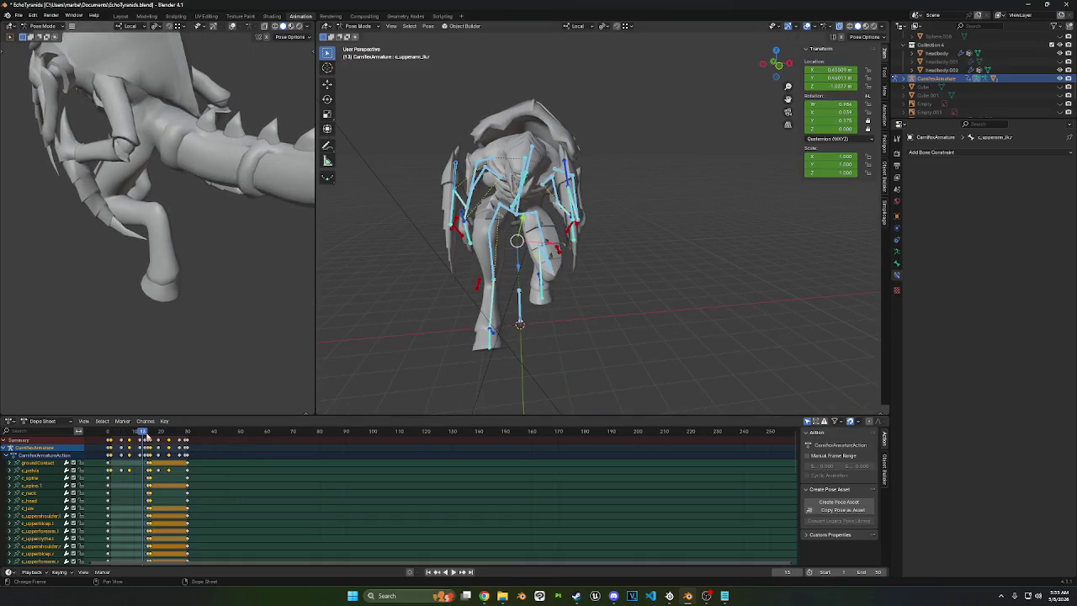
pyautogui.press('space')
pyautogui.click(110, 431)
pyautogui.moveTo(110, 432); pyautogui.dragTo(183, 420)
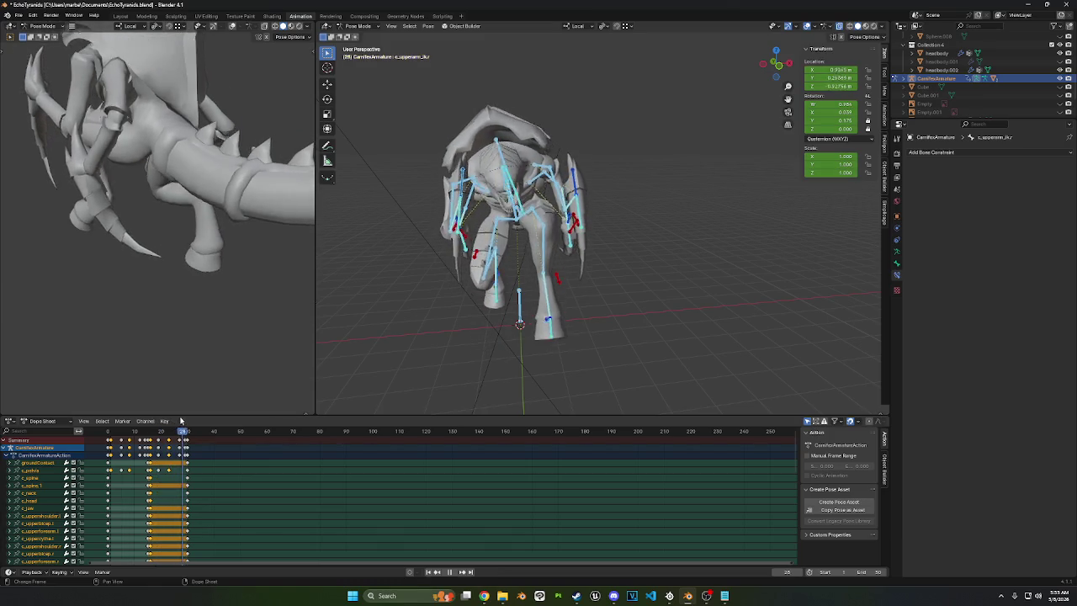
pyautogui.press('space')
# Step: Orbit around the creature while replaying and scrubbing to frames 31 and 12, then stop
pyautogui.moveTo(404, 278); pyautogui.dragTo(525, 263, button='middle')
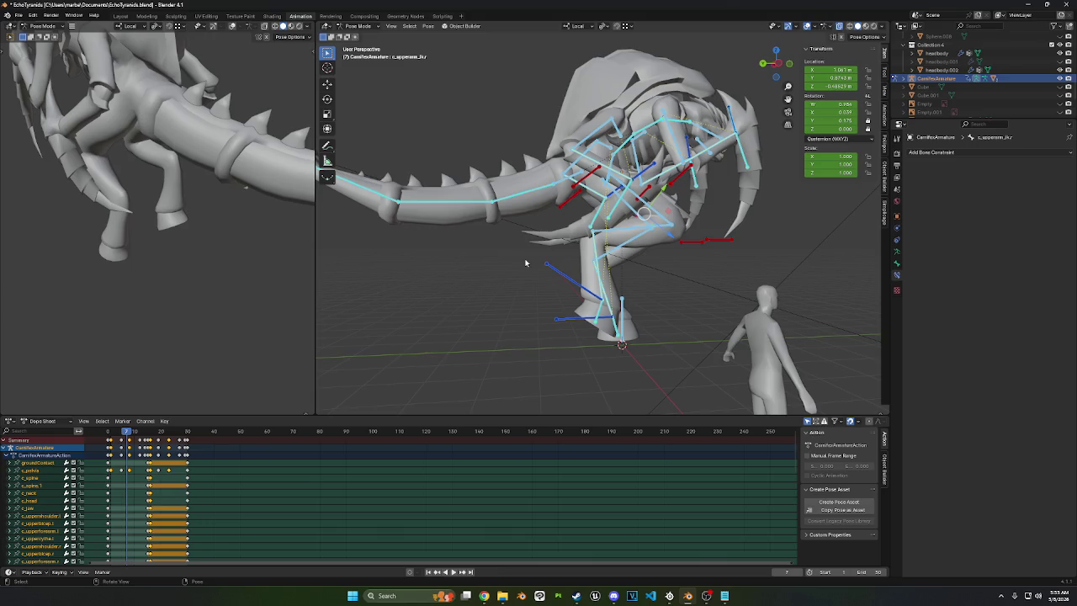
pyautogui.moveTo(664, 259); pyautogui.dragTo(505, 278, button='middle')
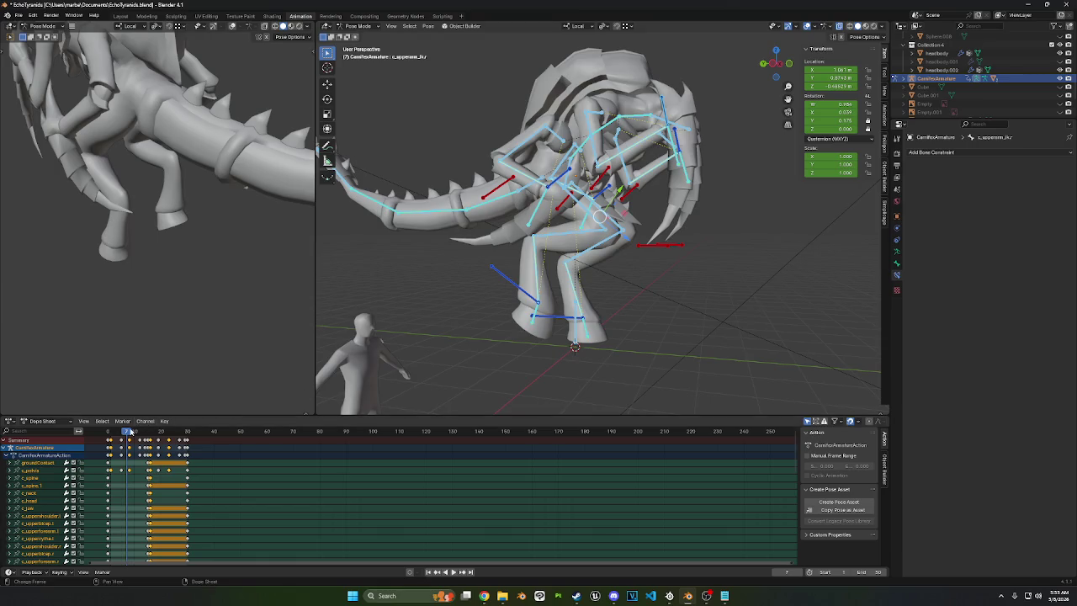
pyautogui.press('space')
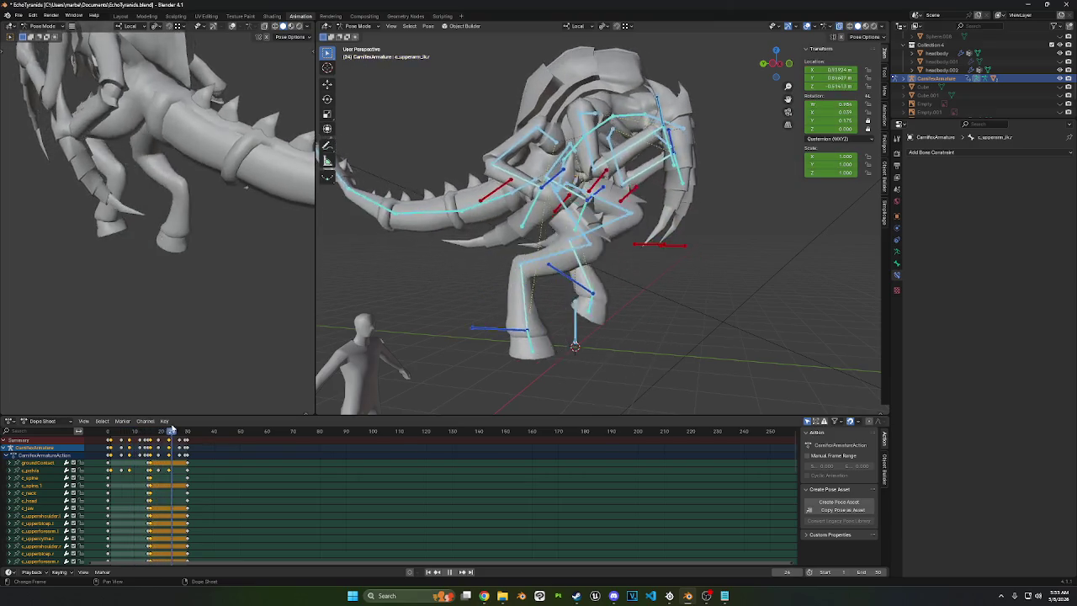
pyautogui.moveTo(170, 431)
pyautogui.mouseDown()
pyautogui.moveTo(190, 429)
pyautogui.moveTo(141, 421)
pyautogui.moveTo(193, 420)
pyautogui.moveTo(170, 418)
pyautogui.mouseUp()
pyautogui.moveTo(163, 416)
pyautogui.mouseDown()
pyautogui.moveTo(110, 405)
pyautogui.moveTo(188, 406)
pyautogui.moveTo(171, 408)
pyautogui.mouseUp()
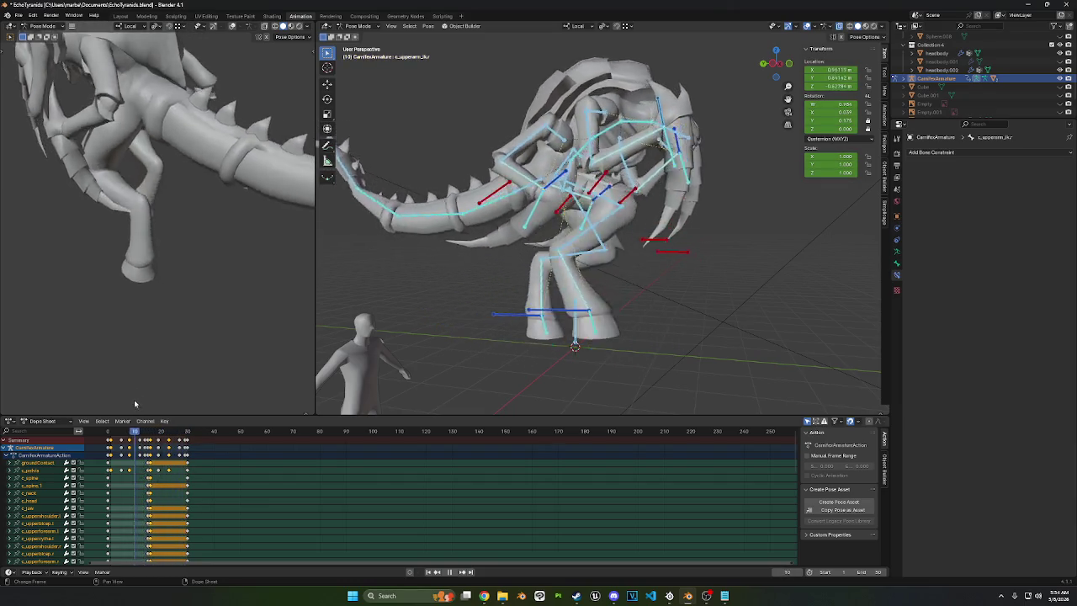
pyautogui.press('Escape')
pyautogui.moveTo(602, 343); pyautogui.dragTo(630, 361, button='middle')
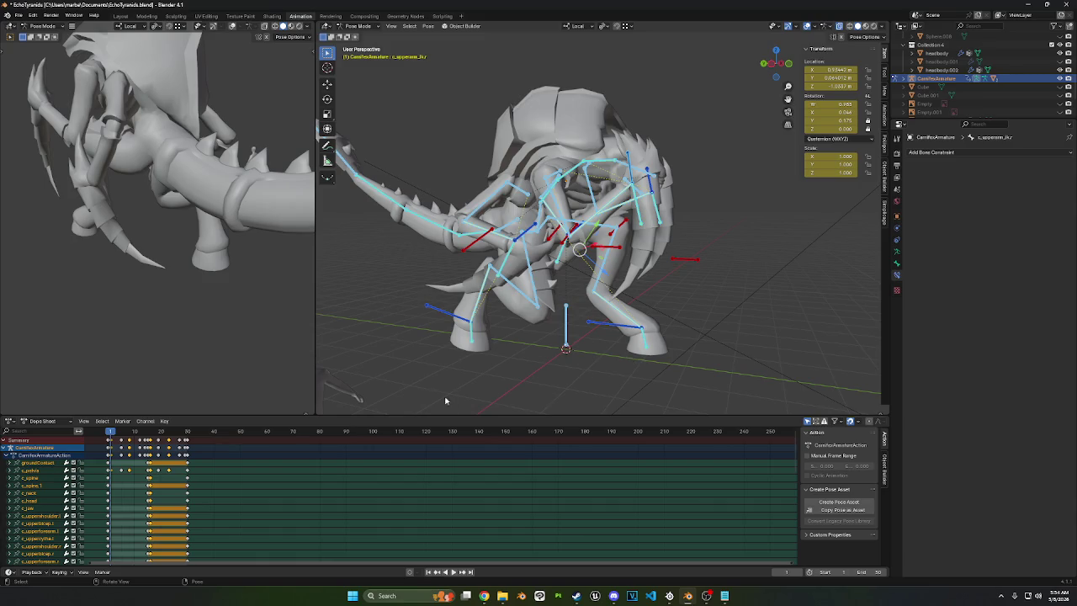
# Step: Save the posed creature over EchoTyranids.blend and close the leftover file browser window
pyautogui.moveTo(648, 171)
pyautogui.mouseDown(button='middle')
pyautogui.moveTo(561, 202)
pyautogui.moveTo(613, 195)
pyautogui.mouseUp(button='middle')
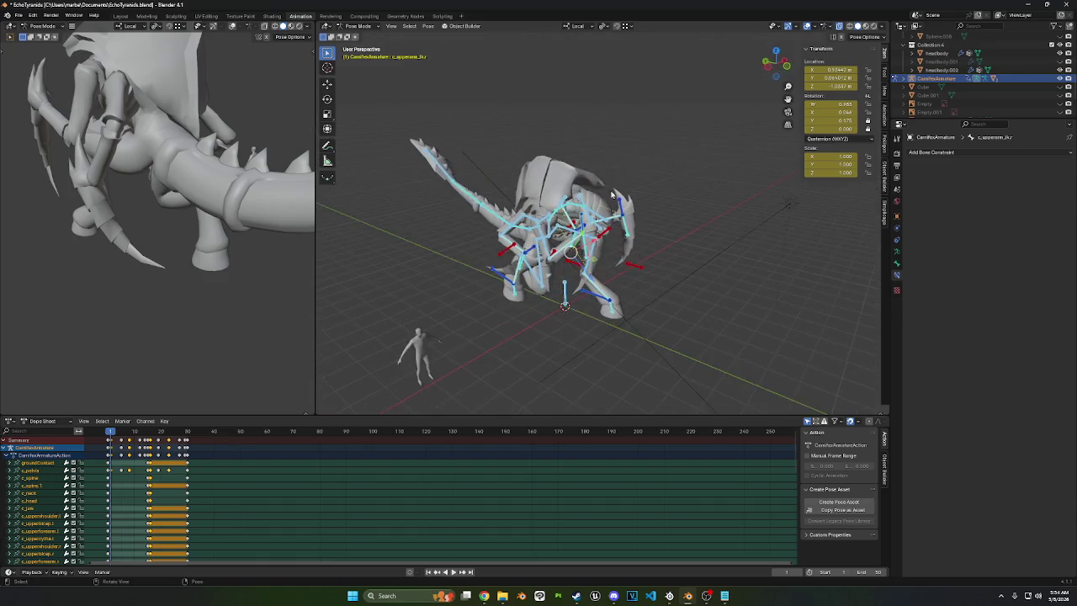
pyautogui.click(726, 184)
pyautogui.hotkey('ctrl', 'o')
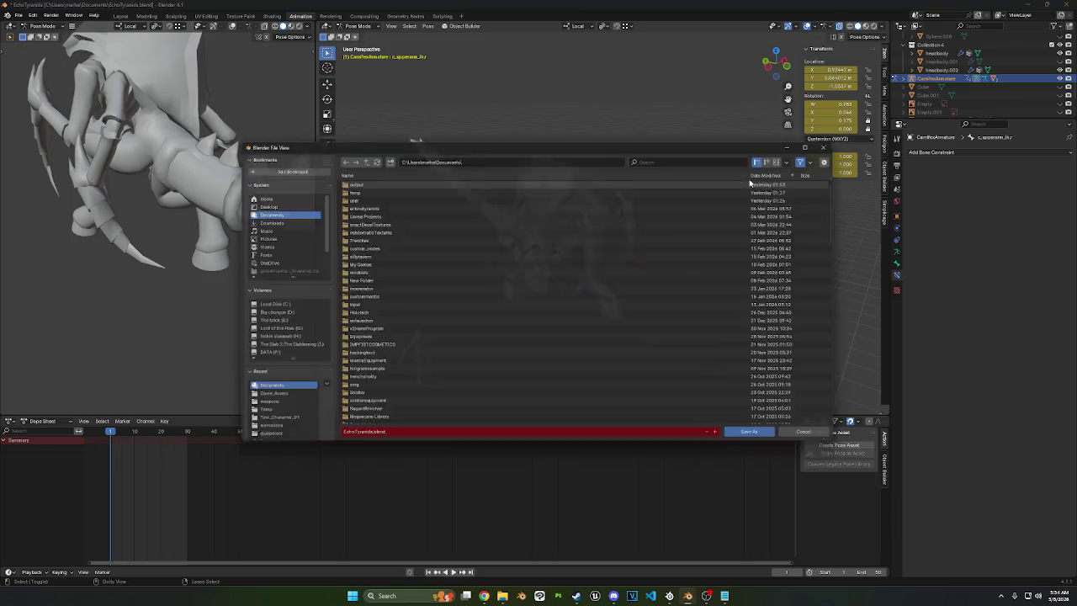
pyautogui.press('Escape')
pyautogui.hotkey('ctrl', 's')
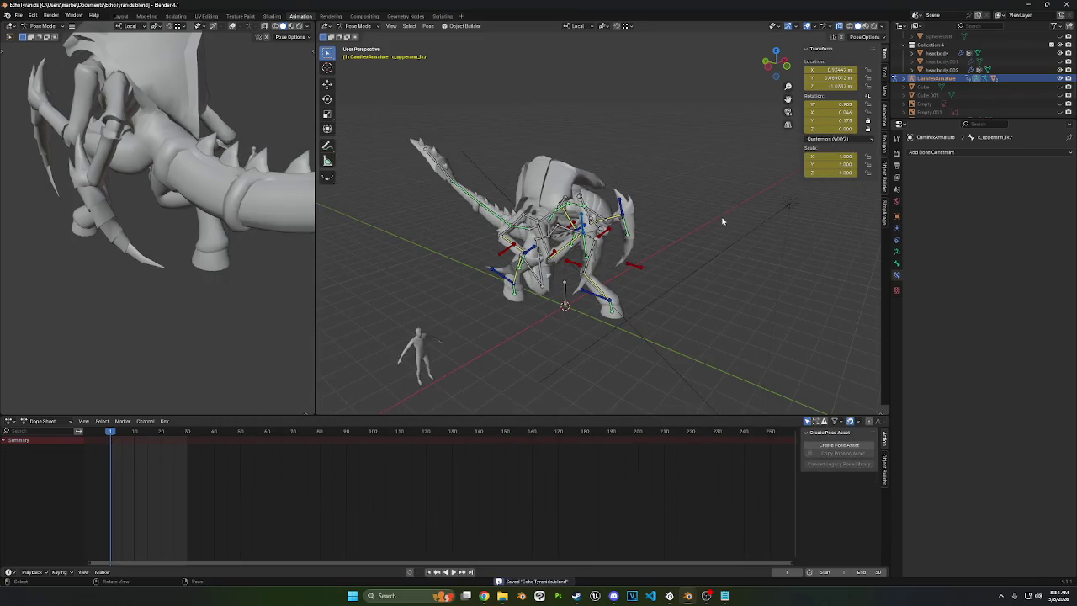
pyautogui.moveTo(643, 209); pyautogui.dragTo(604, 390, button='middle')
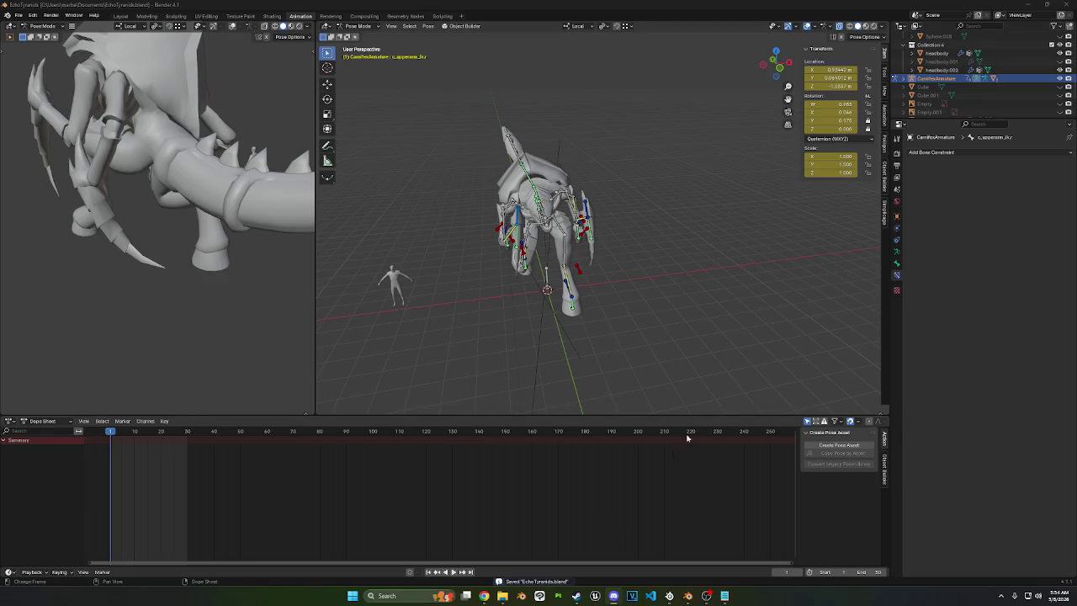
pyautogui.moveTo(687, 596)
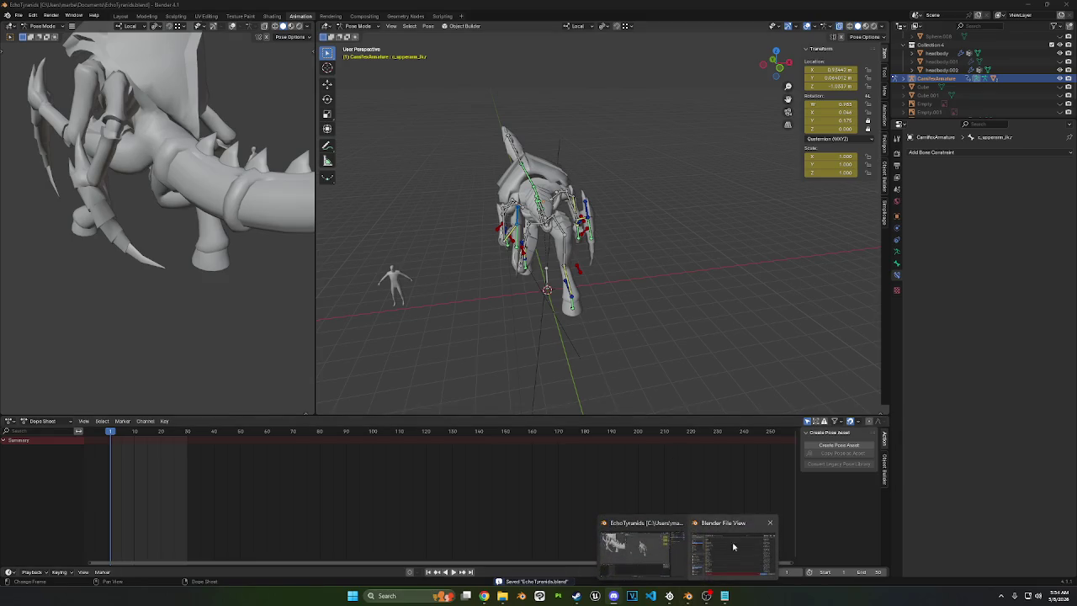
pyautogui.click(768, 522)
pyautogui.moveTo(716, 241); pyautogui.dragTo(795, 236, button='middle')
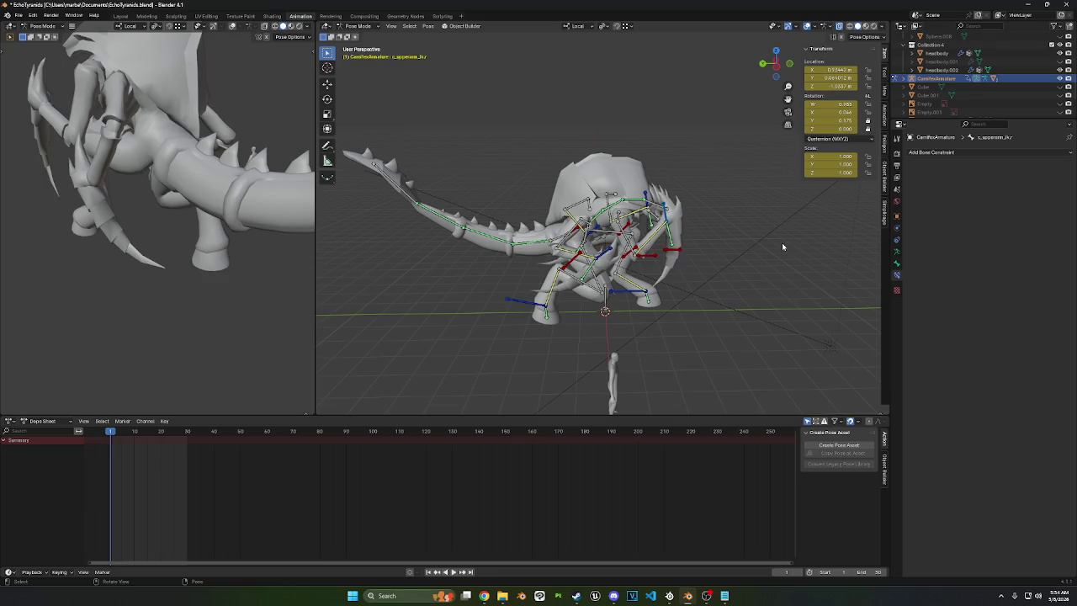
pyautogui.moveTo(718, 165); pyautogui.dragTo(690, 167, button='middle')
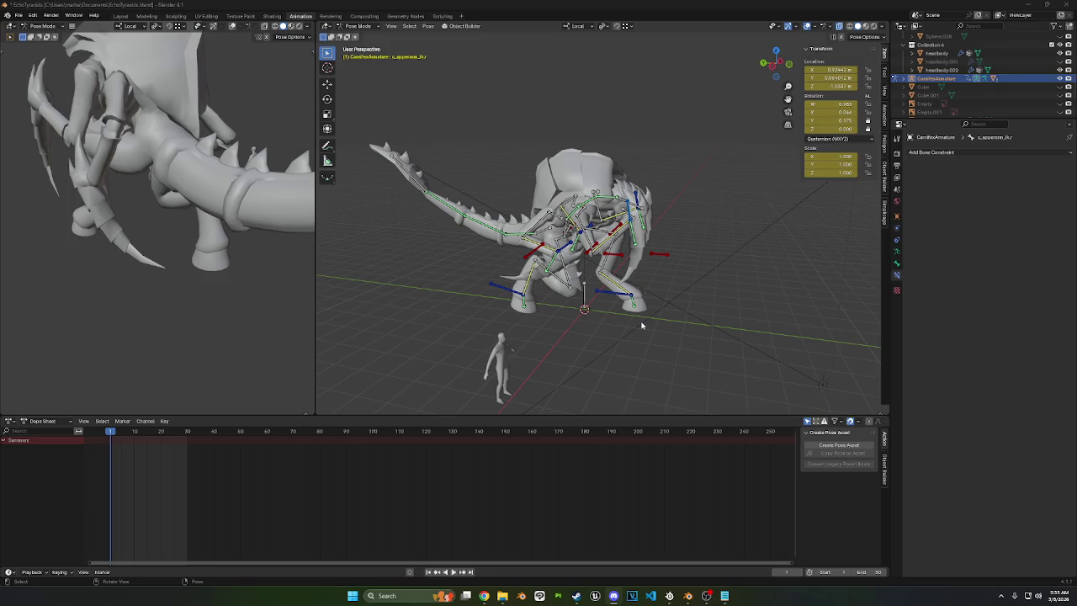
pyautogui.moveTo(641, 326)
pyautogui.mouseDown(button='middle')
pyautogui.moveTo(696, 195)
pyautogui.moveTo(636, 193)
pyautogui.moveTo(675, 192)
pyautogui.mouseUp(button='middle')
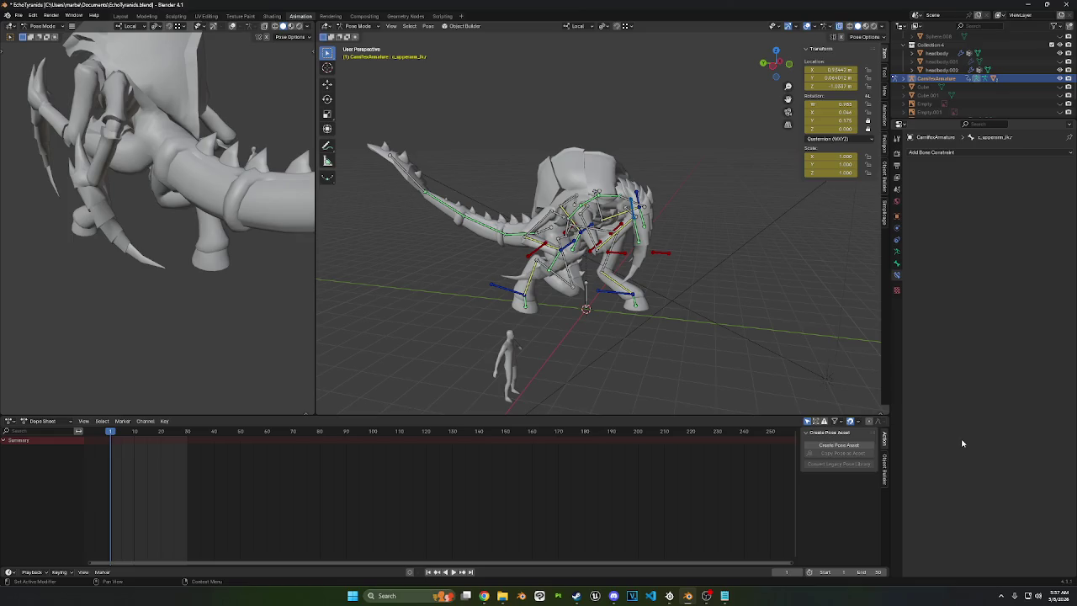
pyautogui.hotkey('alt', 'Tab')
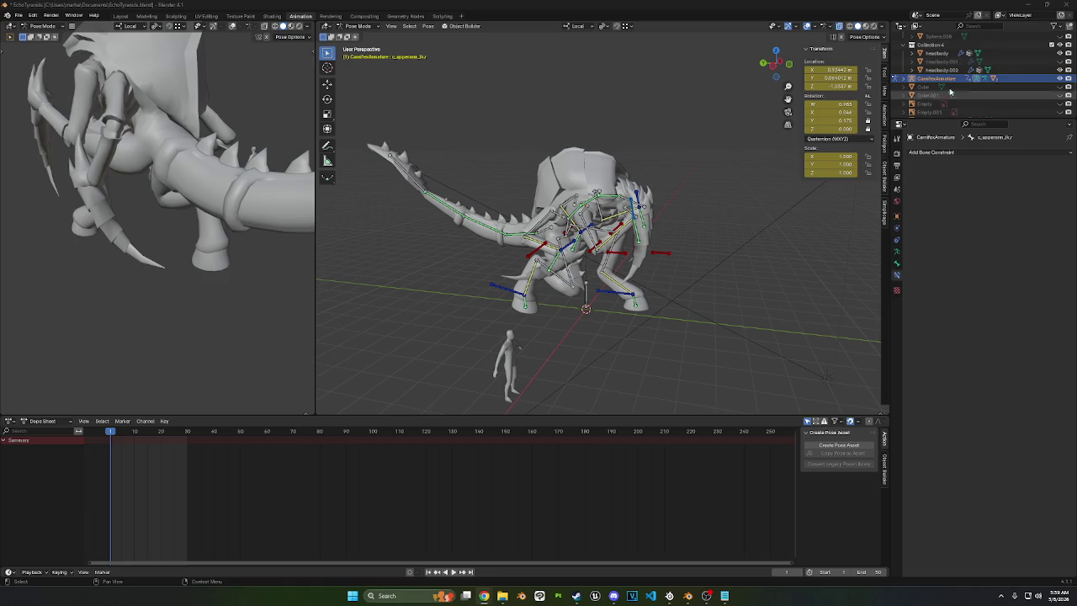
pyautogui.moveTo(707, 365); pyautogui.dragTo(756, 360, button='middle')
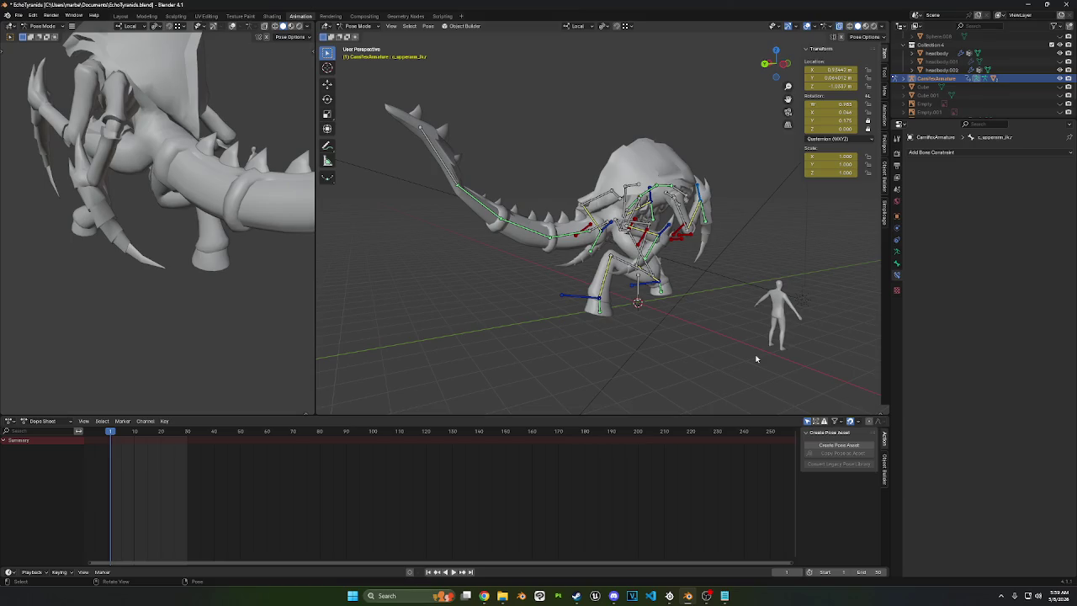
pyautogui.moveTo(756, 359); pyautogui.dragTo(687, 348, button='middle')
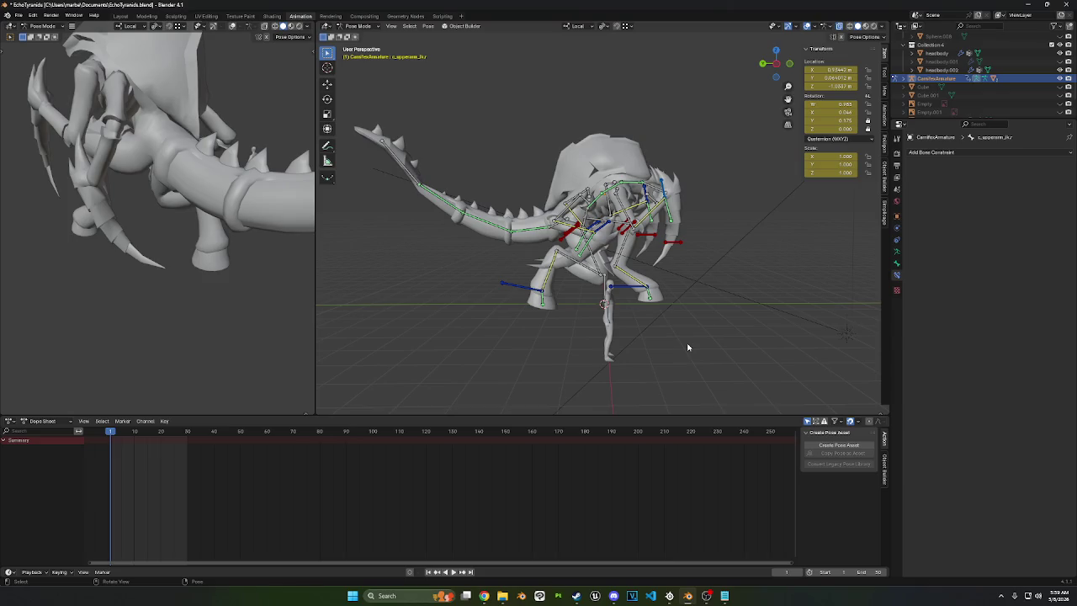
pyautogui.moveTo(694, 348)
pyautogui.mouseDown(button='middle')
pyautogui.moveTo(668, 396)
pyautogui.moveTo(733, 356)
pyautogui.moveTo(706, 346)
pyautogui.mouseUp(button='middle')
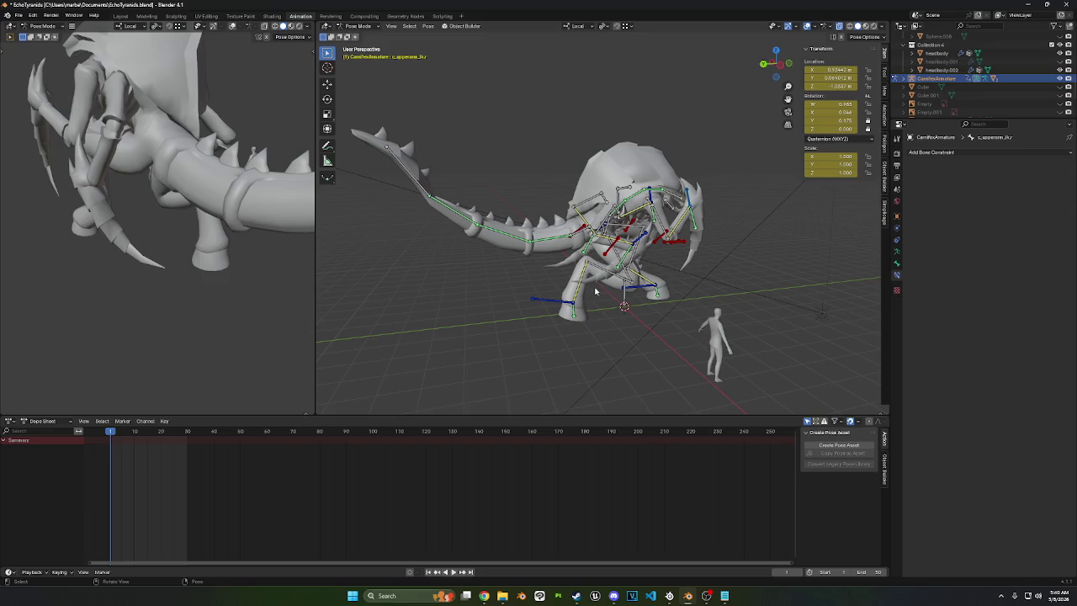
pyautogui.moveTo(598, 292); pyautogui.dragTo(733, 286, button='middle')
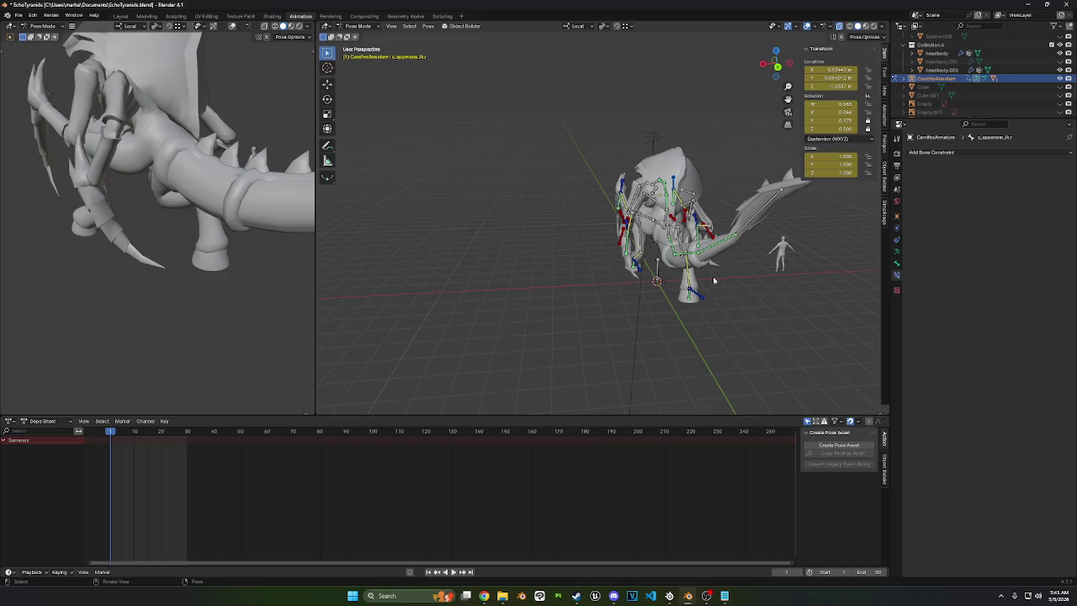
pyautogui.click(576, 596)
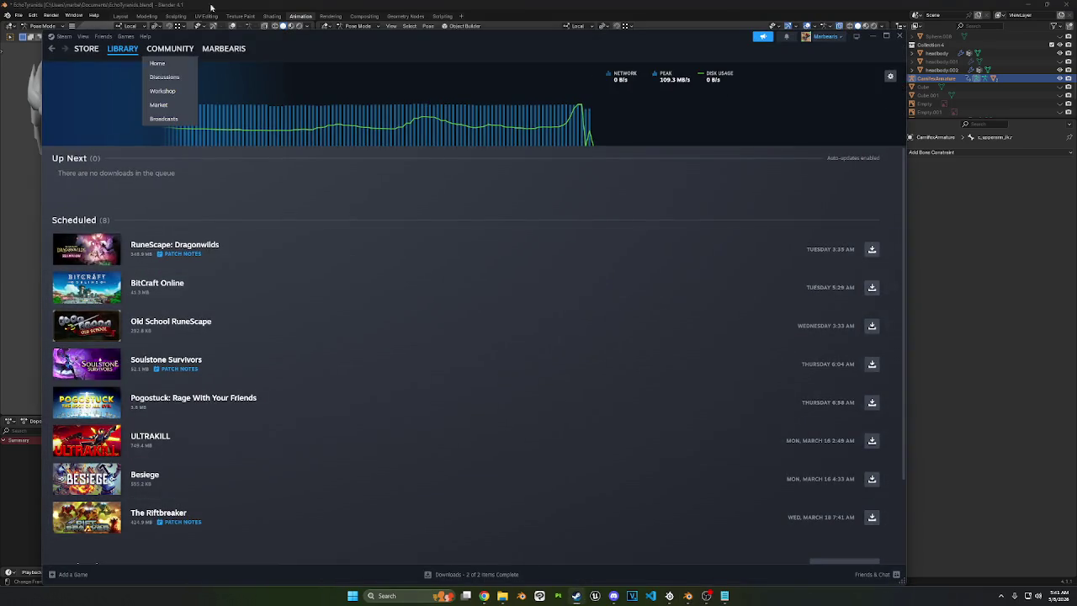
# Step: From Steam's Library Home, use Space Marine 2's Browse local files option
pyautogui.click(122, 48)
pyautogui.rightClick(265, 301)
pyautogui.moveTo(286, 363)
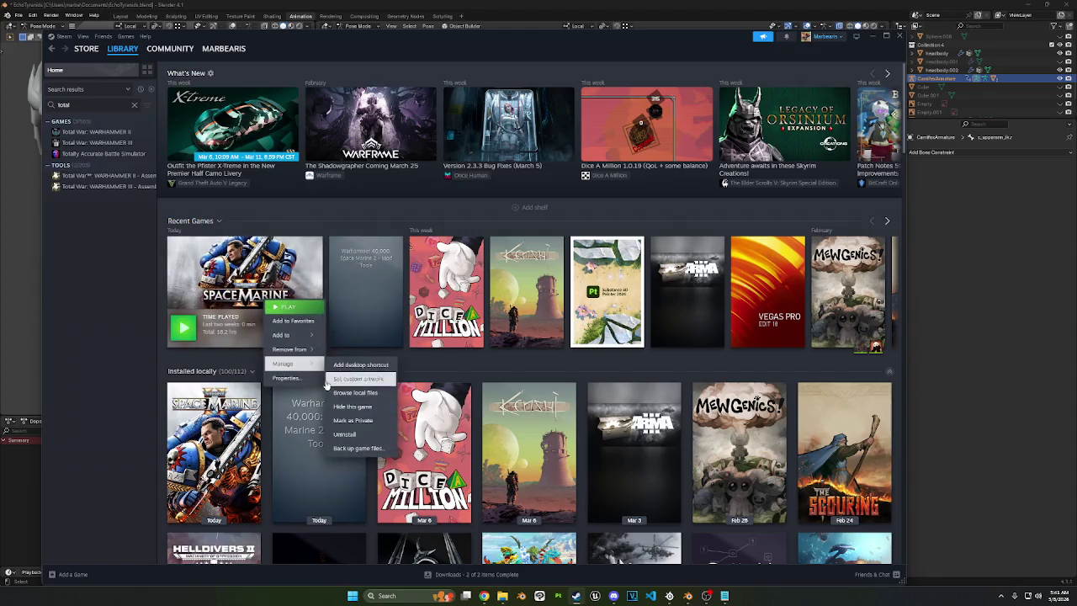
pyautogui.click(350, 380)
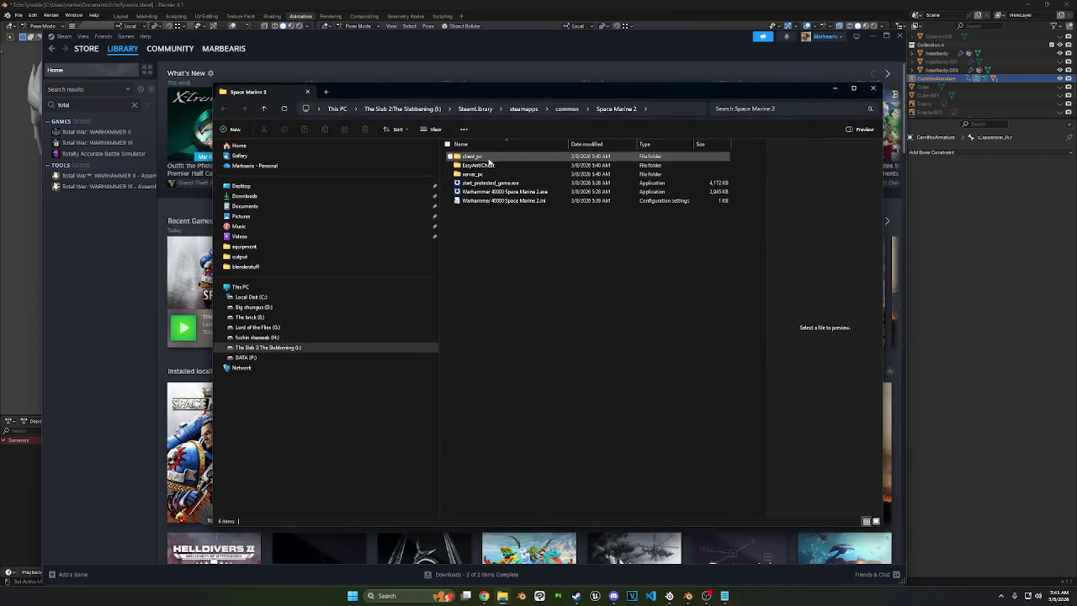
# Step: Navigate through client_pc\root\paks\client into the default pak folder
pyautogui.doubleClick(490, 160)
pyautogui.doubleClick(496, 165)
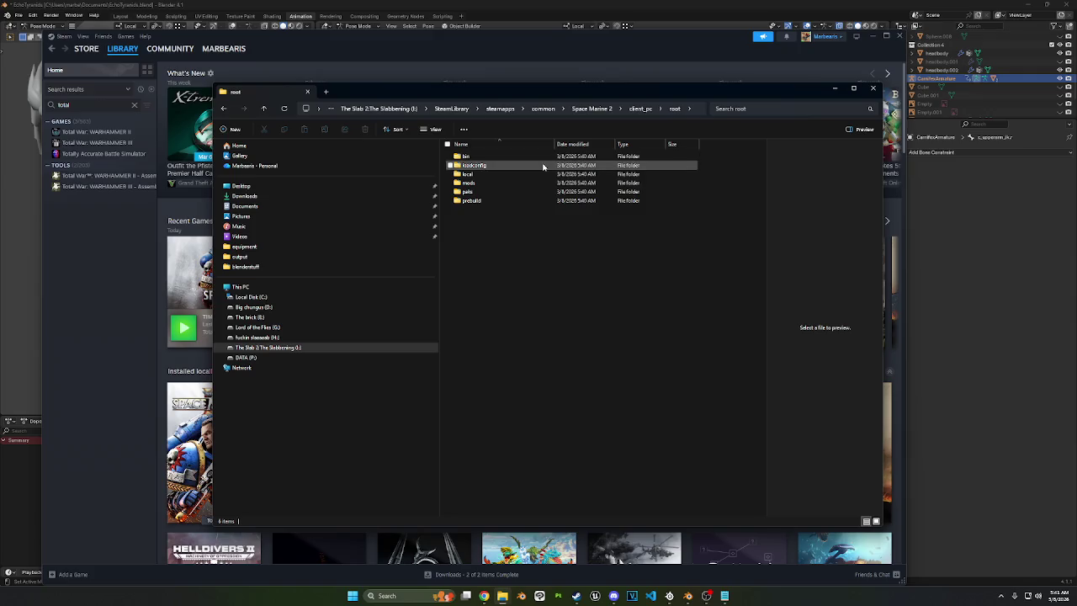
pyautogui.doubleClick(510, 183)
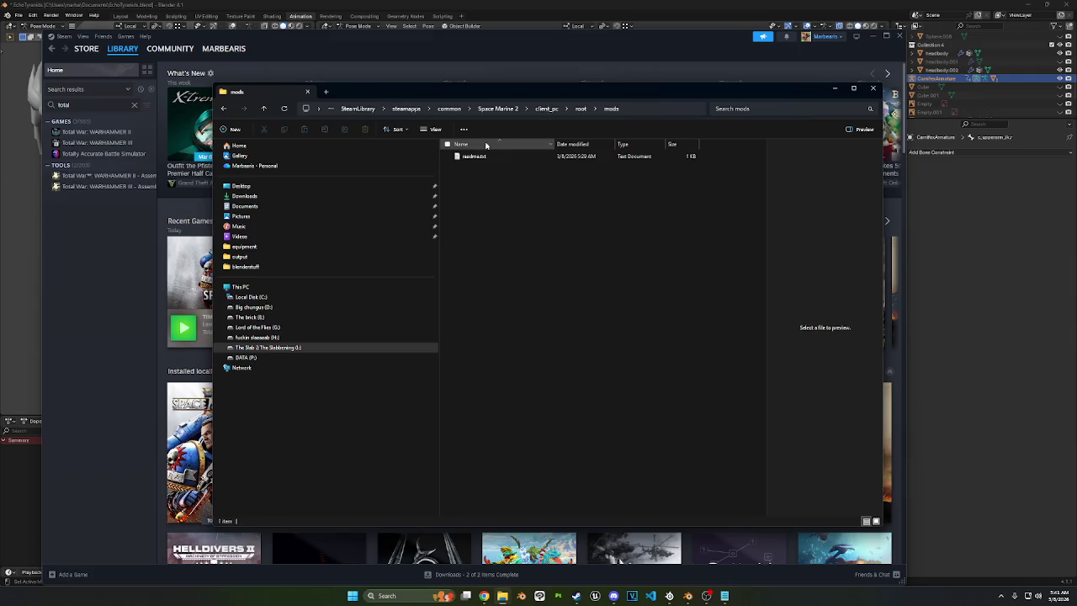
pyautogui.click(582, 108)
pyautogui.doubleClick(525, 195)
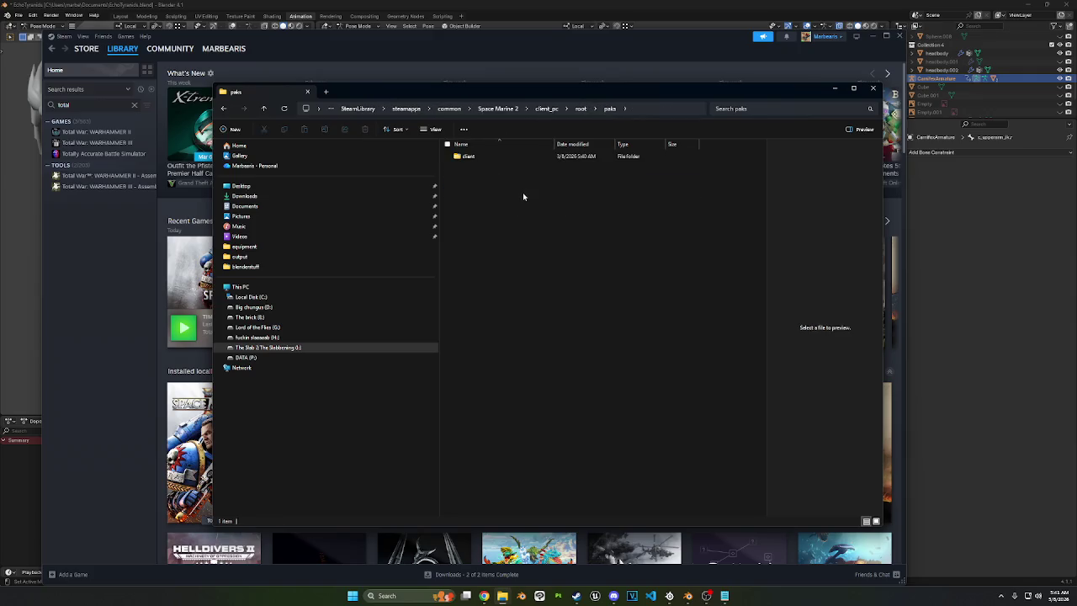
pyautogui.doubleClick(488, 157)
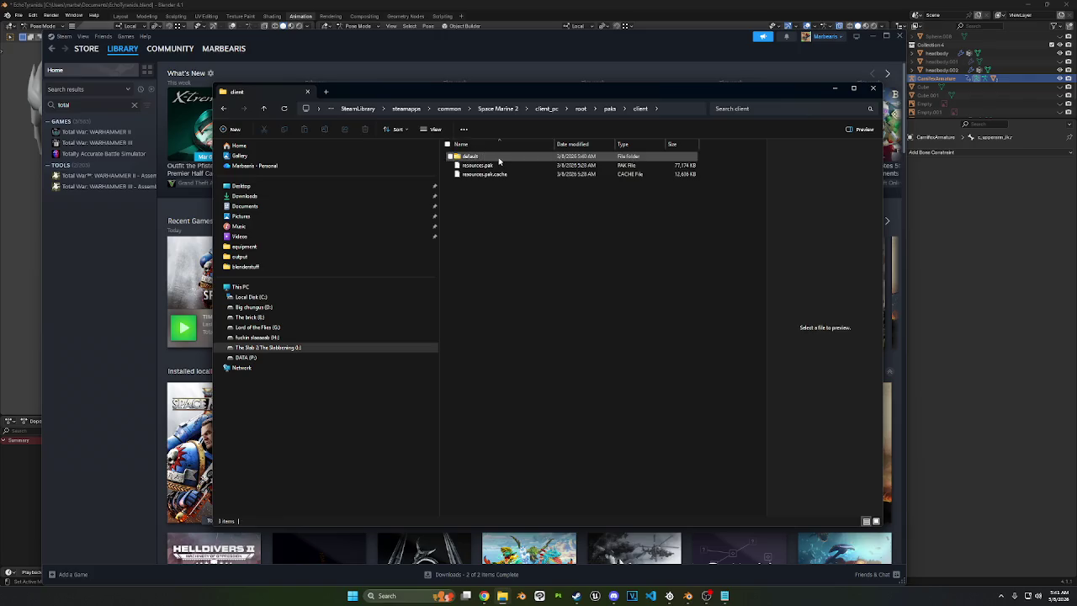
pyautogui.doubleClick(499, 158)
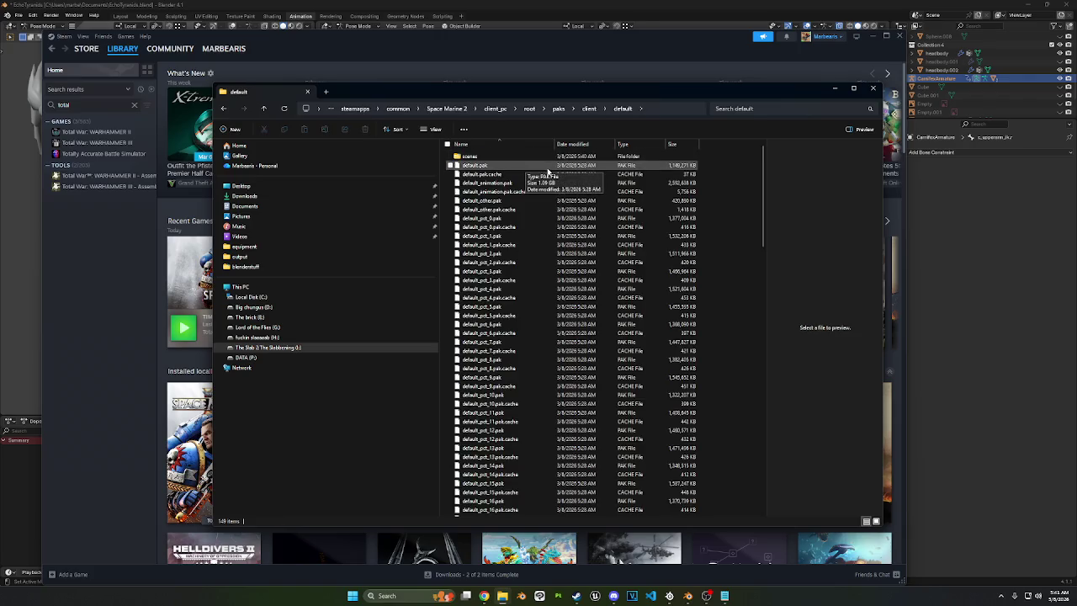
# Step: Open the scenes folder, select pve_tyrant.pak and start a folder search
pyautogui.click(476, 158)
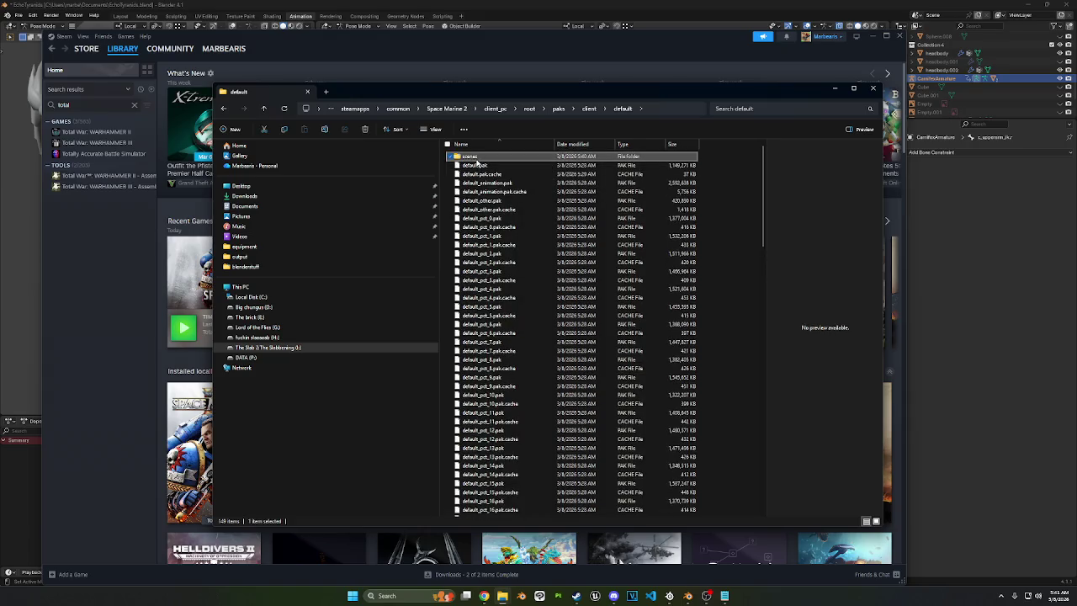
pyautogui.doubleClick(476, 159)
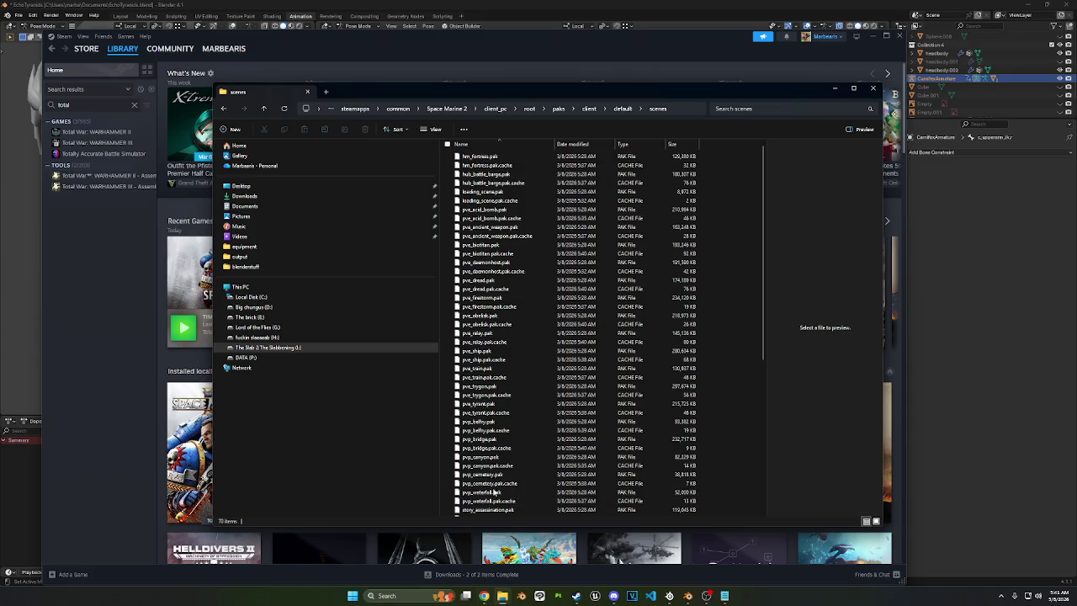
pyautogui.moveTo(676, 93); pyautogui.dragTo(632, 73)
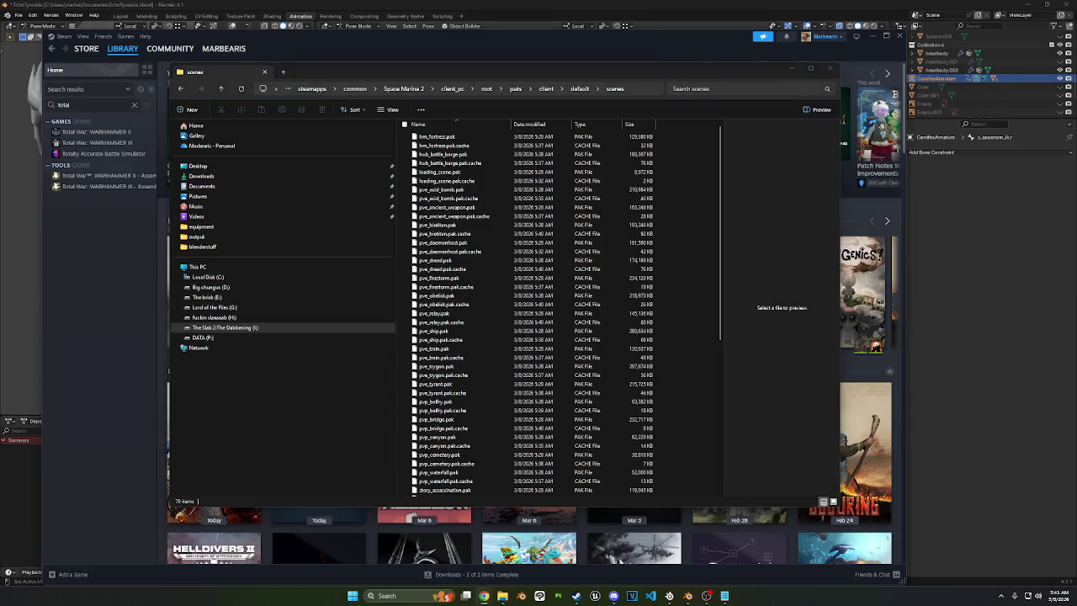
pyautogui.scroll(-3, 453, 196)
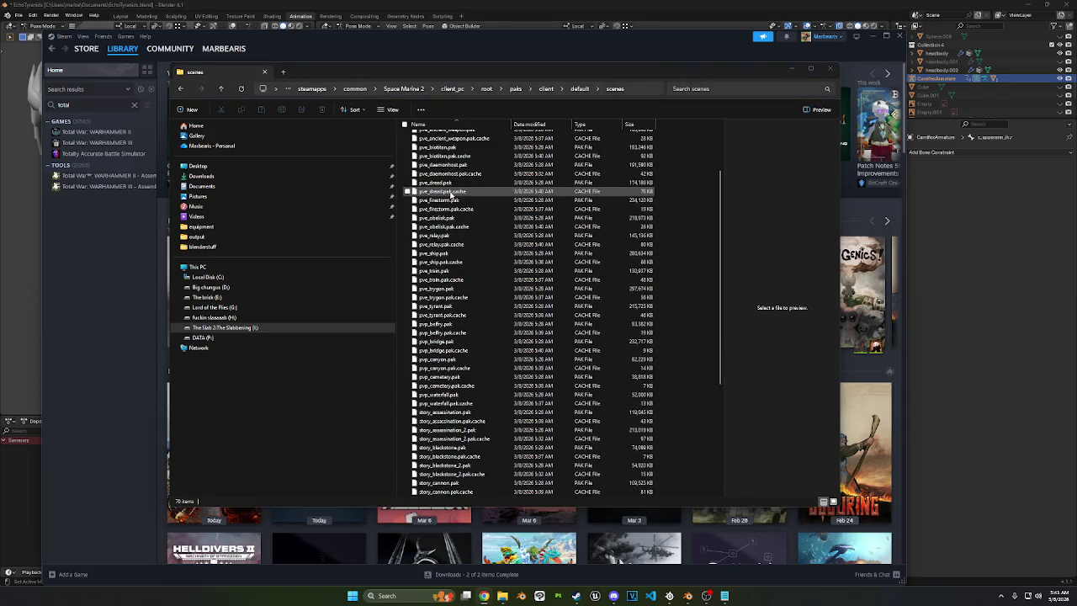
pyautogui.scroll(-1, 452, 196)
pyautogui.click(437, 280)
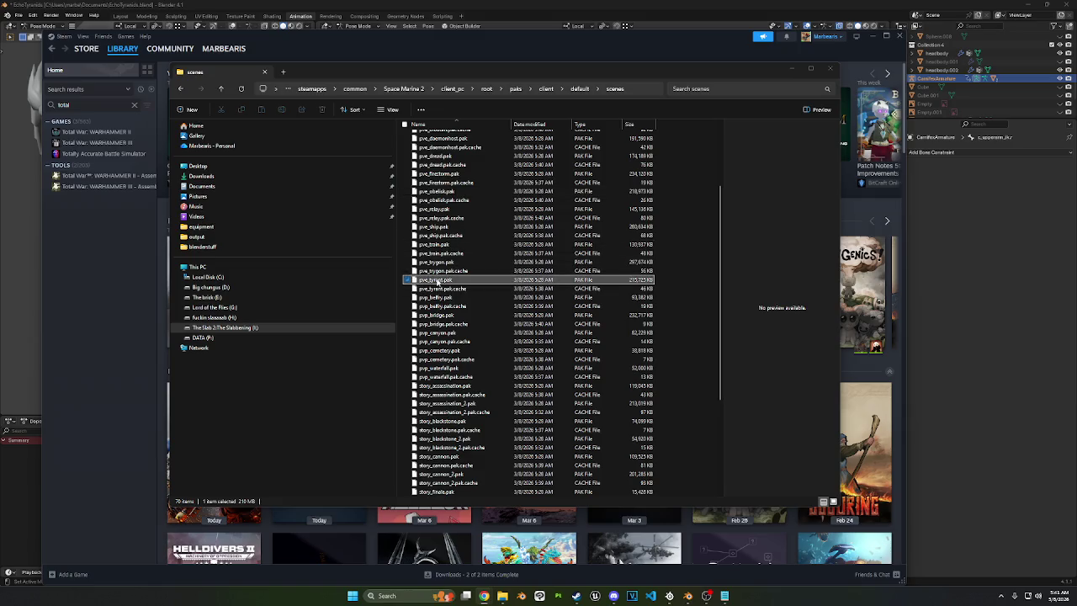
pyautogui.click(690, 275)
pyautogui.hotkey('ctrl', 'f')
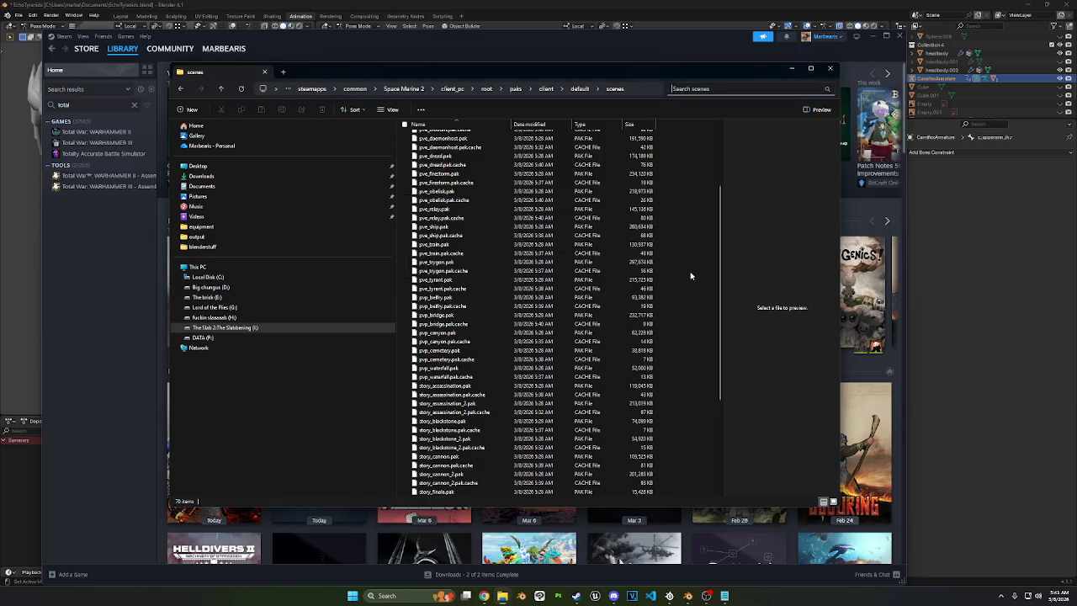
# Step: Search the scenes folder for 'carnifex' and review the results, selecting pve_tyrant.pak
pyautogui.write('carnifex')
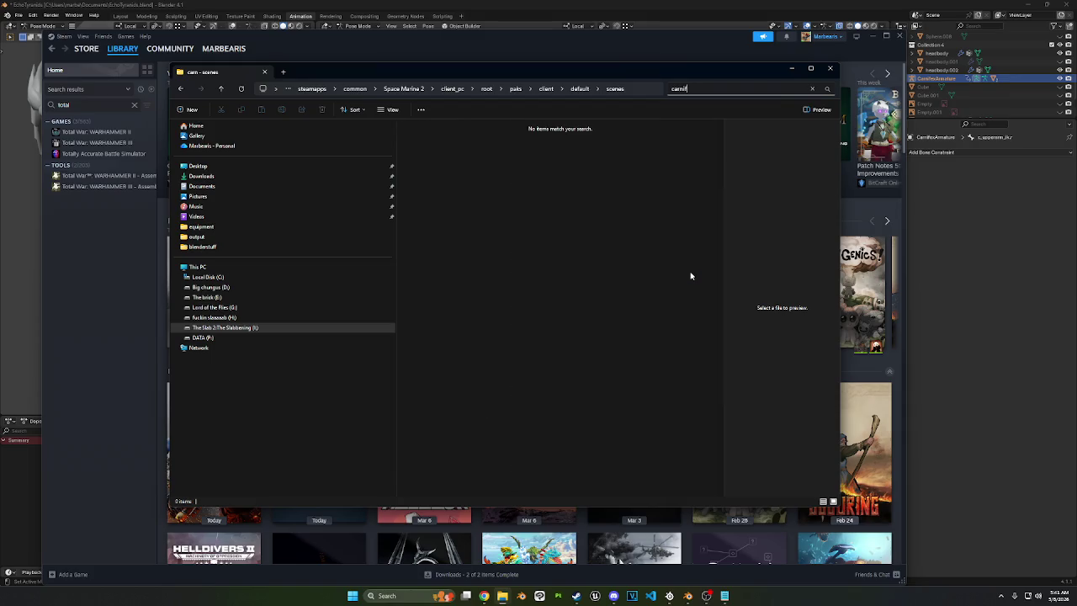
pyautogui.press('Return')
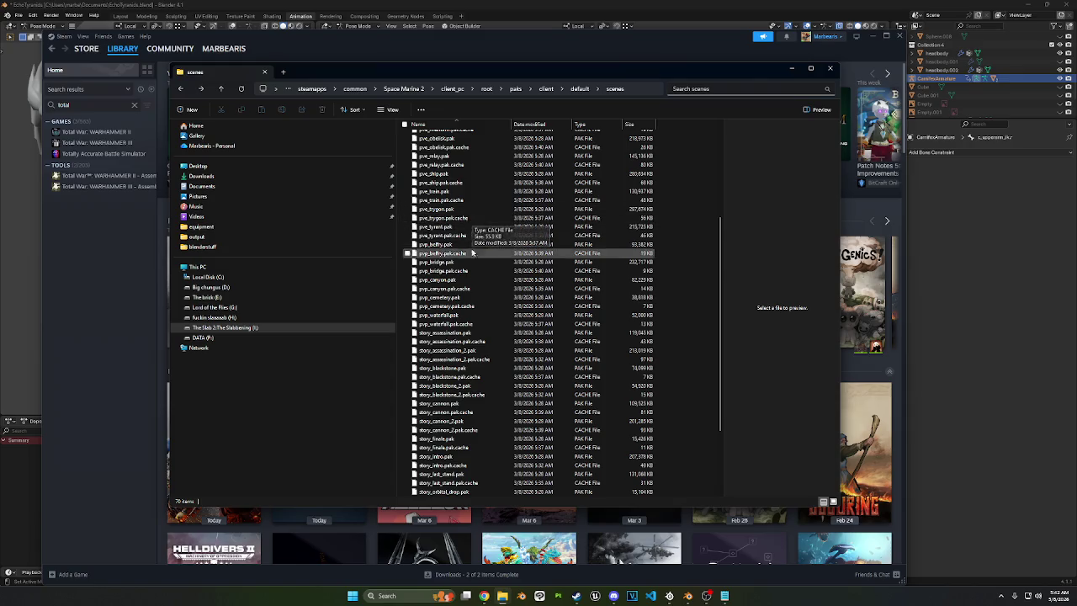
pyautogui.scroll(-3, 477, 283)
pyautogui.scroll(-1, 477, 284)
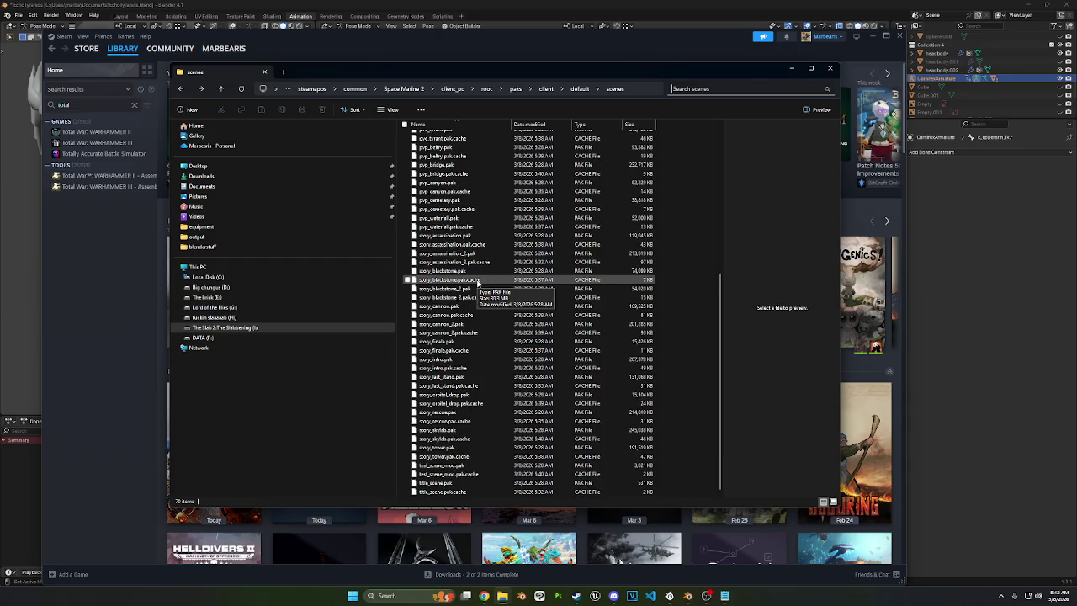
pyautogui.scroll(2, 477, 284)
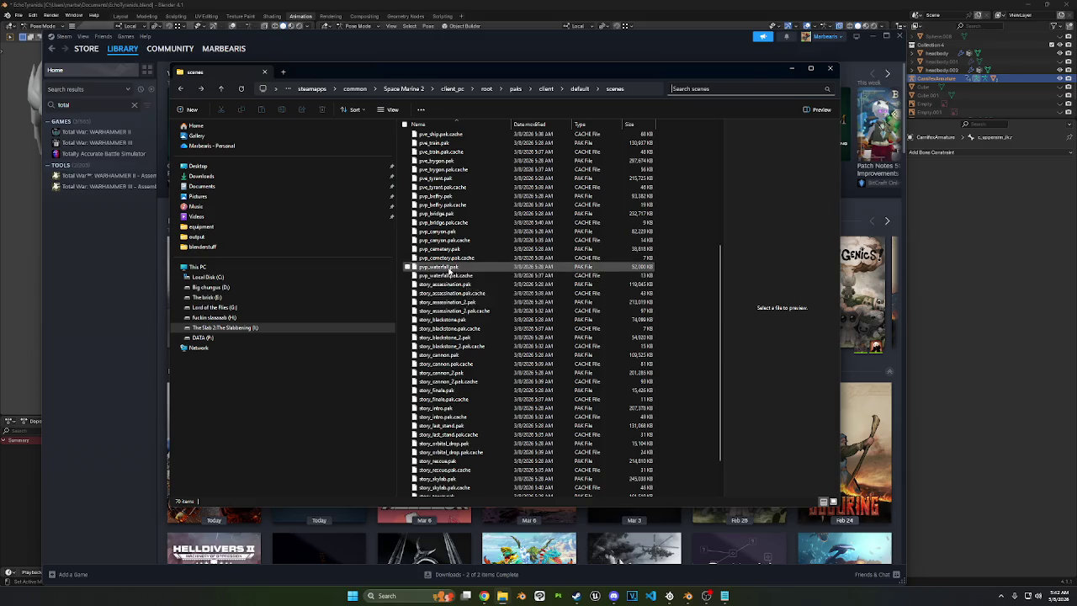
pyautogui.scroll(2, 450, 270)
pyautogui.scroll(1, 449, 269)
pyautogui.click(445, 260)
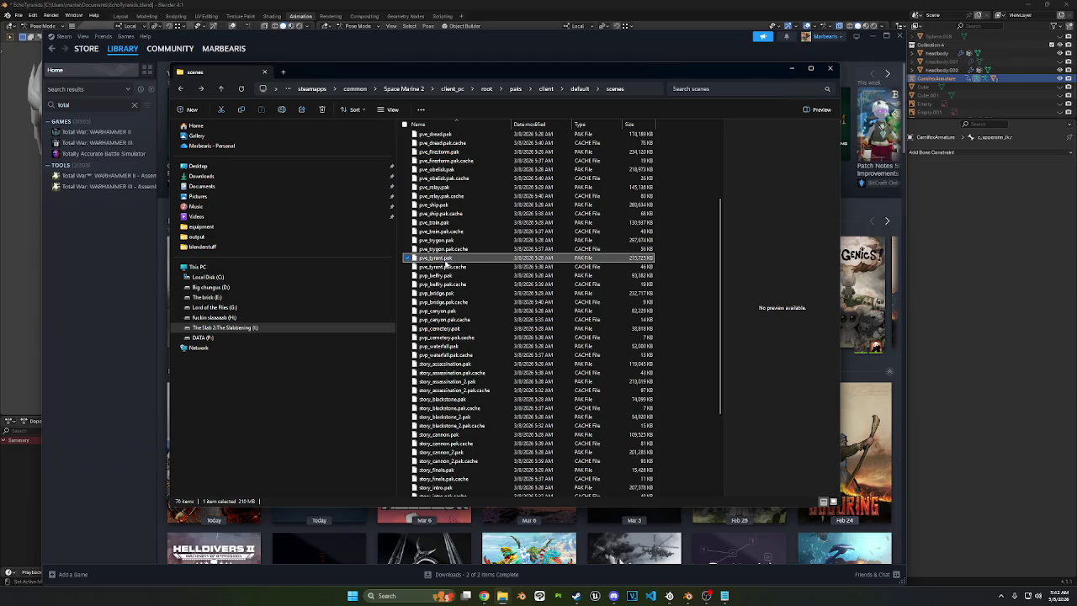
pyautogui.scroll(1, 446, 264)
pyautogui.scroll(4, 446, 262)
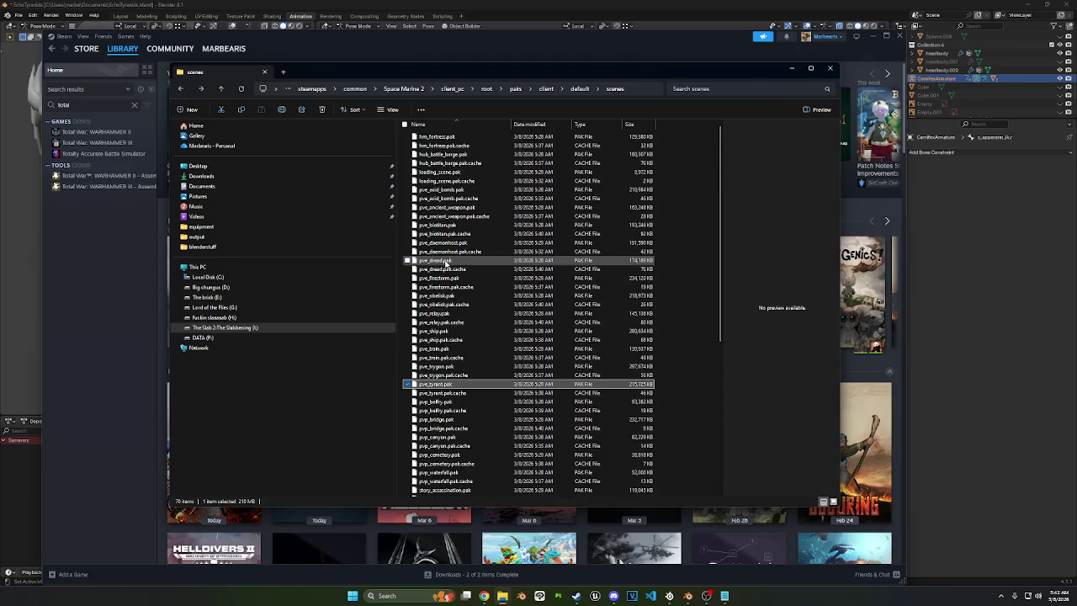
# Step: Go up to the default folder and scroll through its pak file listing
pyautogui.click(578, 91)
pyautogui.press('Escape')
pyautogui.click(578, 89)
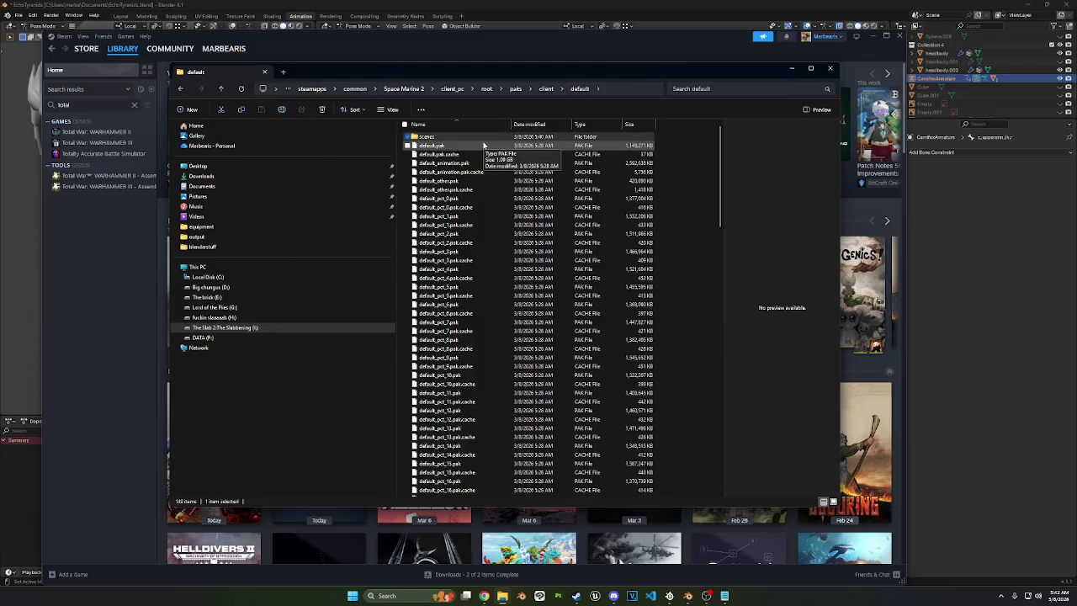
pyautogui.scroll(-5, 484, 145)
pyautogui.scroll(-5, 483, 146)
pyautogui.scroll(-5, 483, 145)
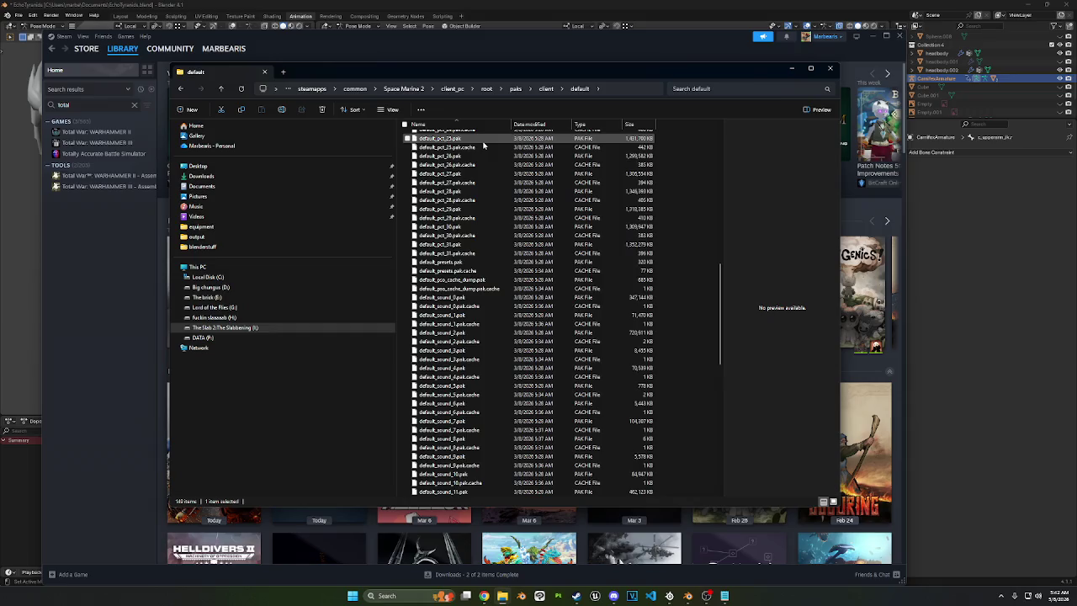
pyautogui.scroll(-5, 484, 145)
pyautogui.scroll(-4, 484, 146)
pyautogui.scroll(-4, 483, 146)
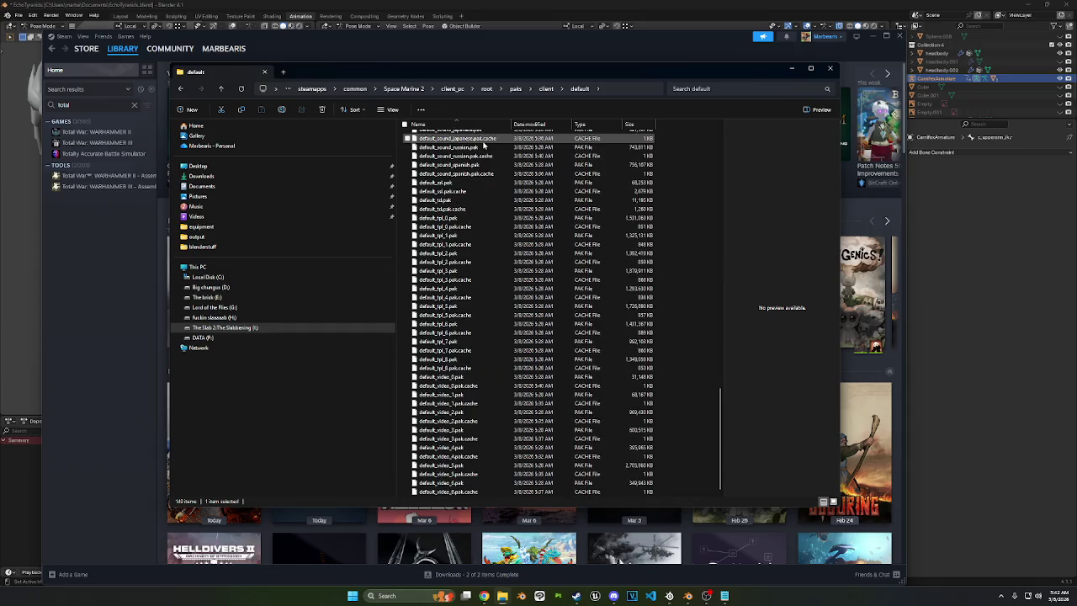
pyautogui.scroll(6, 484, 146)
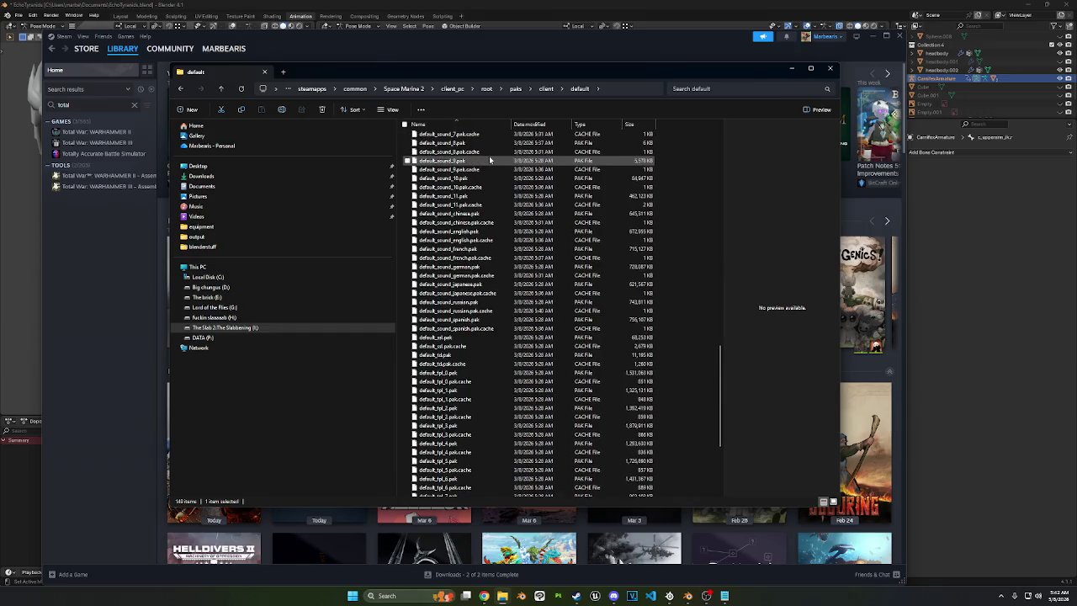
pyautogui.scroll(3, 469, 282)
pyautogui.scroll(3, 469, 278)
pyautogui.scroll(3, 469, 278)
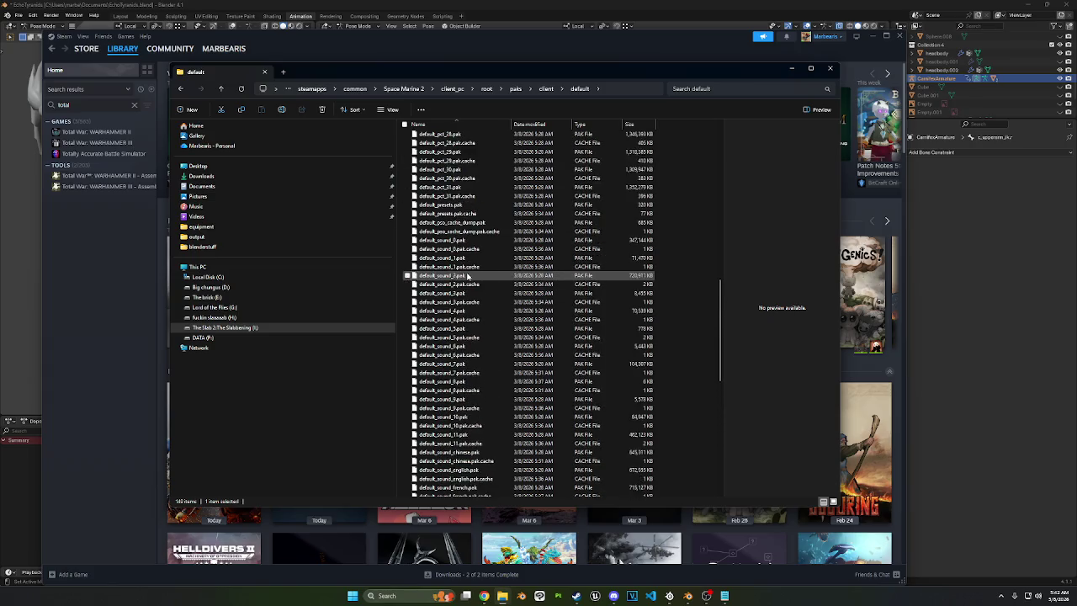
pyautogui.scroll(2, 469, 278)
pyautogui.scroll(5, 469, 267)
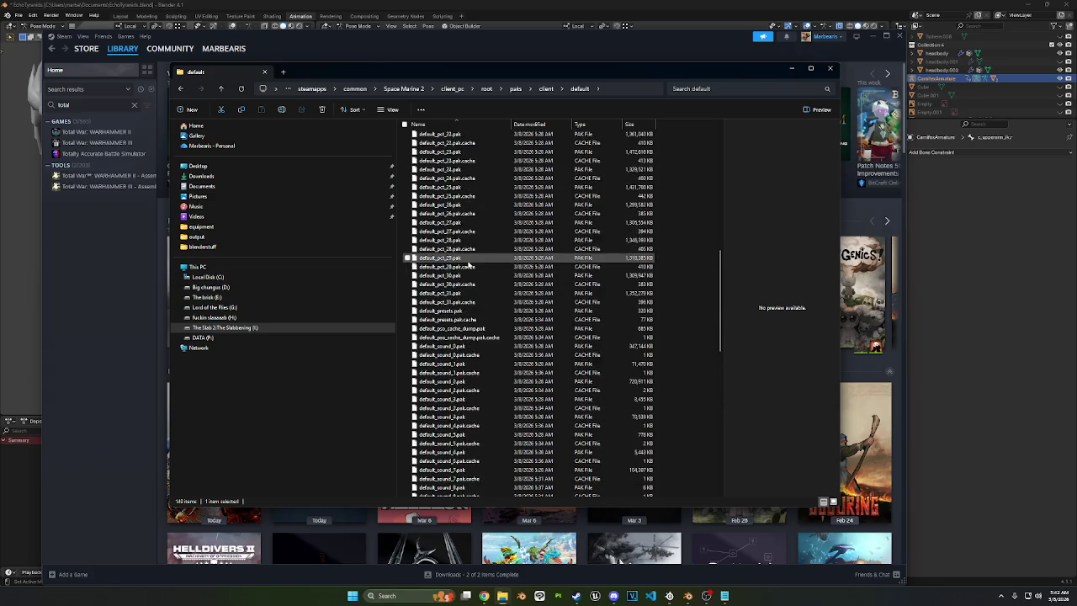
pyautogui.scroll(14, 471, 257)
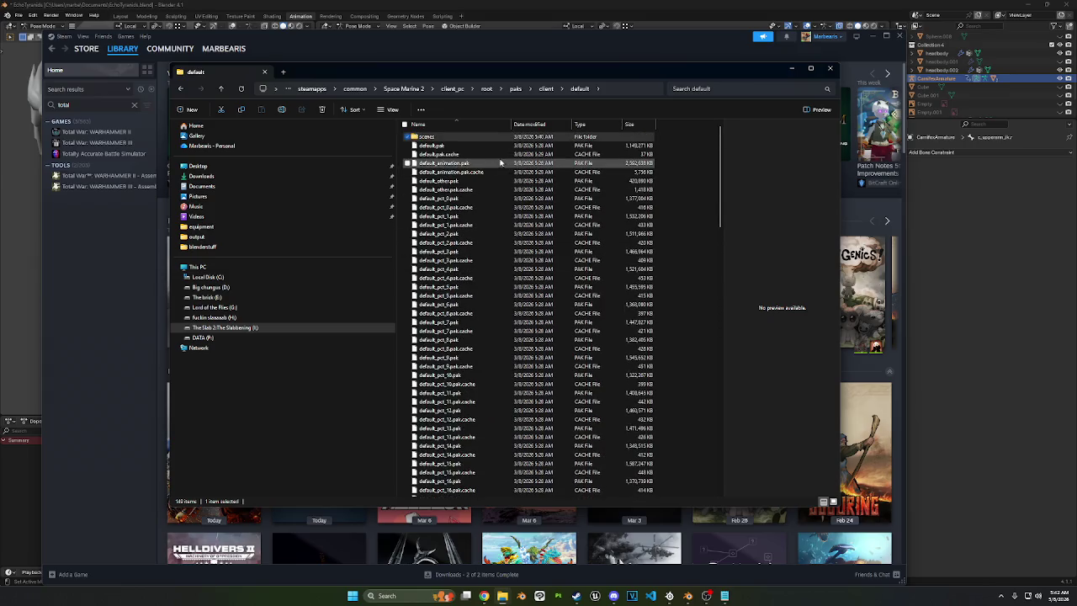
# Step: Peek into root's local folder, then return to paks\client\default and select default_animation.pak
pyautogui.click(546, 89)
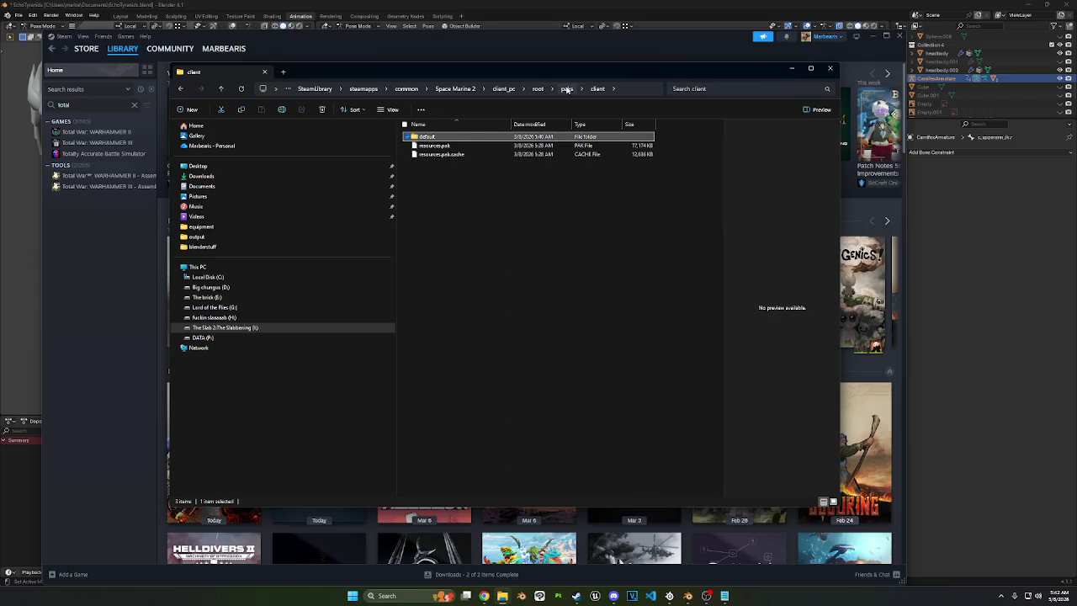
pyautogui.click(539, 89)
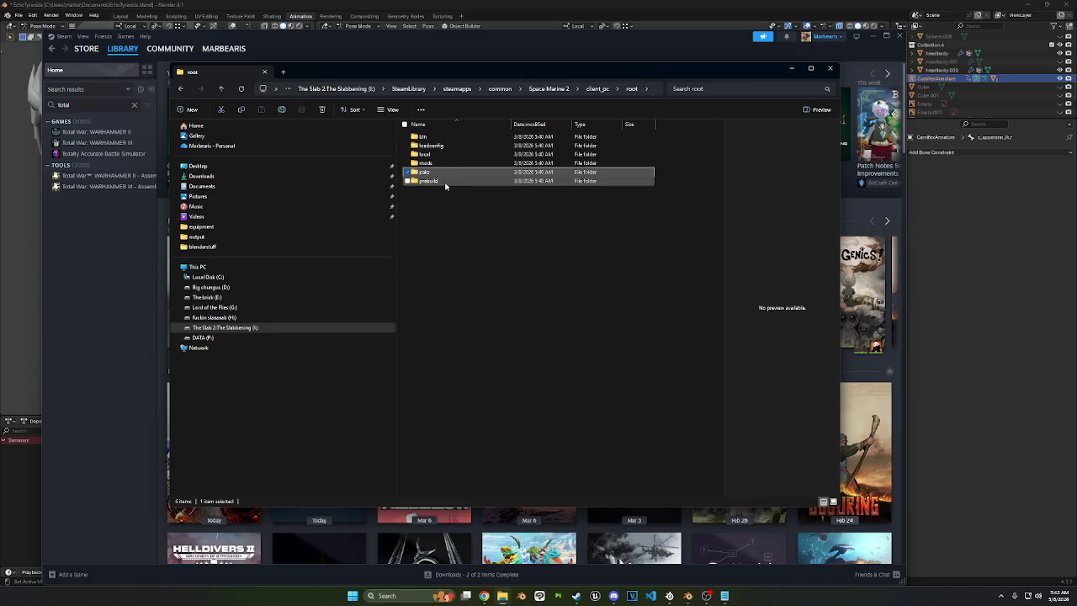
pyautogui.doubleClick(426, 155)
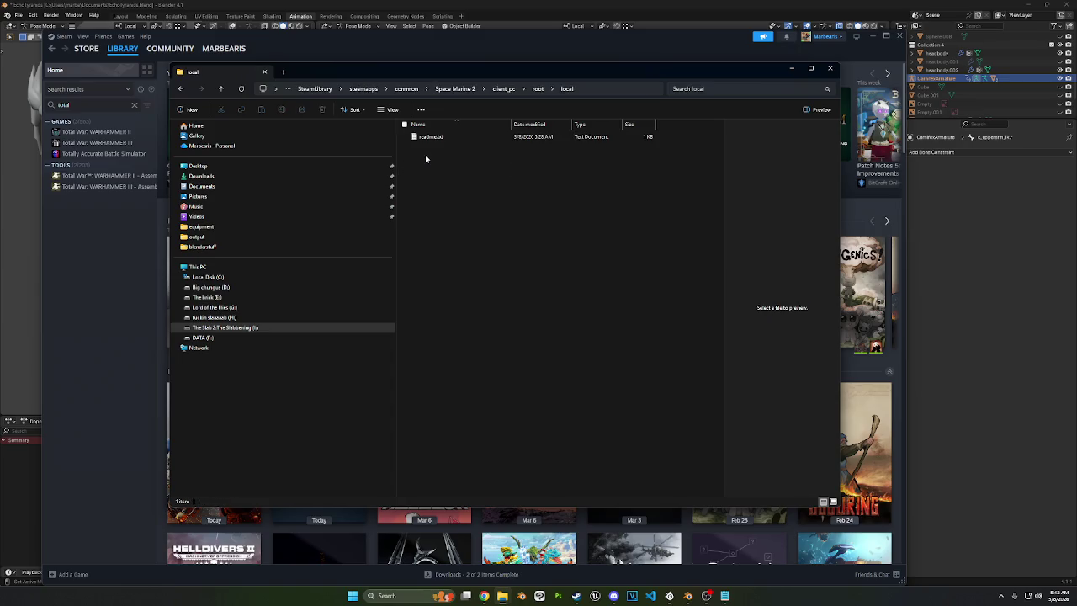
pyautogui.click(537, 90)
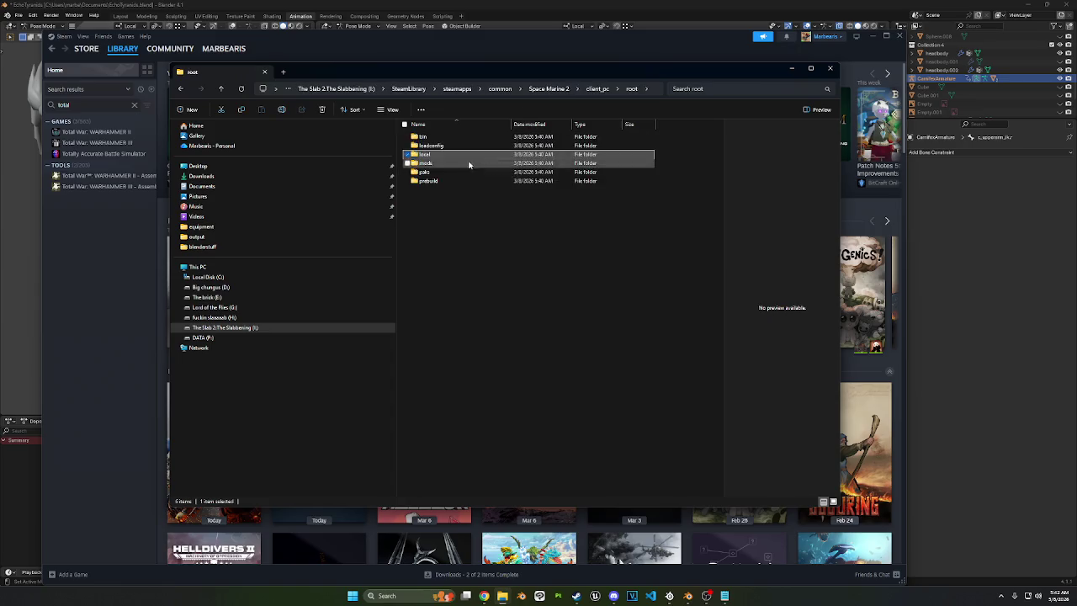
pyautogui.doubleClick(426, 173)
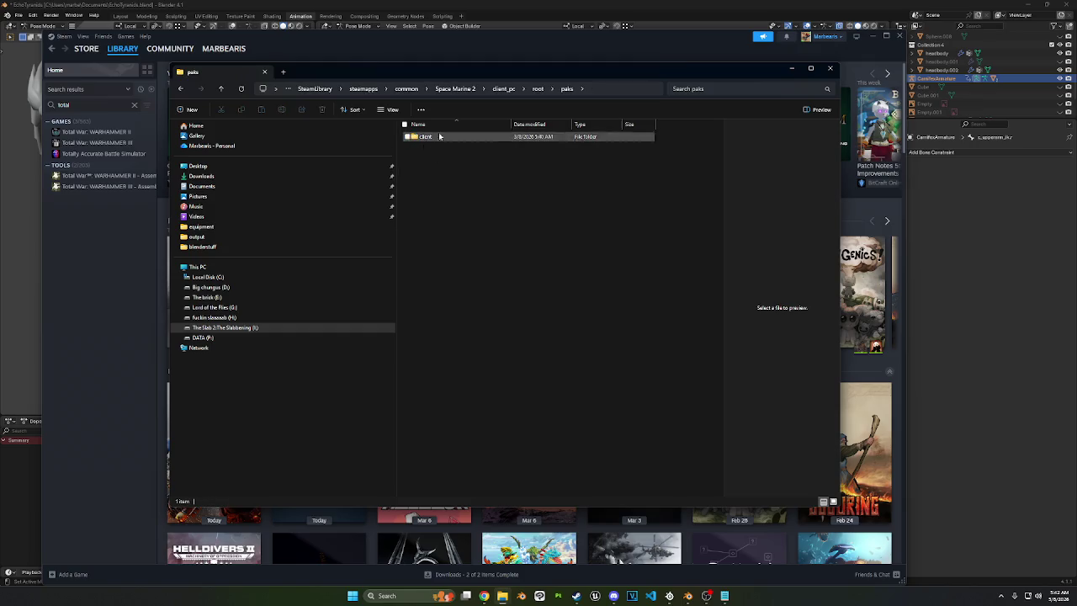
pyautogui.click(429, 137)
pyautogui.doubleClick(431, 138)
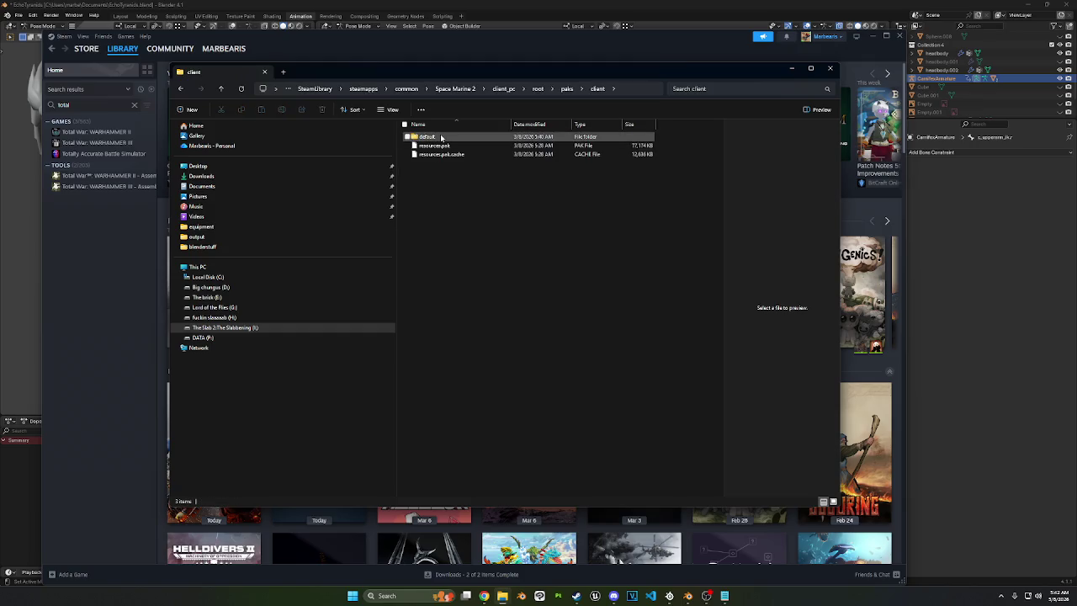
pyautogui.doubleClick(441, 137)
pyautogui.click(442, 163)
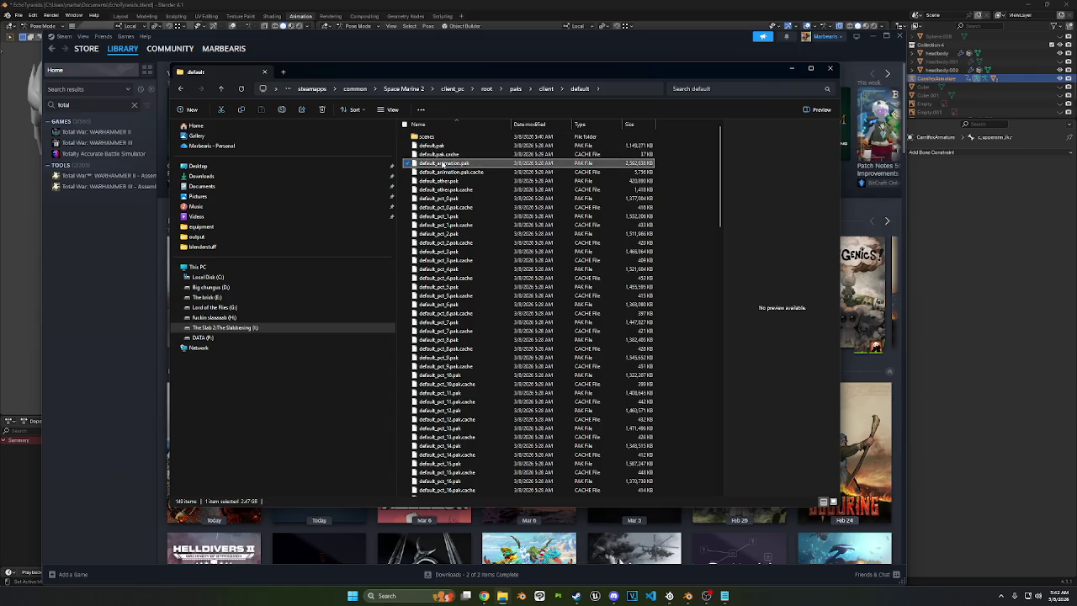
pyautogui.rightClick(443, 164)
pyautogui.press('Escape')
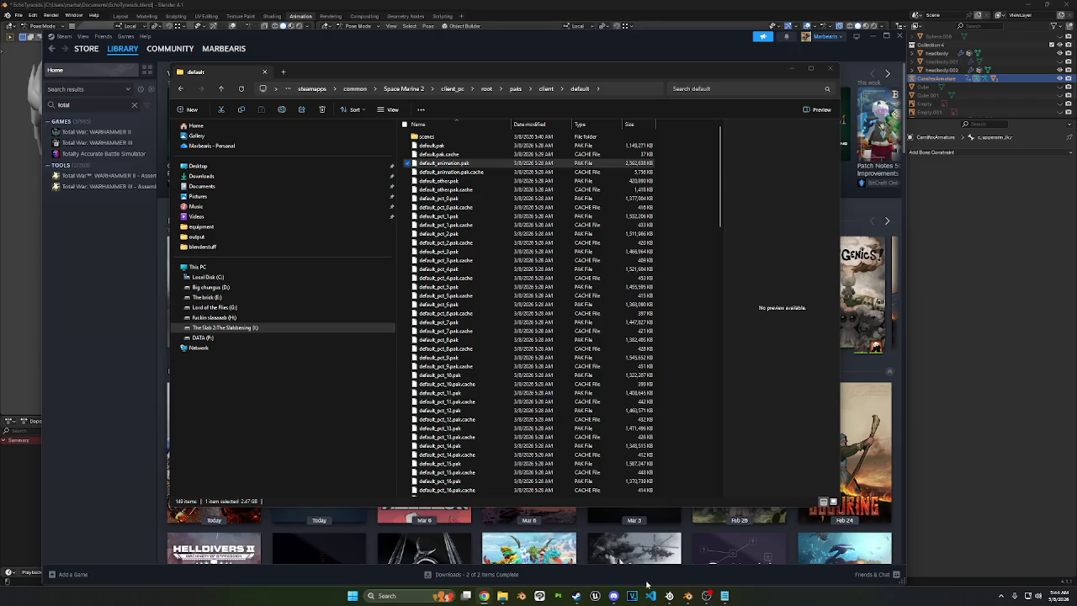
# Step: Open the Unreal Engine taskbar shortcut's Properties and use Open File Location
pyautogui.rightClick(594, 595)
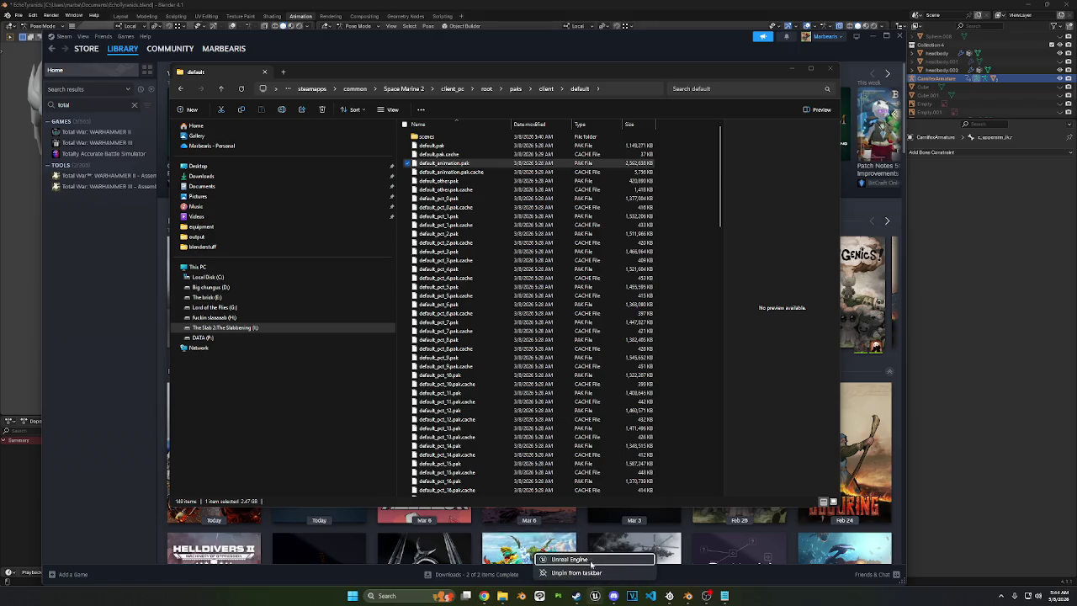
pyautogui.rightClick(592, 560)
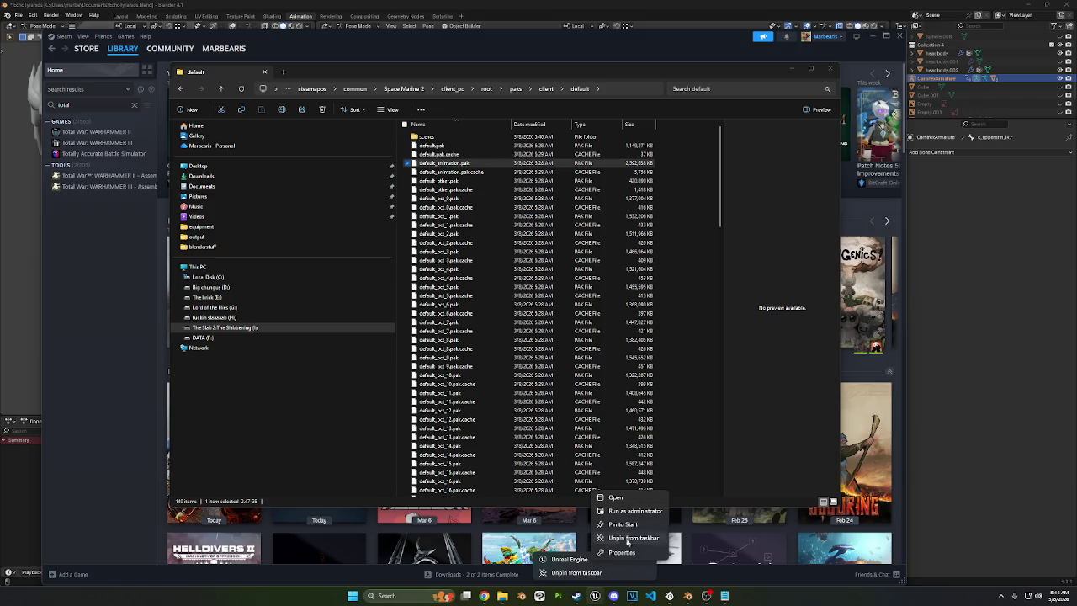
pyautogui.click(621, 552)
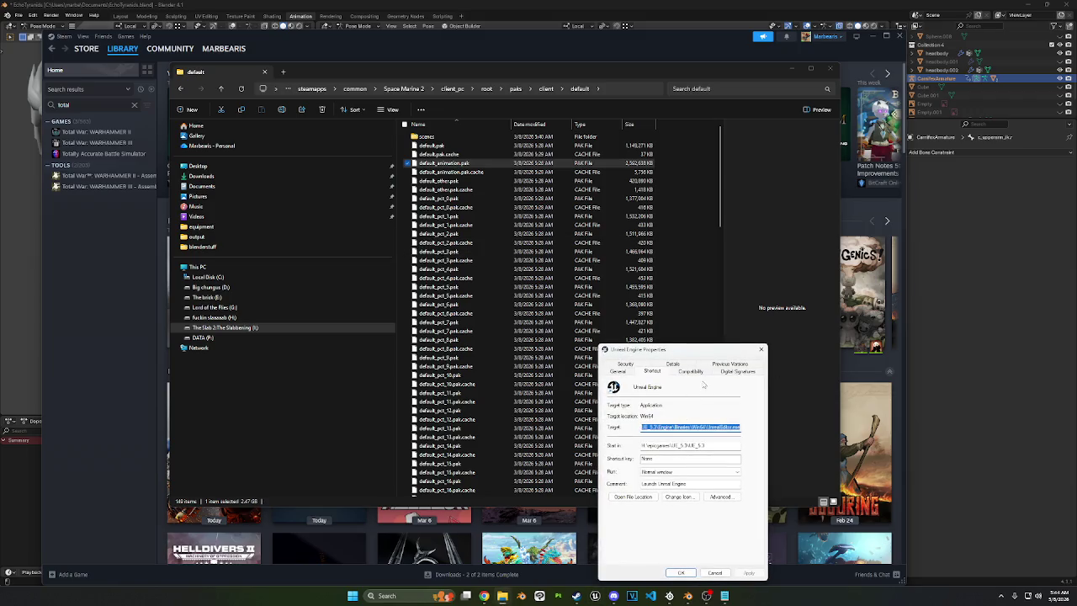
pyautogui.click(646, 497)
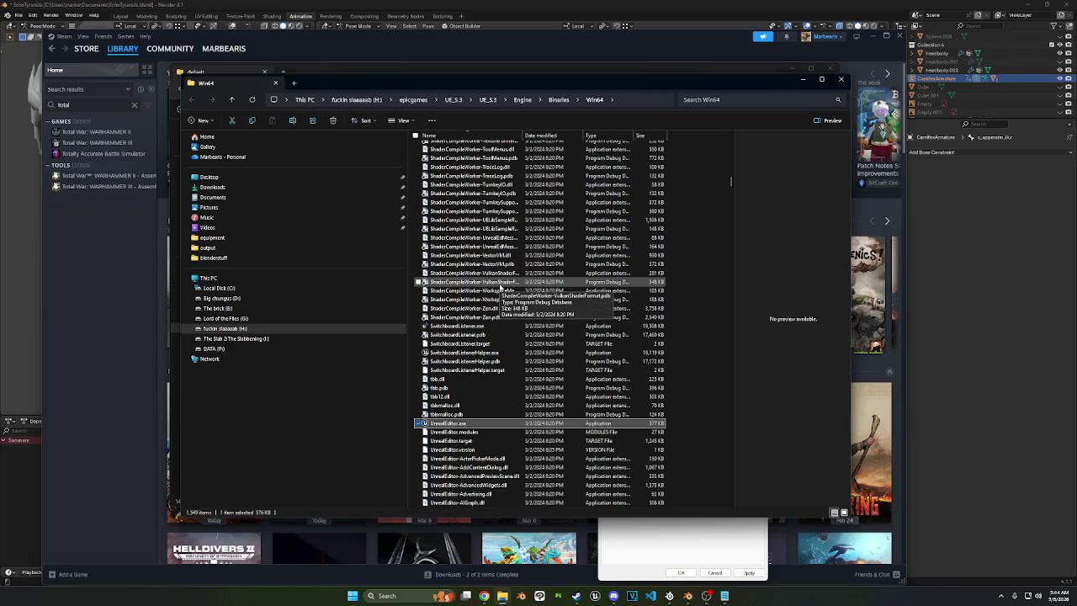
# Step: Find UnrealPak.exe in Win64 and try launching it, including Run as administrator
pyautogui.scroll(-2, 501, 286)
pyautogui.scroll(-6, 500, 286)
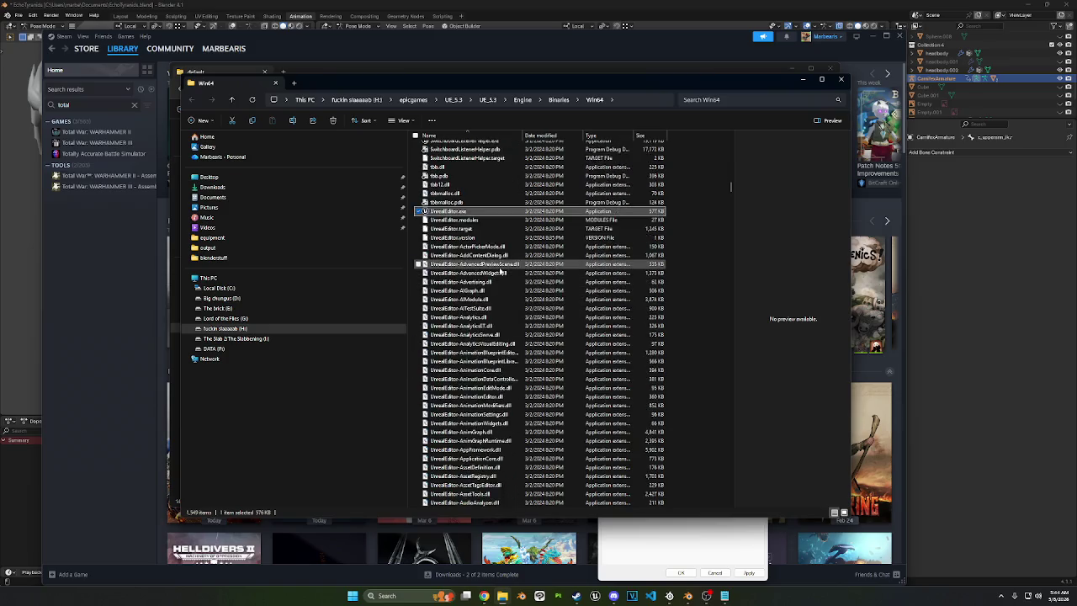
pyautogui.scroll(-3, 500, 286)
pyautogui.moveTo(732, 193)
pyautogui.mouseDown()
pyautogui.moveTo(726, 510)
pyautogui.moveTo(727, 471)
pyautogui.mouseUp()
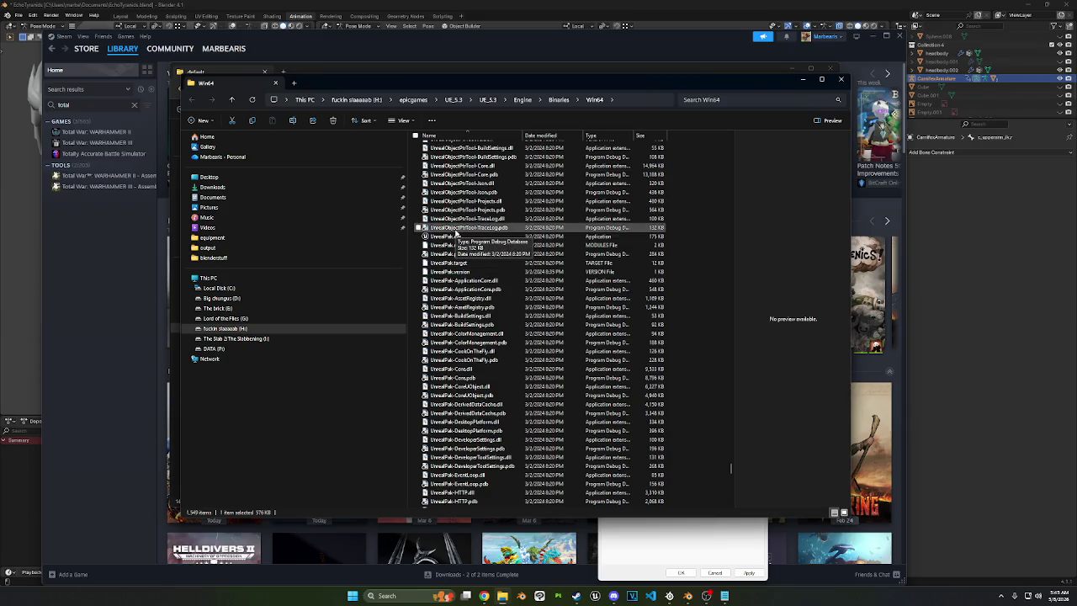
pyautogui.click(452, 237)
pyautogui.doubleClick(452, 239)
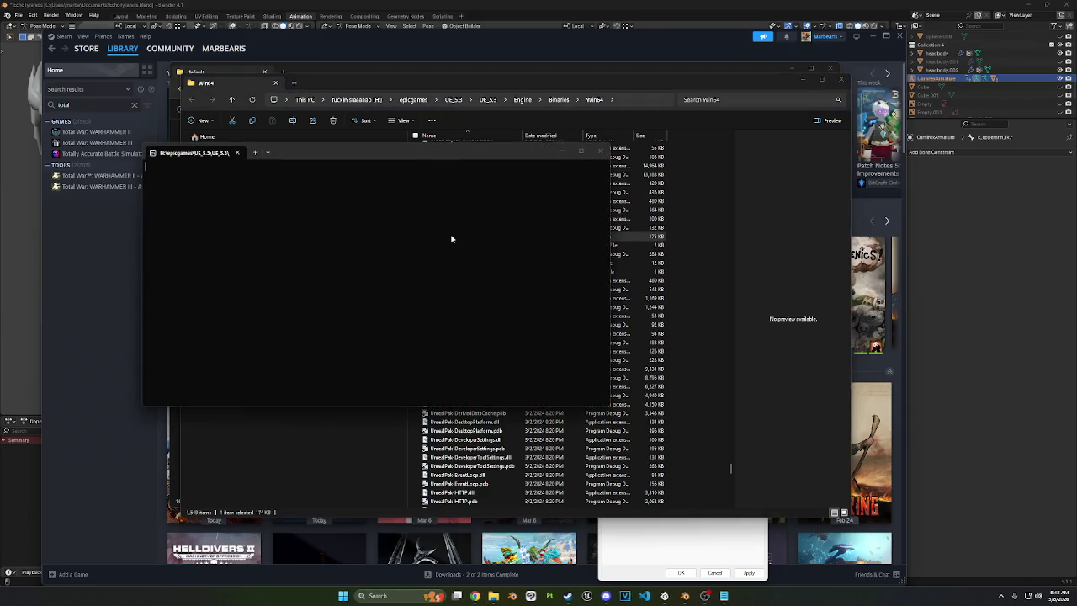
pyautogui.moveTo(397, 81); pyautogui.dragTo(553, 141)
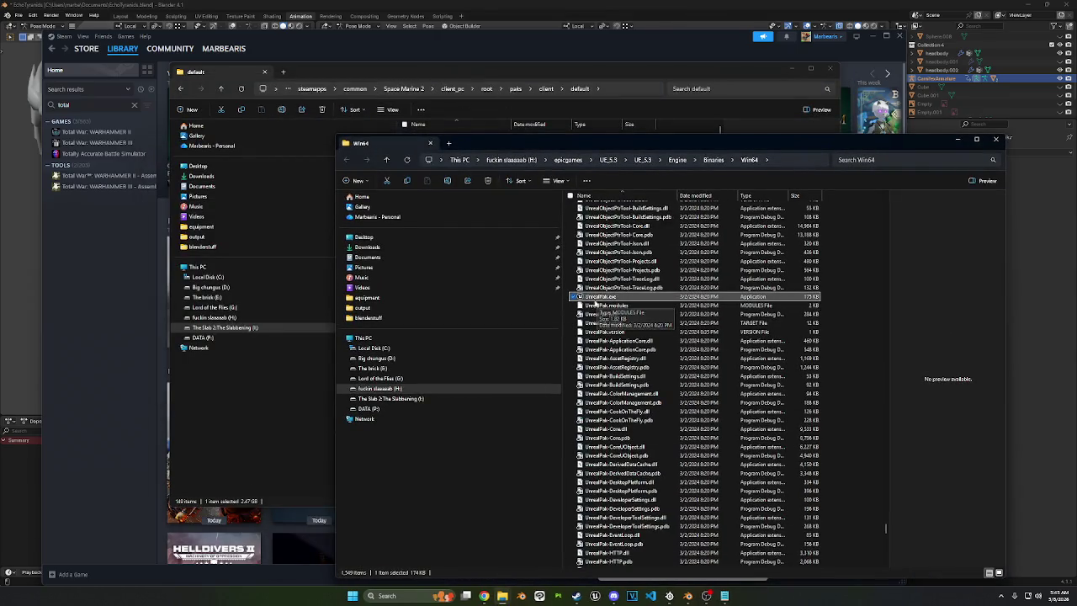
pyautogui.rightClick(600, 297)
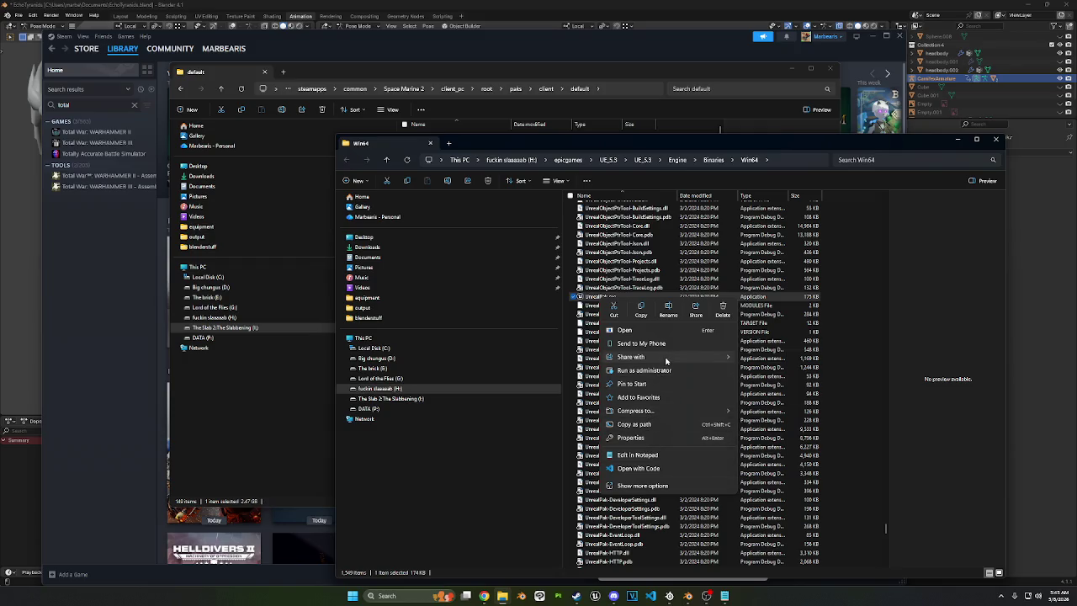
pyautogui.click(650, 373)
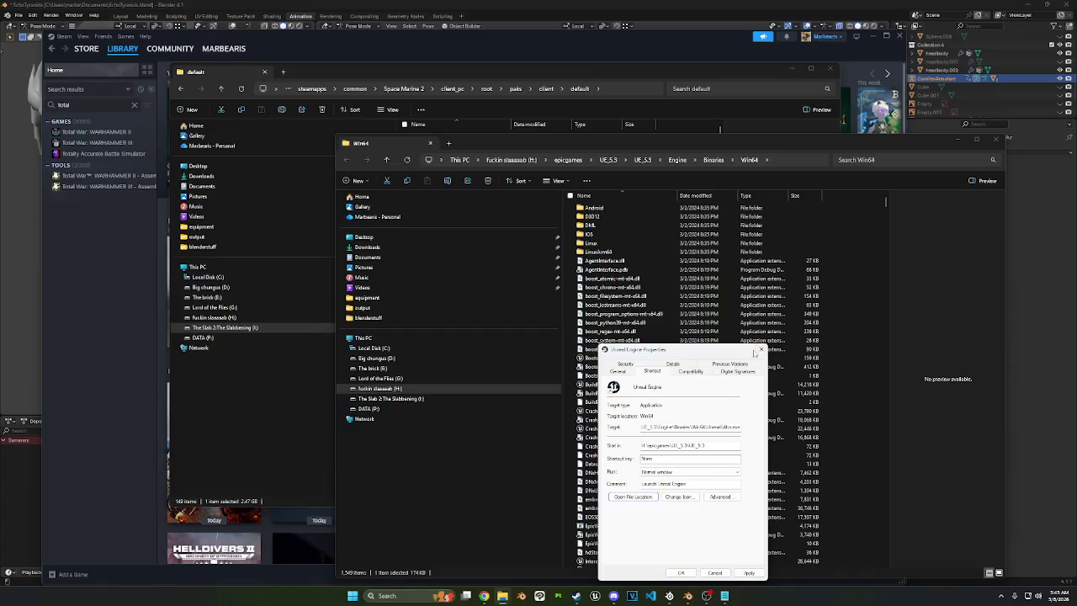
pyautogui.click(761, 350)
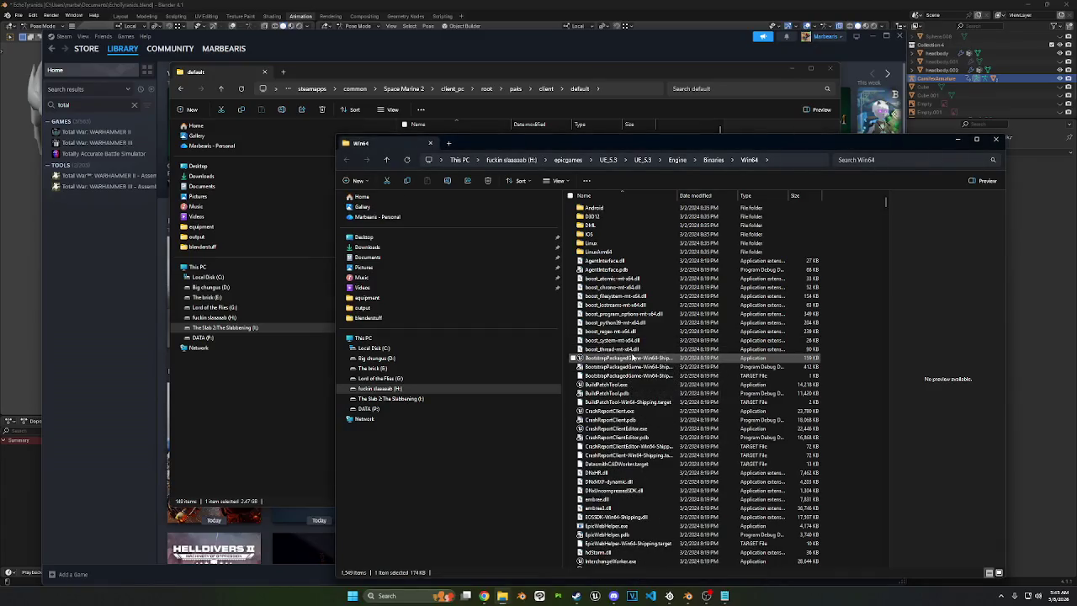
# Step: Open a PowerShell window in the UE_5.3 Engine\Binaries\Win64 folder
pyautogui.click(632, 358)
pyautogui.rightClick(632, 357)
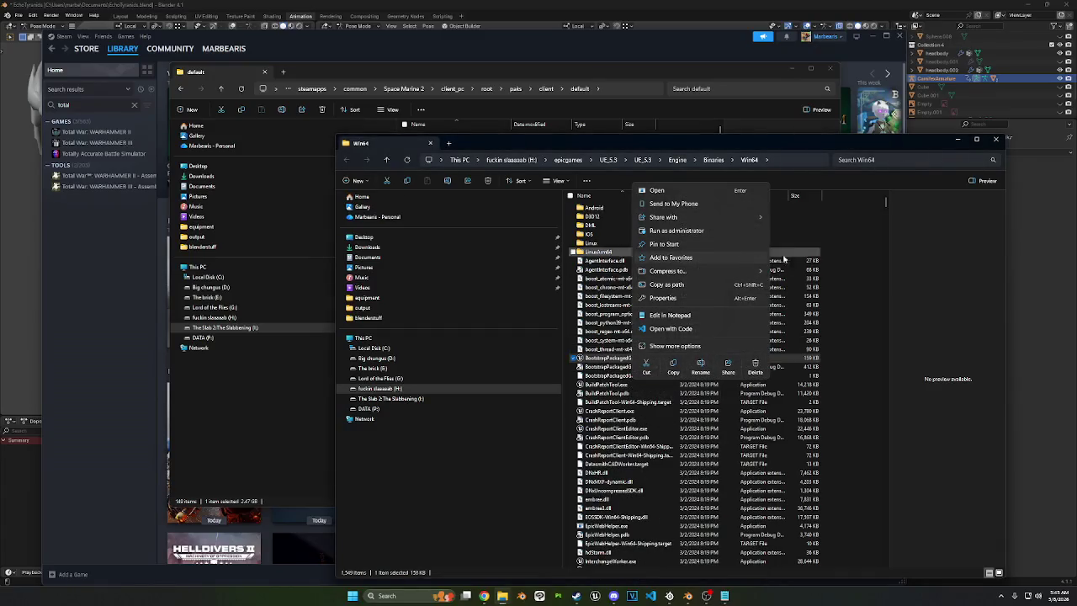
pyautogui.click(869, 303)
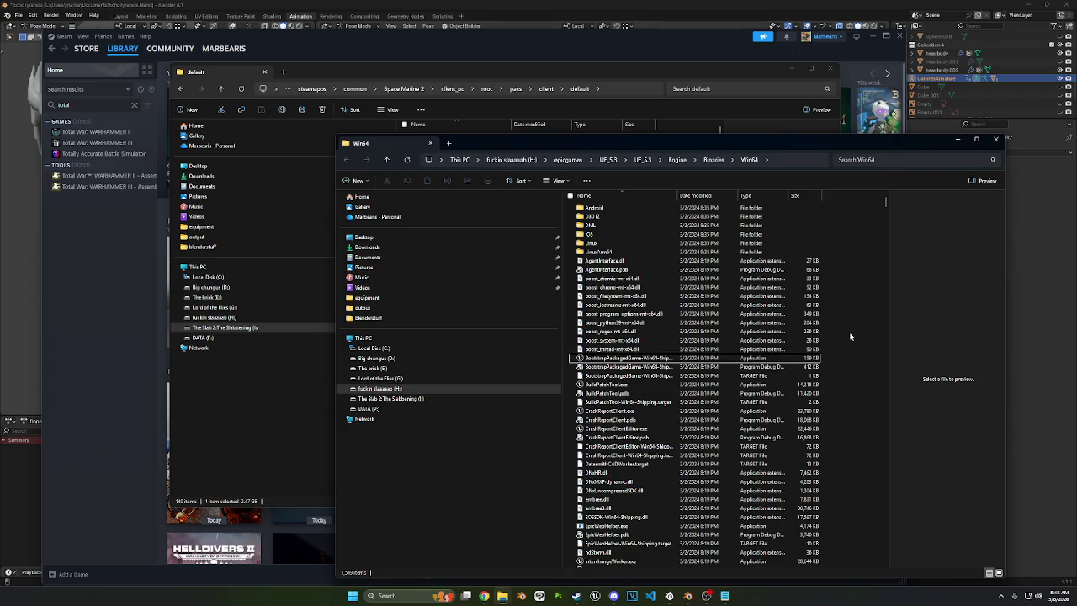
pyautogui.rightClick(791, 162)
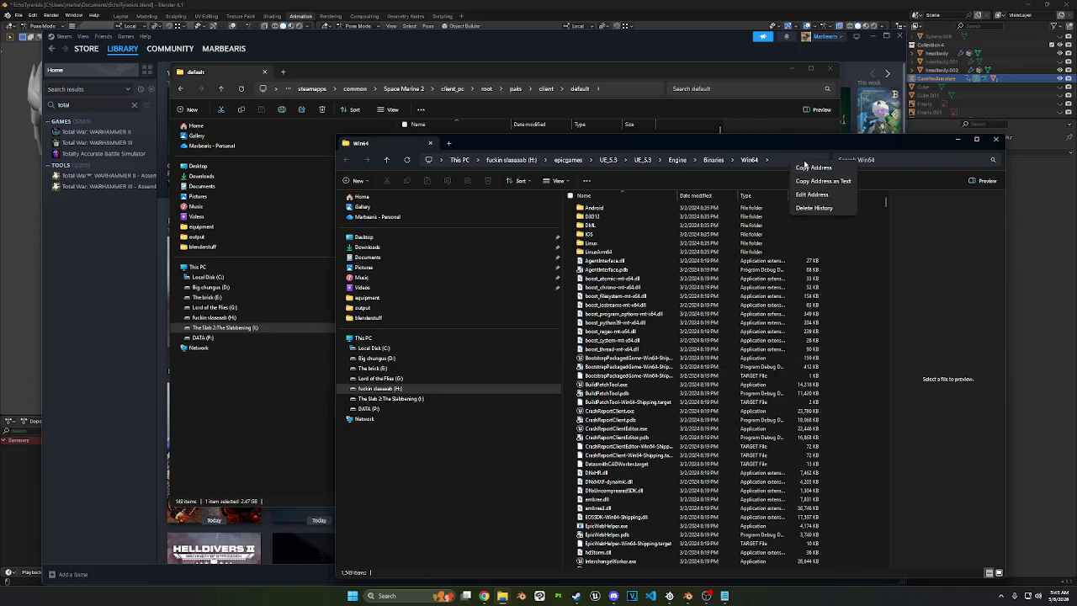
pyautogui.click(798, 160)
pyautogui.rightClick(797, 161)
pyautogui.click(792, 156)
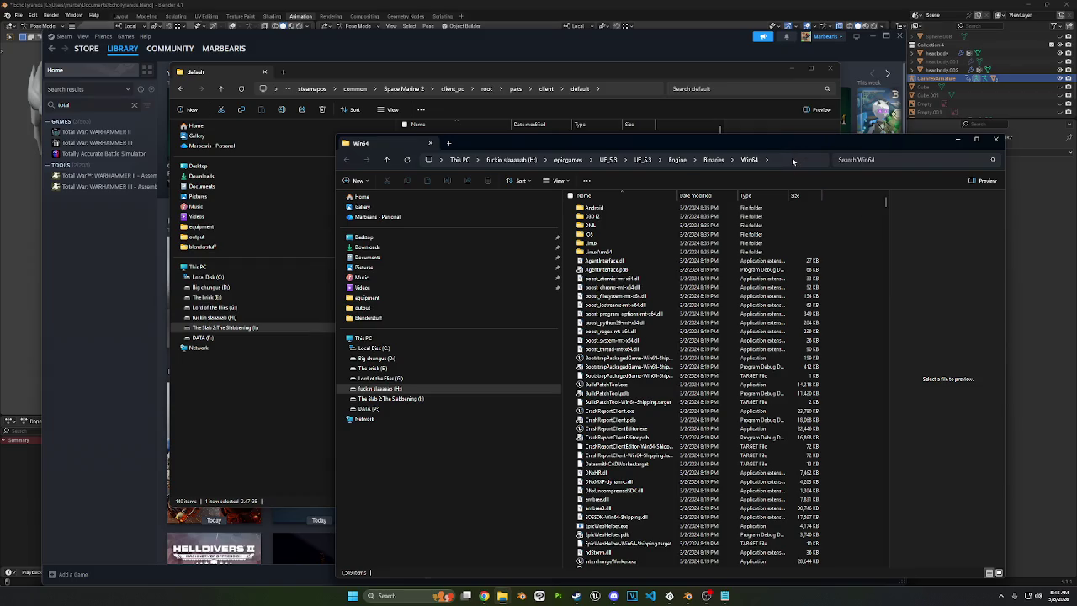
pyautogui.rightClick(801, 162)
pyautogui.click(832, 373)
pyautogui.rightClick(869, 336)
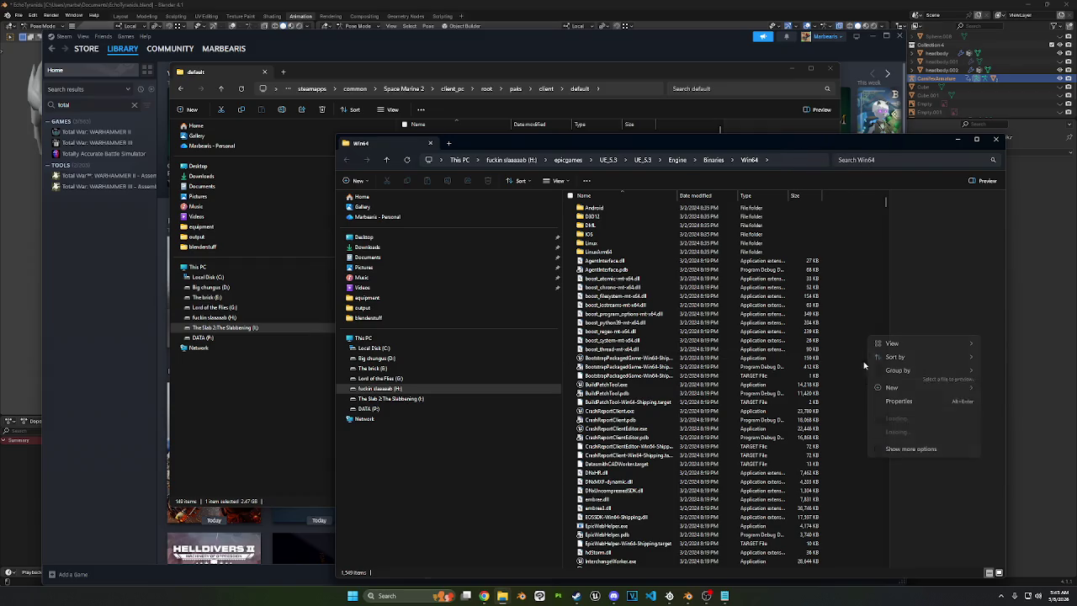
pyautogui.click(892, 418)
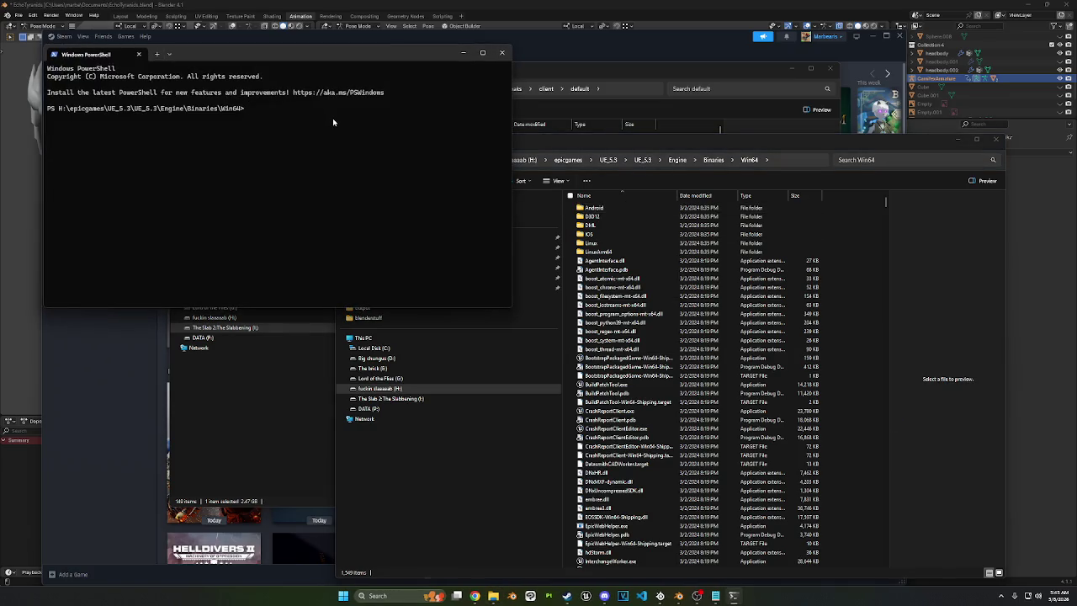
# Step: Type 'run' at the PowerShell prompt and scroll through the Win64 folder listing
pyautogui.write('run')
pyautogui.scroll(-3, 641, 388)
pyautogui.scroll(-2, 641, 388)
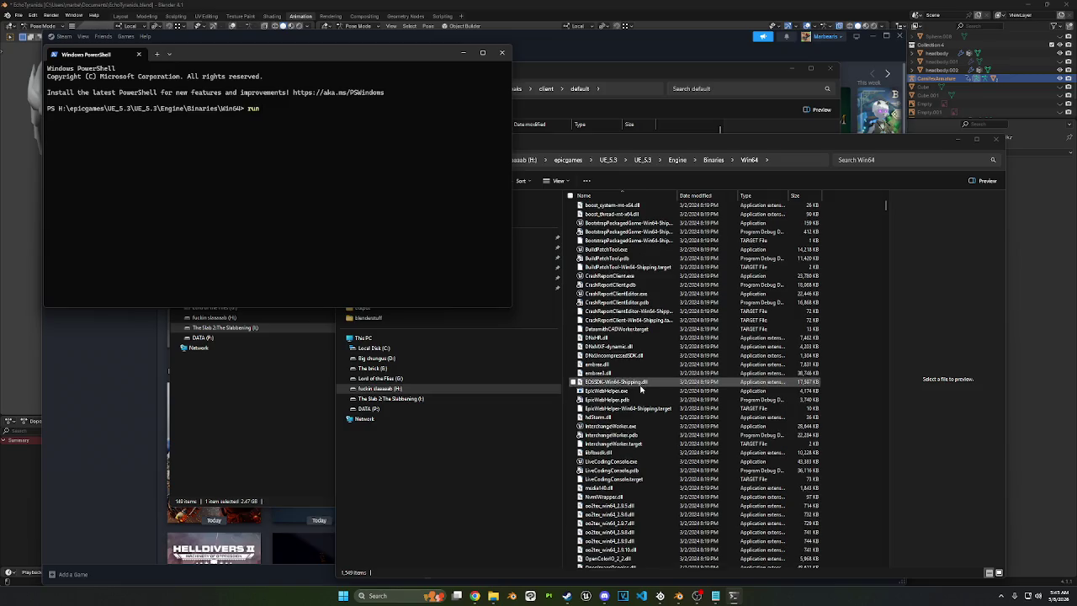
pyautogui.scroll(4, 638, 411)
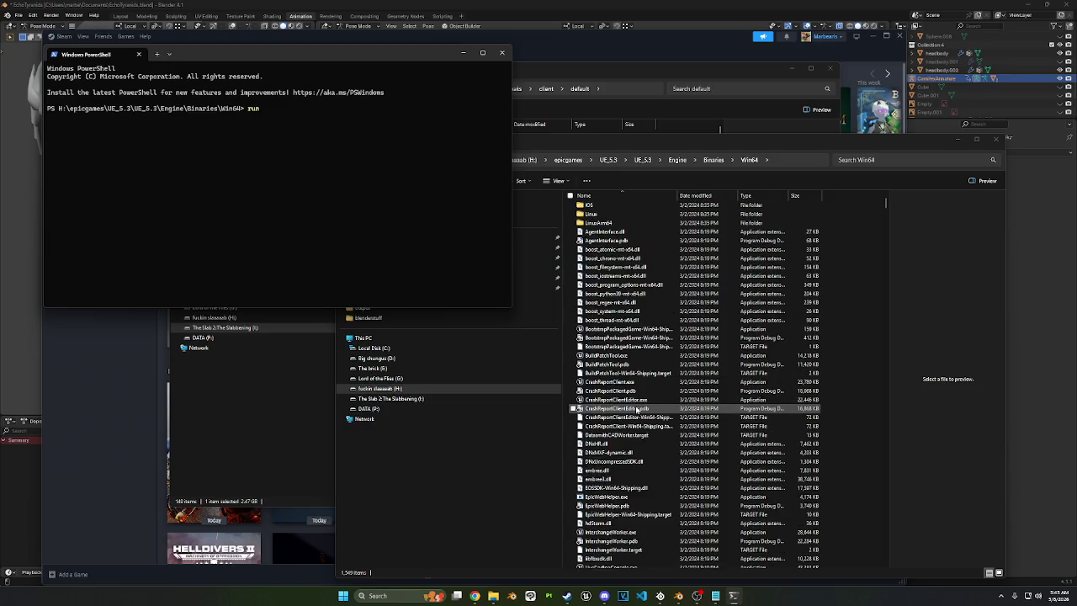
pyautogui.scroll(-20, 637, 408)
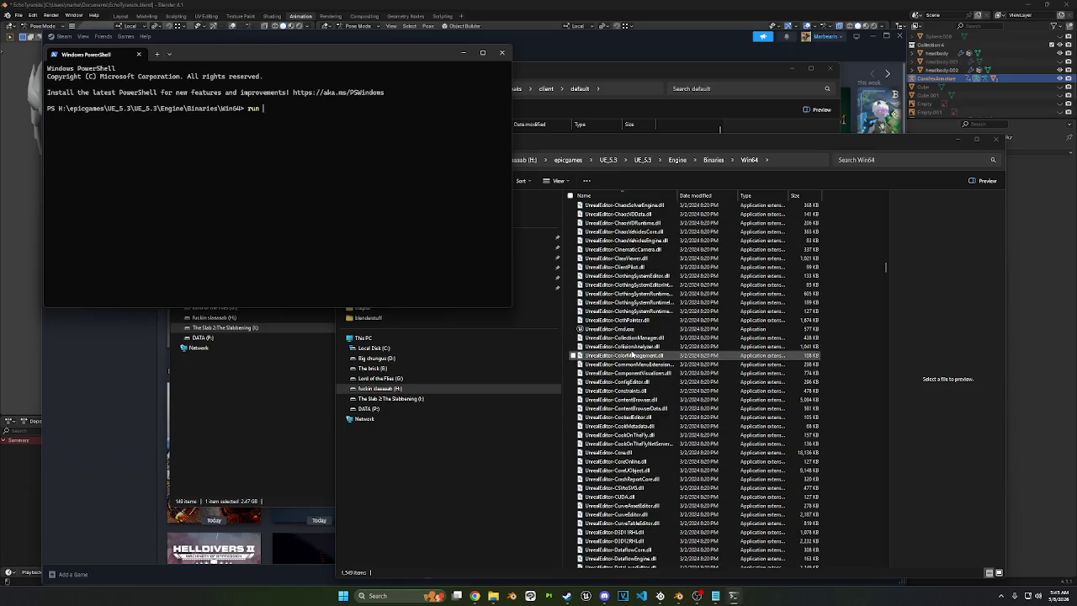
pyautogui.scroll(10, 632, 354)
pyautogui.scroll(-5, 632, 354)
pyautogui.scroll(-5, 633, 355)
pyautogui.scroll(-5, 633, 354)
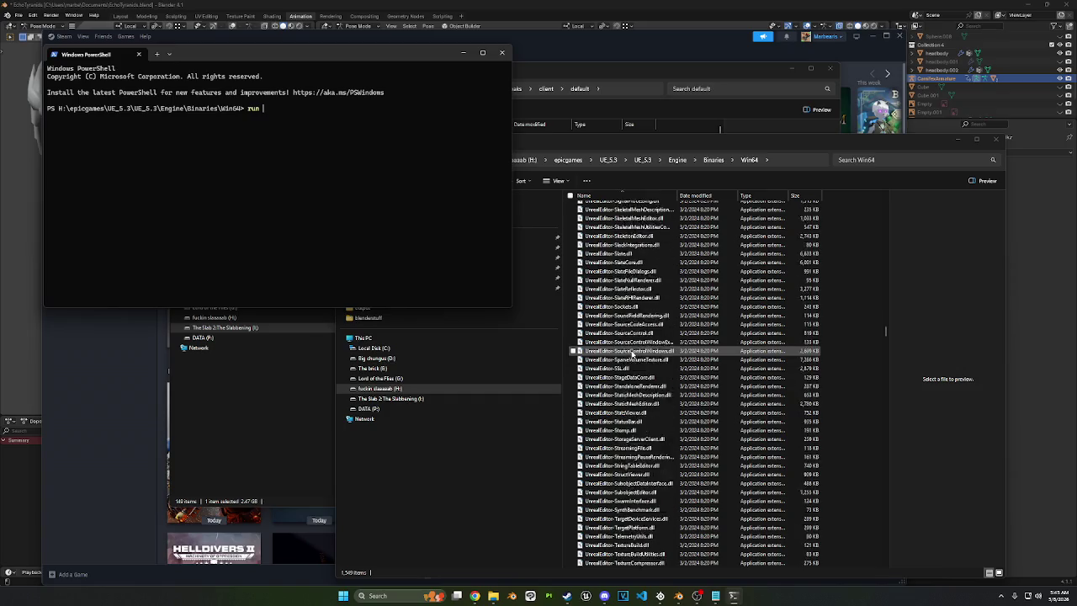
pyautogui.scroll(-5, 632, 354)
pyautogui.scroll(-5, 633, 354)
pyautogui.scroll(-5, 634, 349)
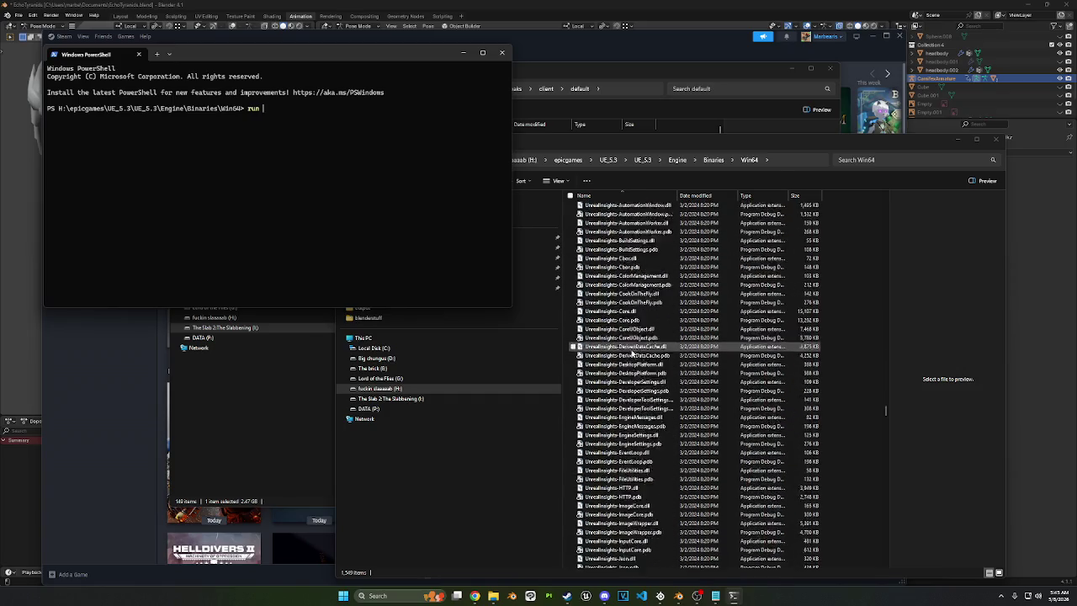
pyautogui.scroll(-3, 635, 338)
pyautogui.scroll(5, 635, 338)
pyautogui.scroll(5, 637, 332)
pyautogui.scroll(5, 640, 324)
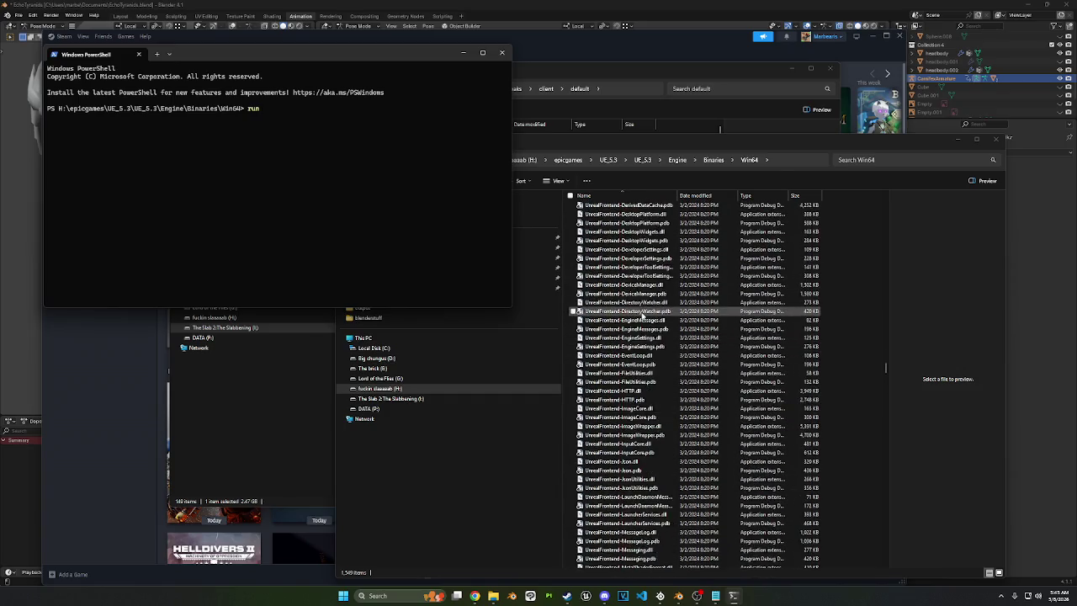
pyautogui.scroll(5, 642, 317)
pyautogui.scroll(5, 642, 316)
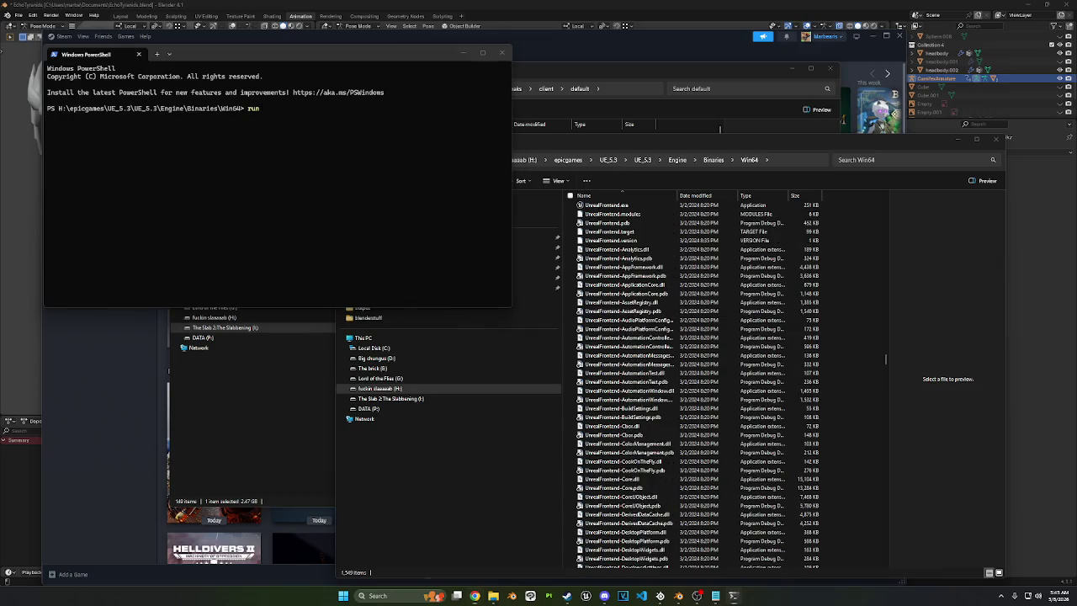
# Step: Return to PowerShell and erase the stray 'run' from the prompt
pyautogui.hotkey('alt', 'Tab')
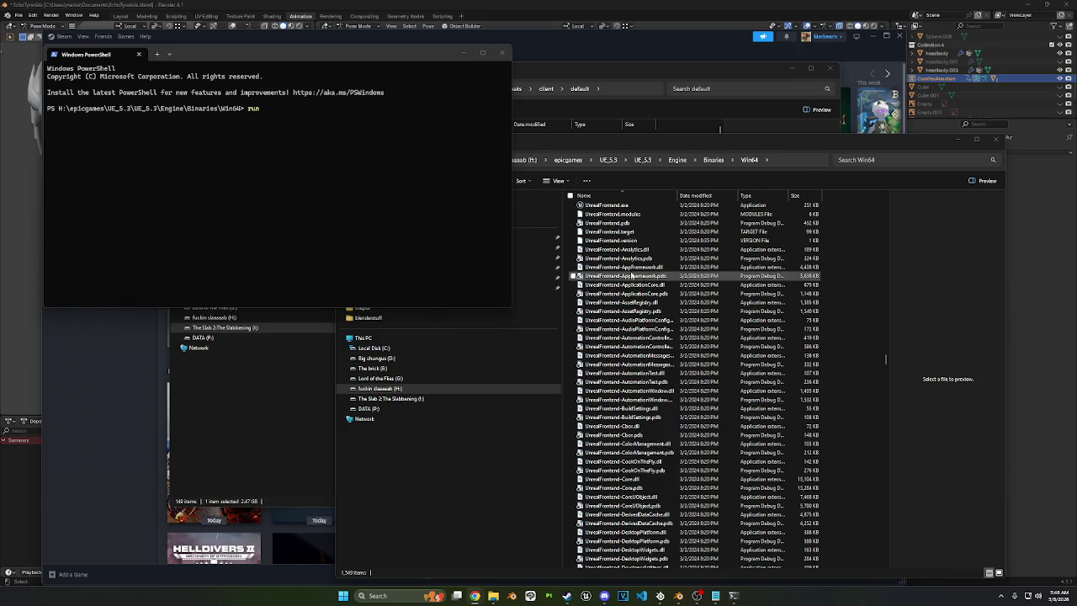
pyautogui.click(345, 137)
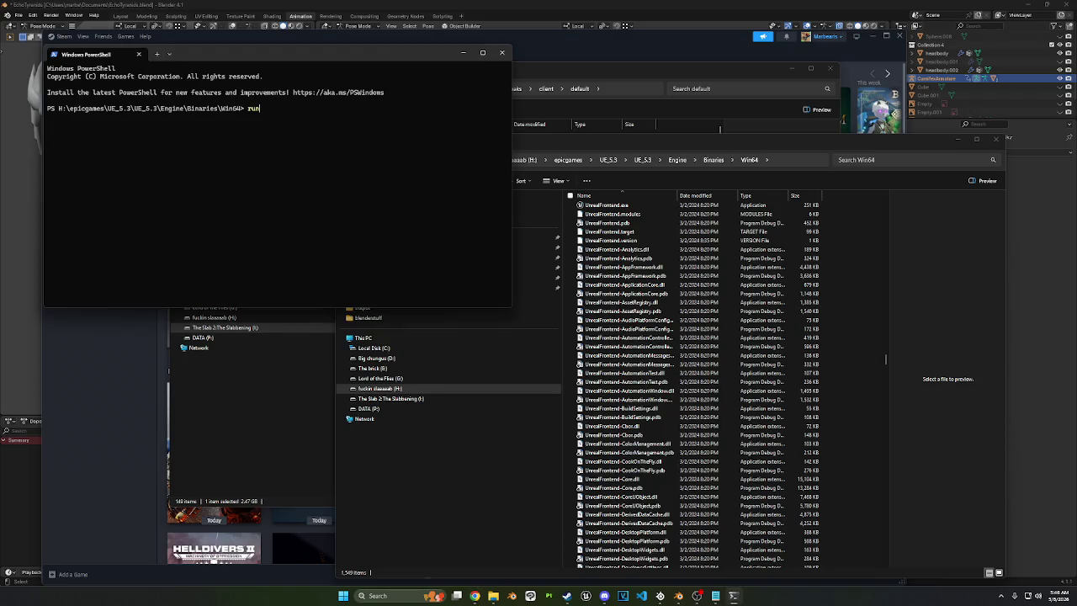
pyautogui.press('BackSpace')
pyautogui.press('BackSpace')
pyautogui.press('BackSpace')
pyautogui.scroll(-10, 698, 379)
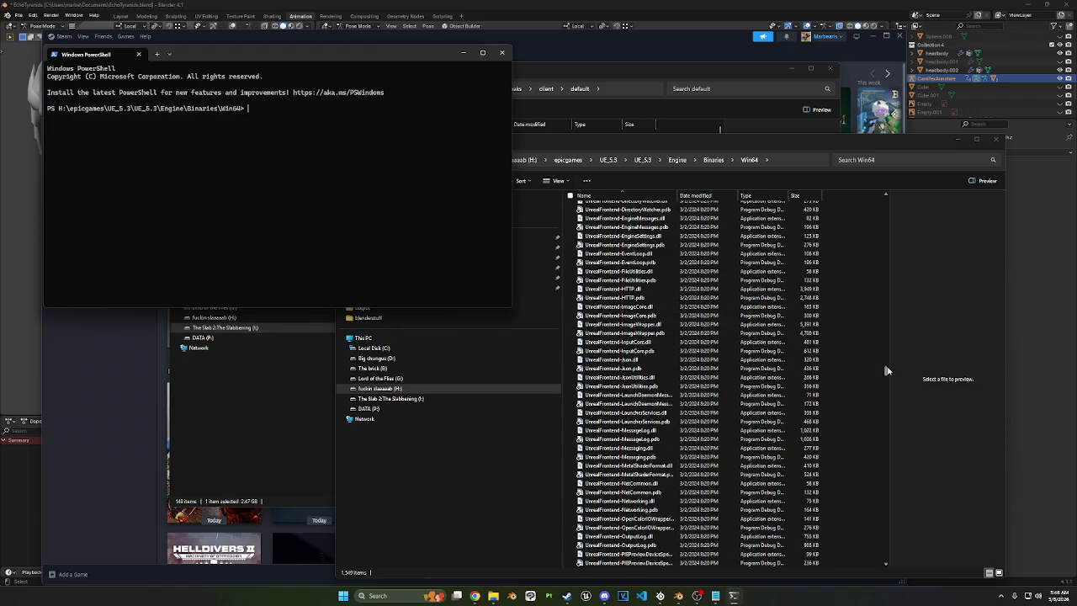
# Step: Bring the Win64 Explorer window over PowerShell, scroll its list to the top and focus the search box
pyautogui.moveTo(887, 372)
pyautogui.mouseDown()
pyautogui.moveTo(895, 563)
pyautogui.moveTo(898, 351)
pyautogui.moveTo(885, 244)
pyautogui.mouseUp()
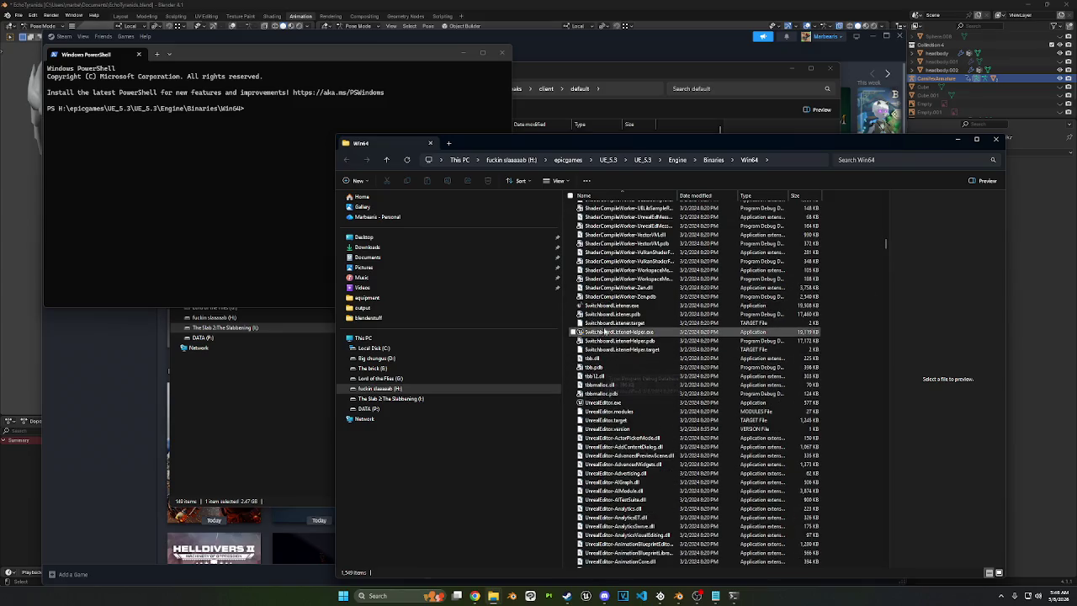
pyautogui.scroll(5, 609, 323)
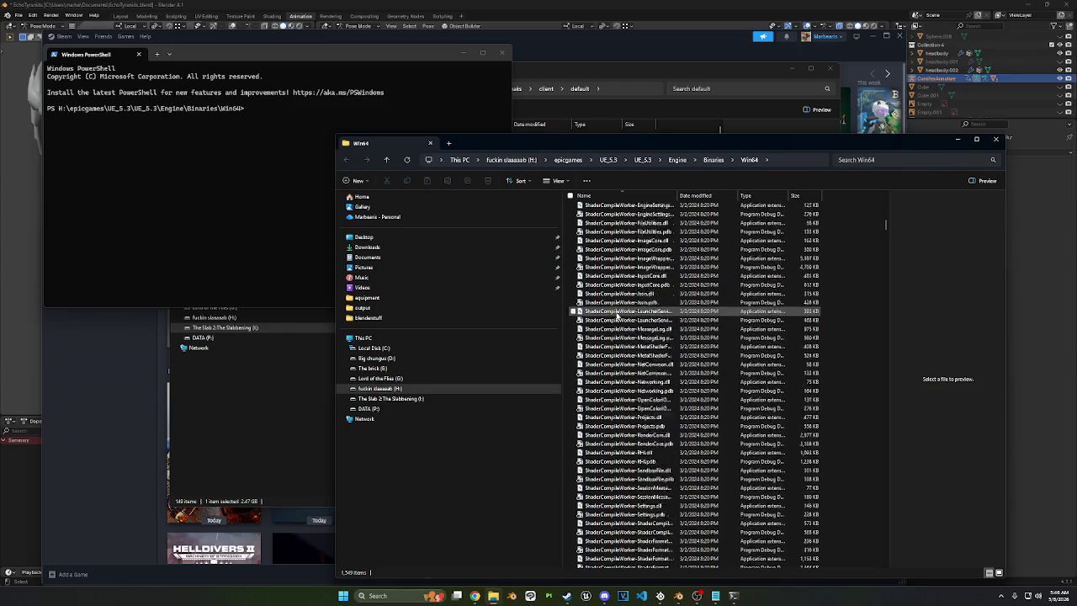
pyautogui.scroll(10, 614, 316)
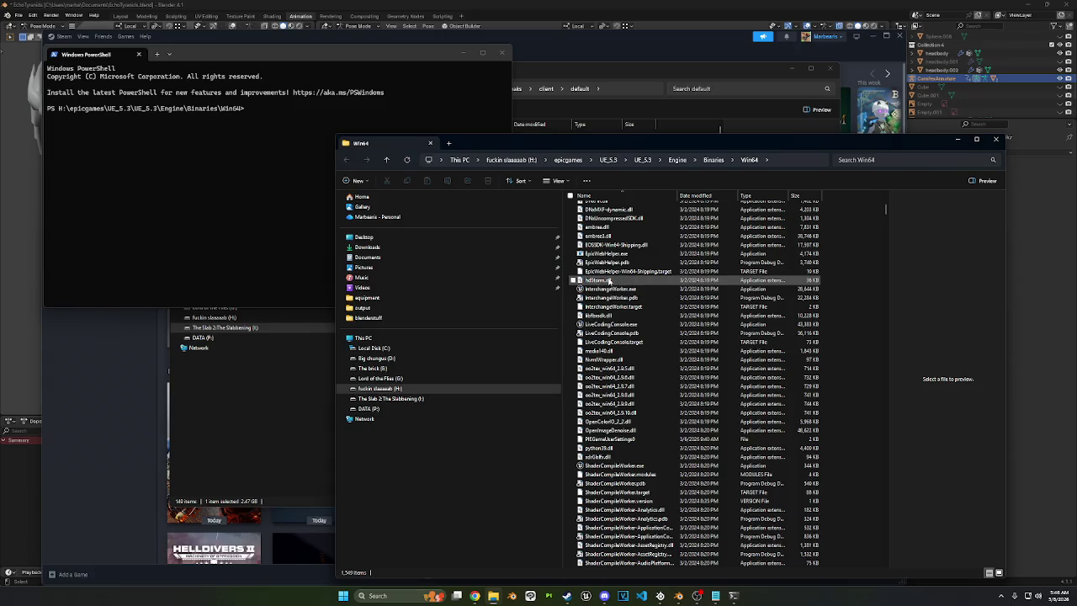
pyautogui.moveTo(628, 271)
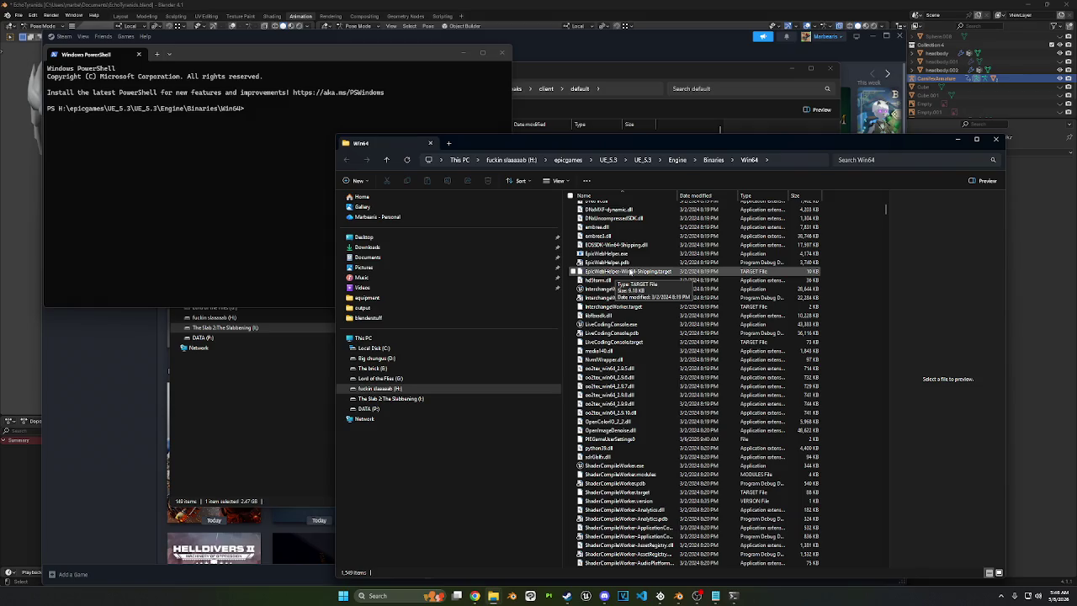
pyautogui.scroll(4, 633, 269)
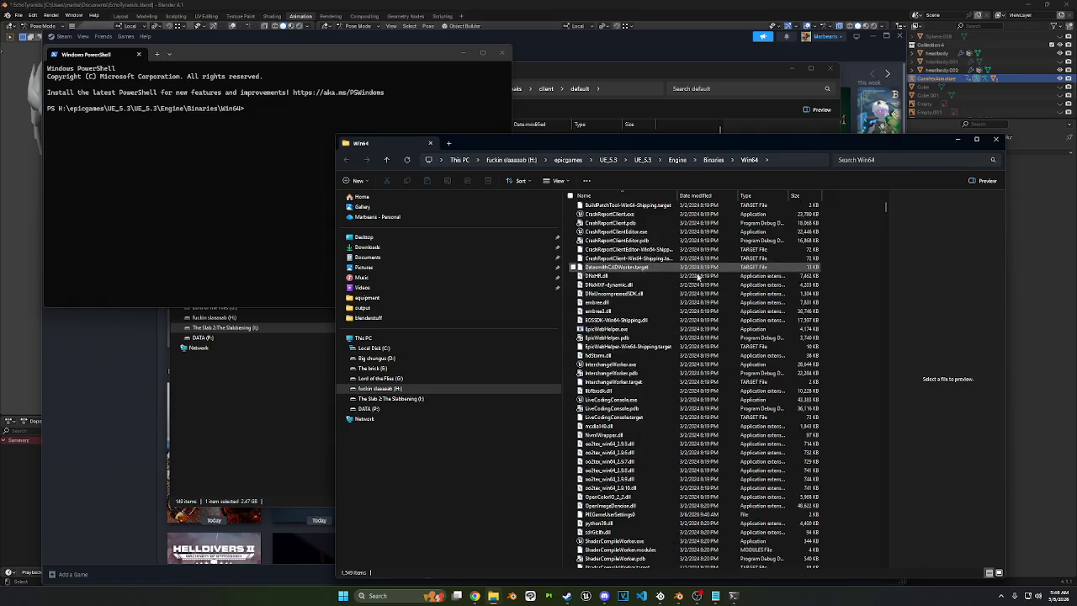
pyautogui.scroll(1, 638, 265)
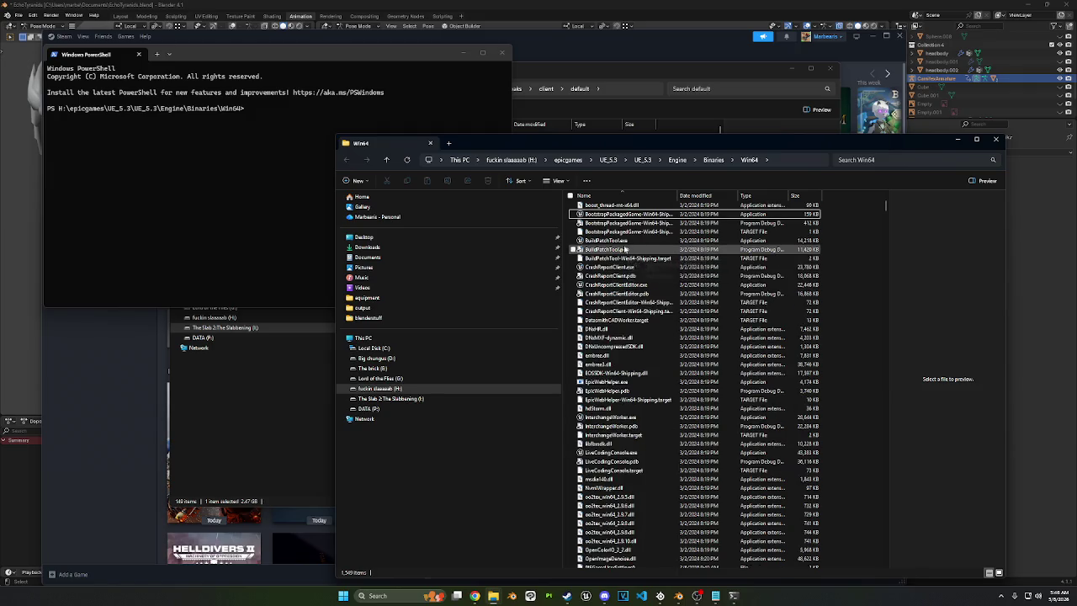
pyautogui.scroll(5, 632, 267)
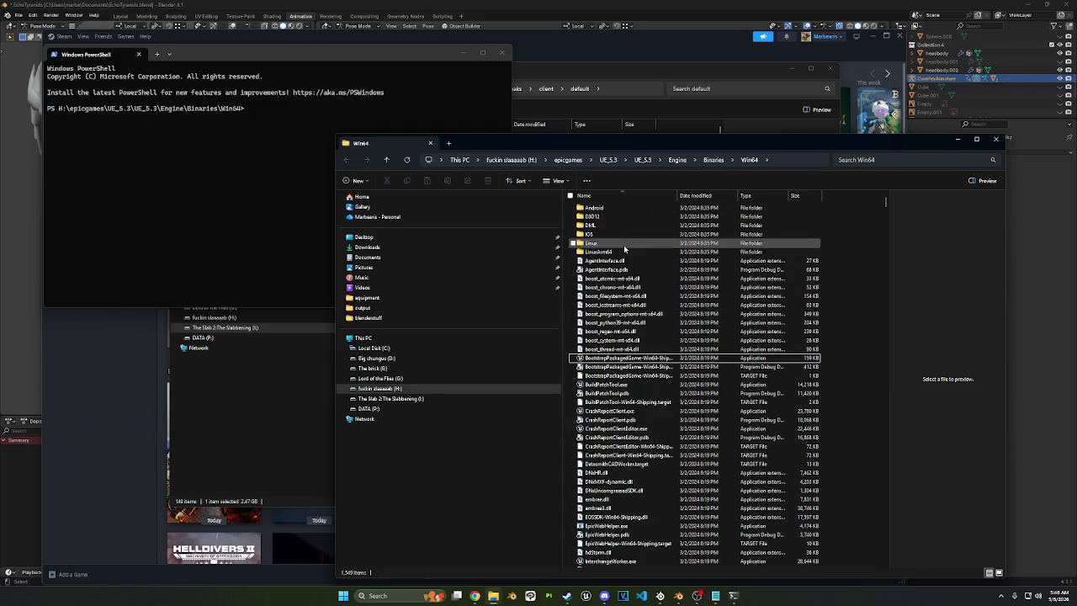
pyautogui.click(879, 162)
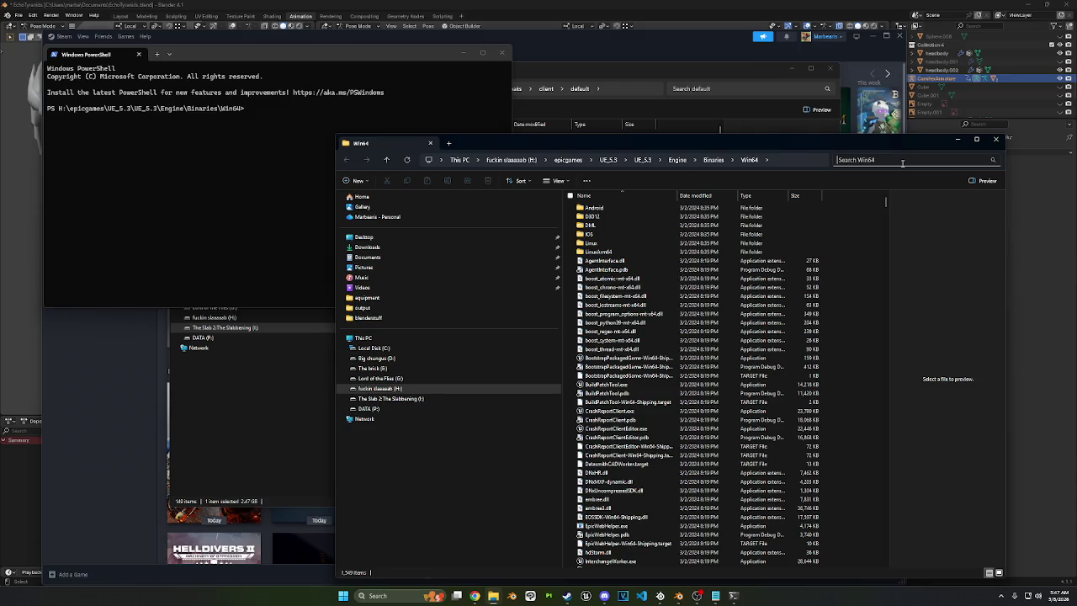
# Step: Search the Win64 folder for 'pak', then for 'unreal'
pyautogui.click(902, 163)
pyautogui.write('pak')
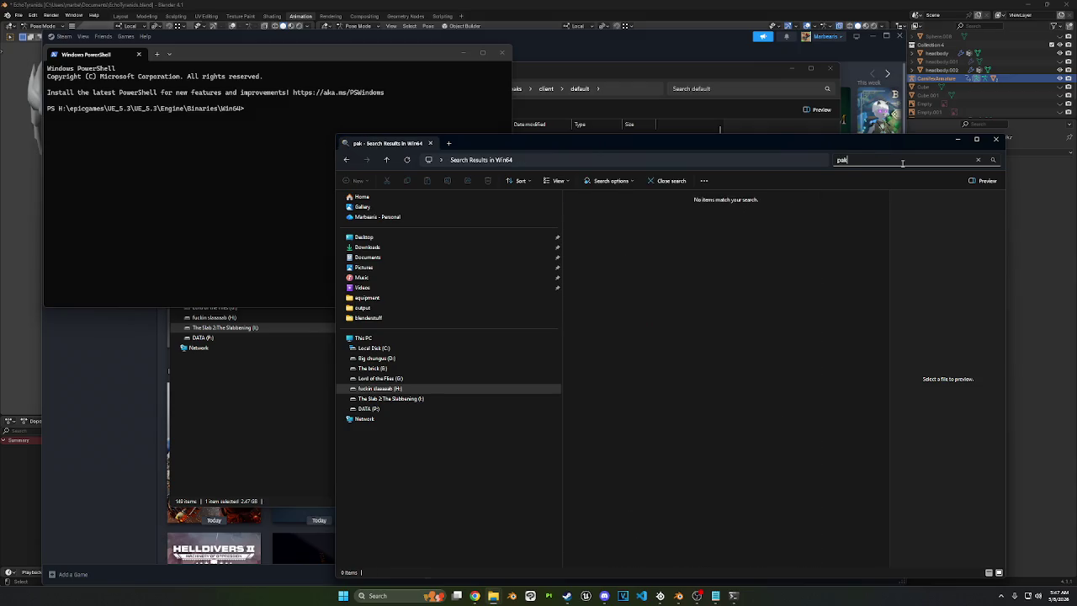
pyautogui.press('BackSpace')
pyautogui.press('BackSpace')
pyautogui.press('BackSpace')
pyautogui.scroll(-10, 824, 271)
pyautogui.scroll(-4, 829, 265)
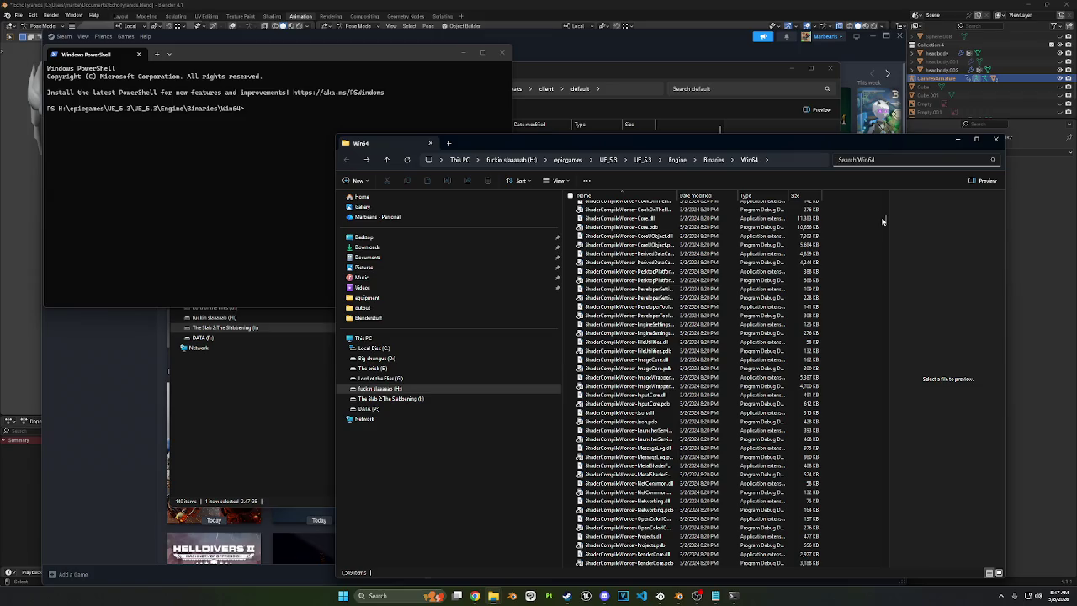
pyautogui.write('unre')
pyautogui.write('al')
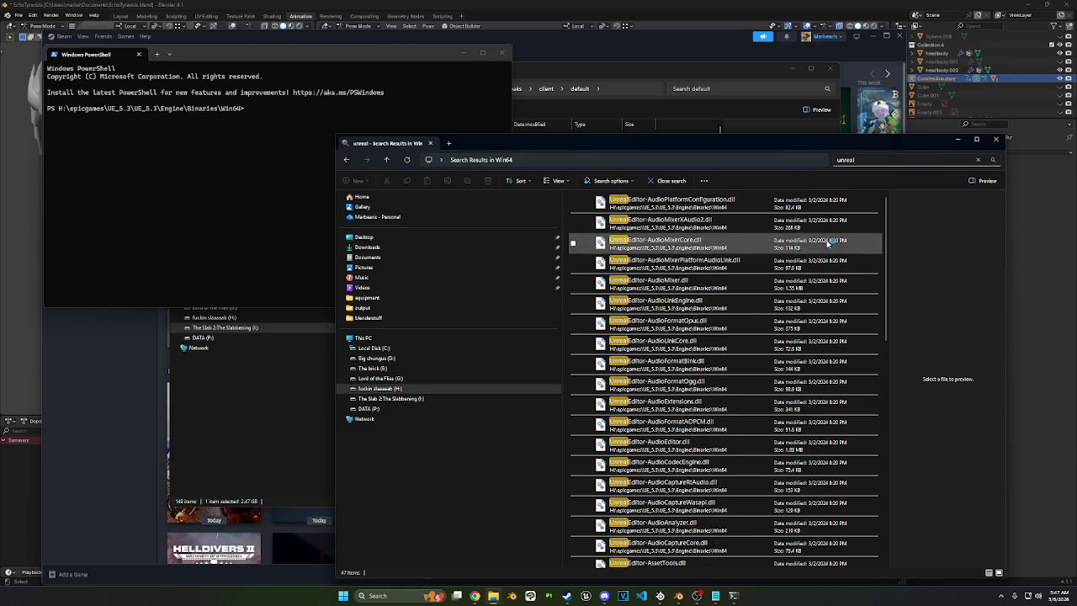
pyautogui.scroll(-5, 830, 244)
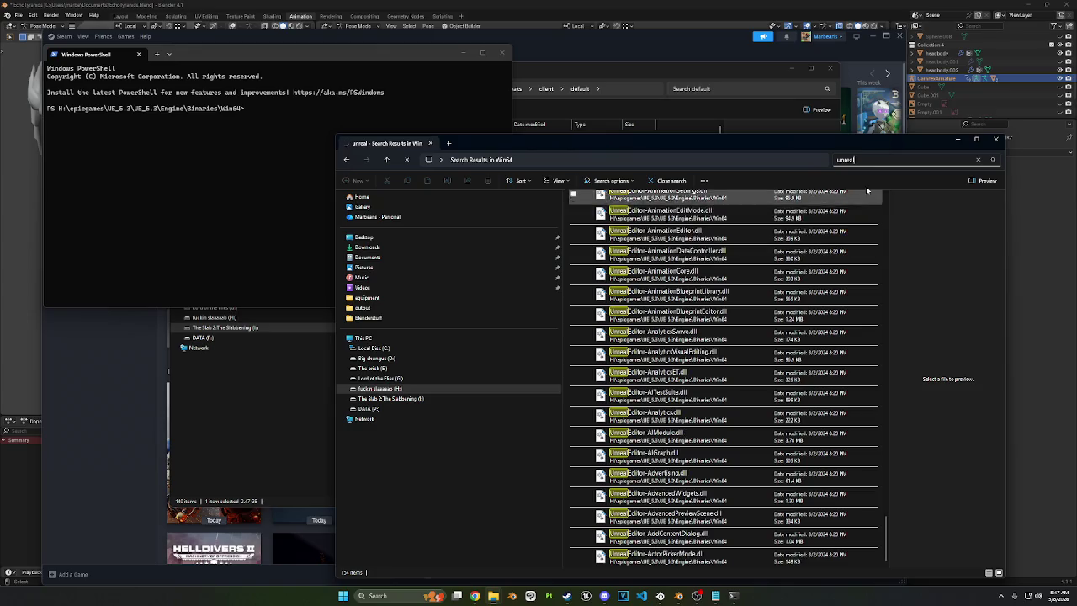
# Step: Search for '.ex' and drag UnrealPak.exe's full path into PowerShell
pyautogui.hotkey('ctrl', 'a')
pyautogui.press('BackSpace')
pyautogui.write('.ex')
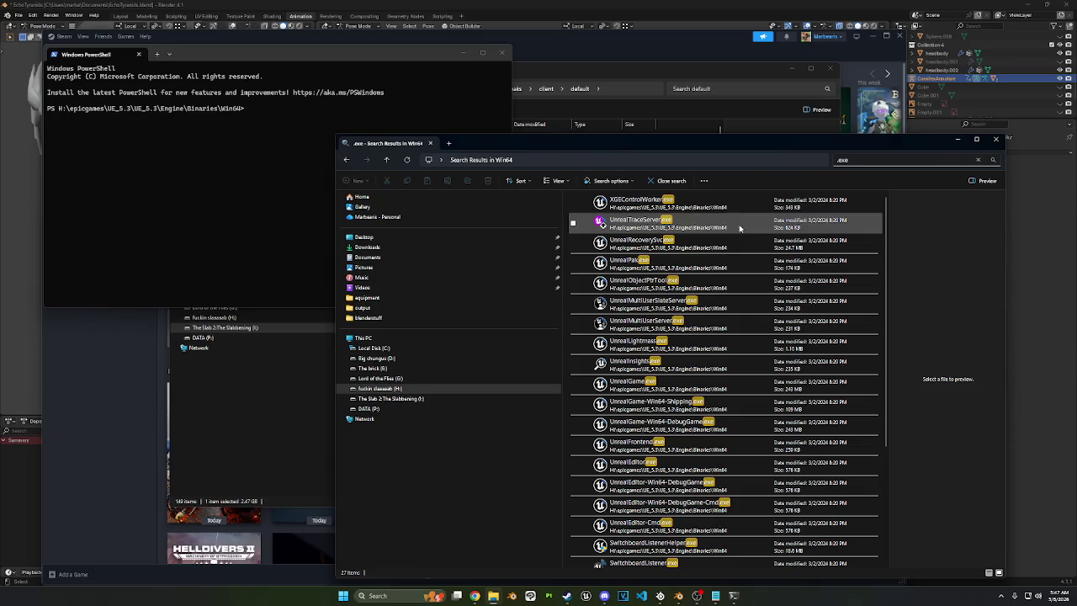
pyautogui.moveTo(665, 261); pyautogui.dragTo(262, 114)
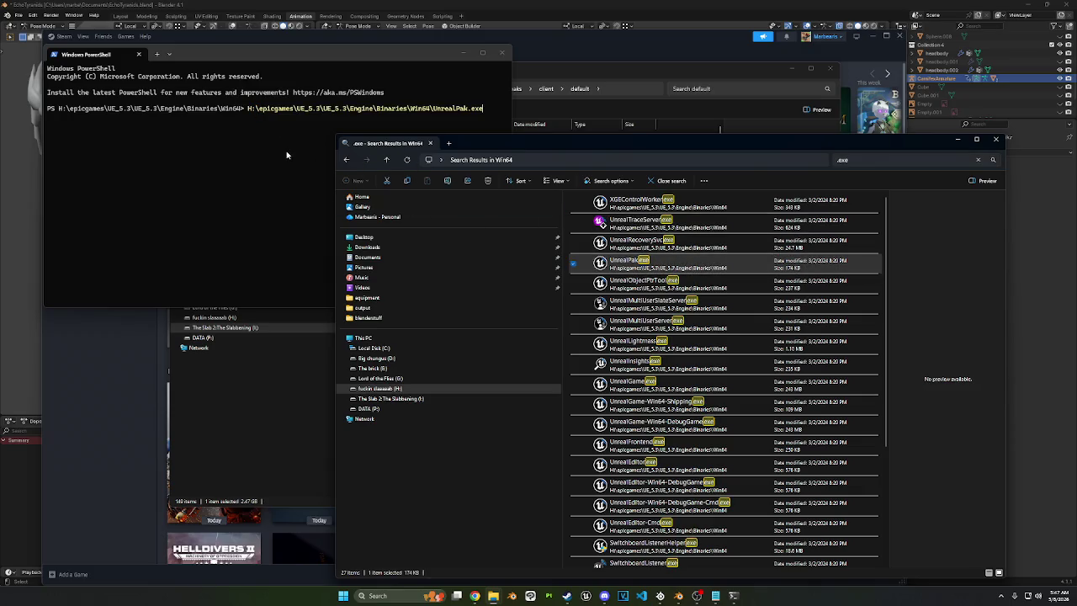
pyautogui.moveTo(338, 60); pyautogui.dragTo(576, 77)
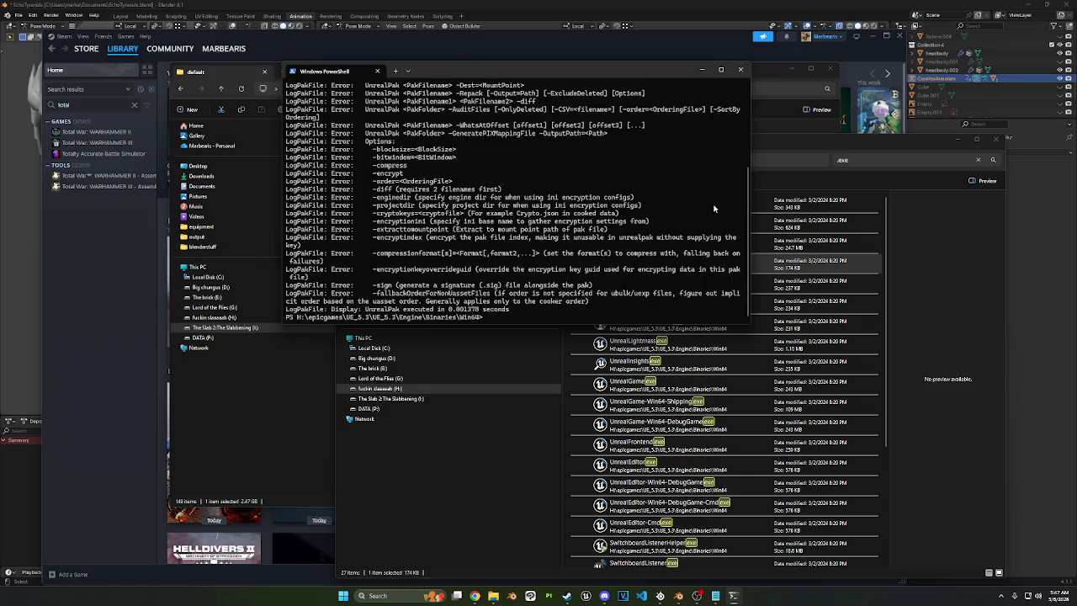
# Step: Review UnrealPak's usage output, then drop UnrealPak.exe's path onto the PowerShell prompt again
pyautogui.scroll(3, 673, 206)
pyautogui.scroll(2, 640, 210)
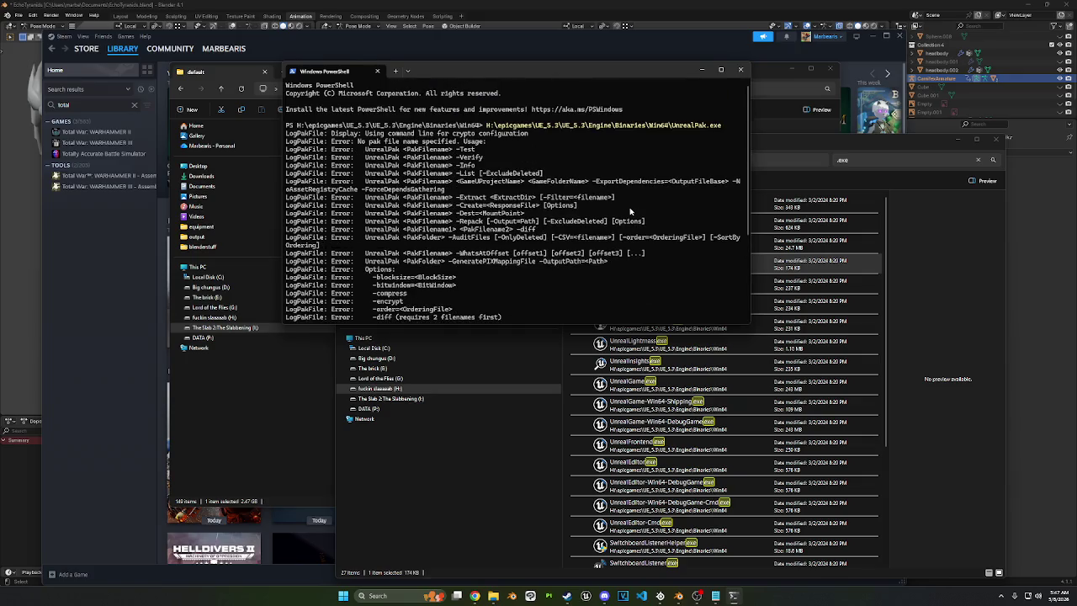
pyautogui.scroll(-4, 630, 211)
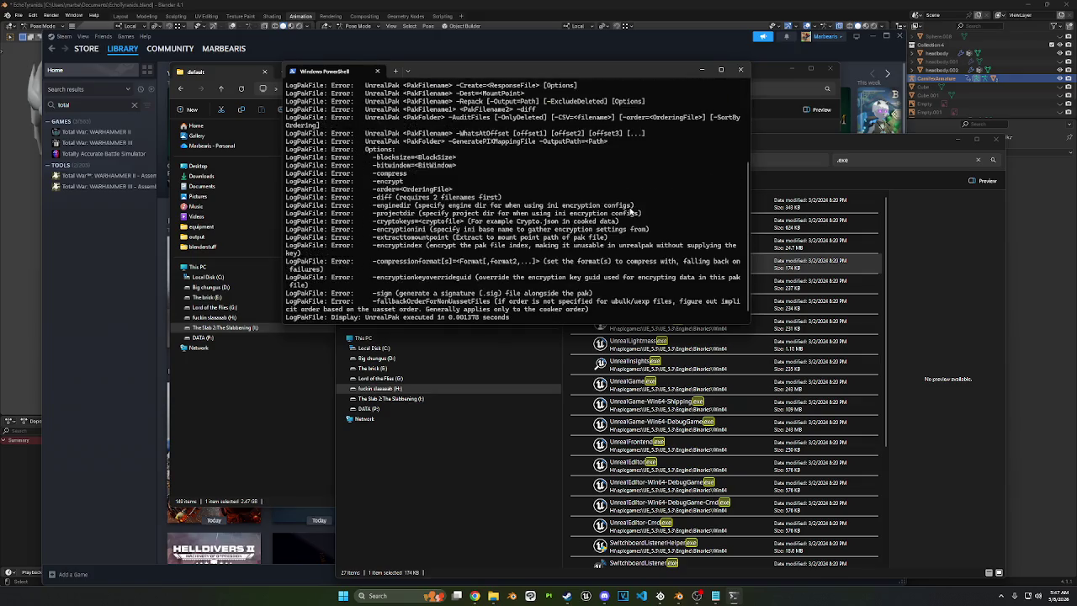
pyautogui.scroll(-1, 630, 211)
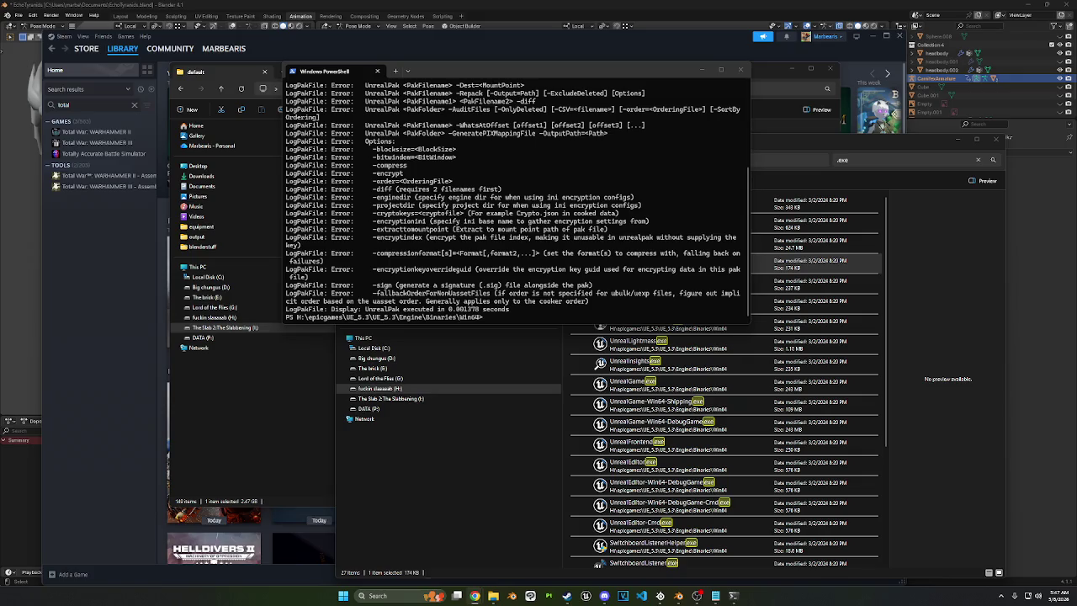
pyautogui.click(796, 142)
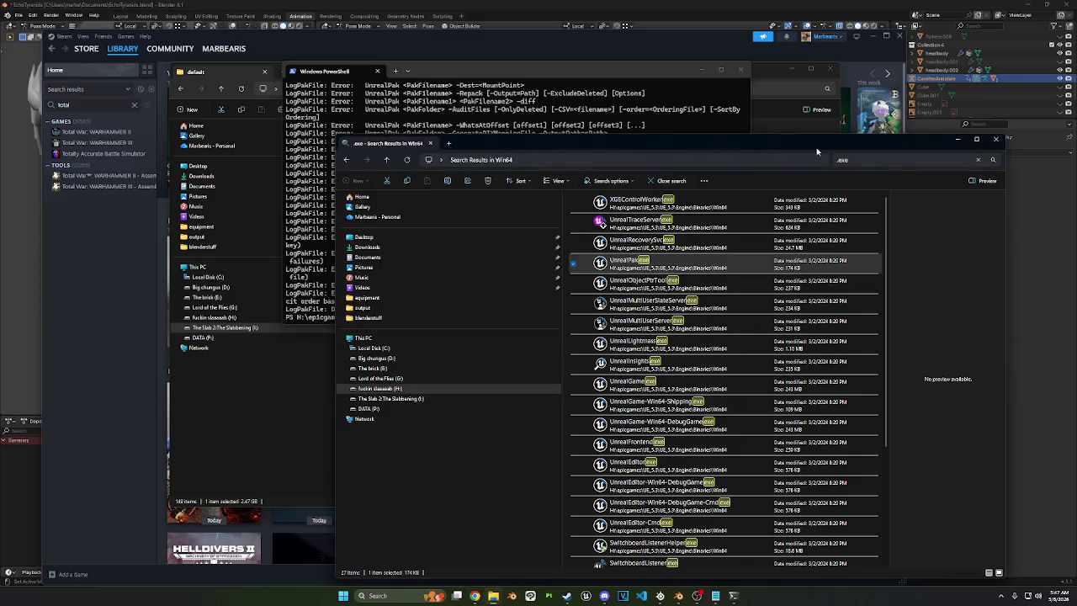
pyautogui.hotkey('alt', 'Tab')
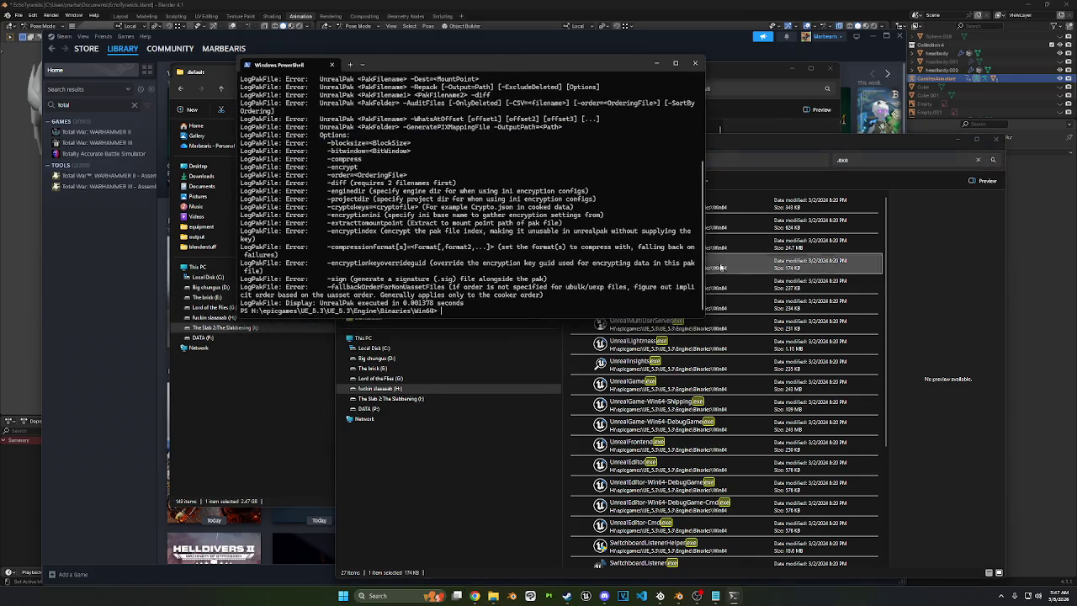
pyautogui.moveTo(706, 263); pyautogui.dragTo(556, 283)
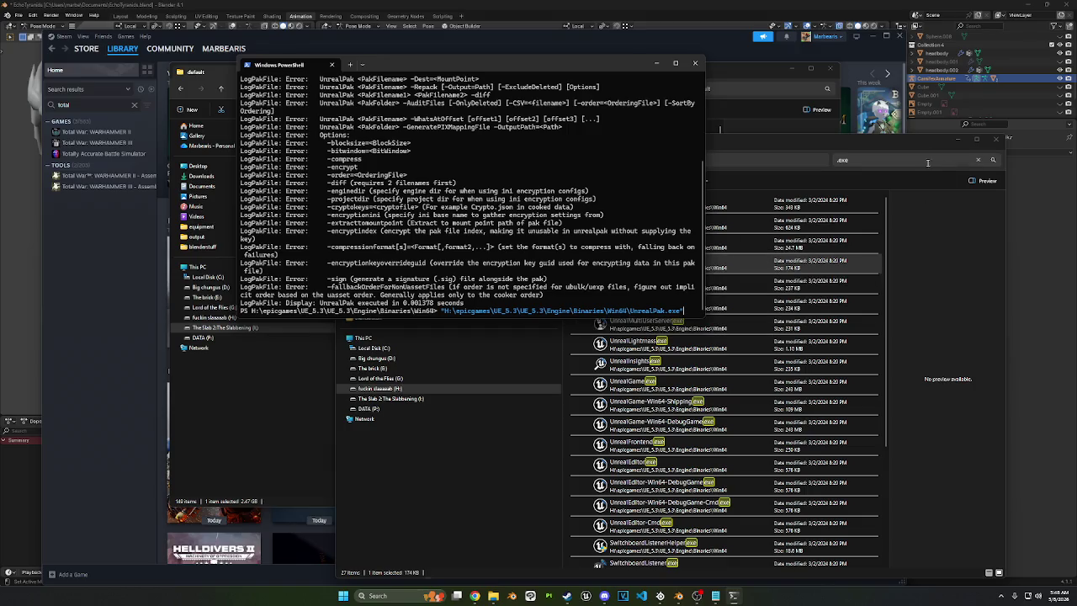
pyautogui.click(717, 75)
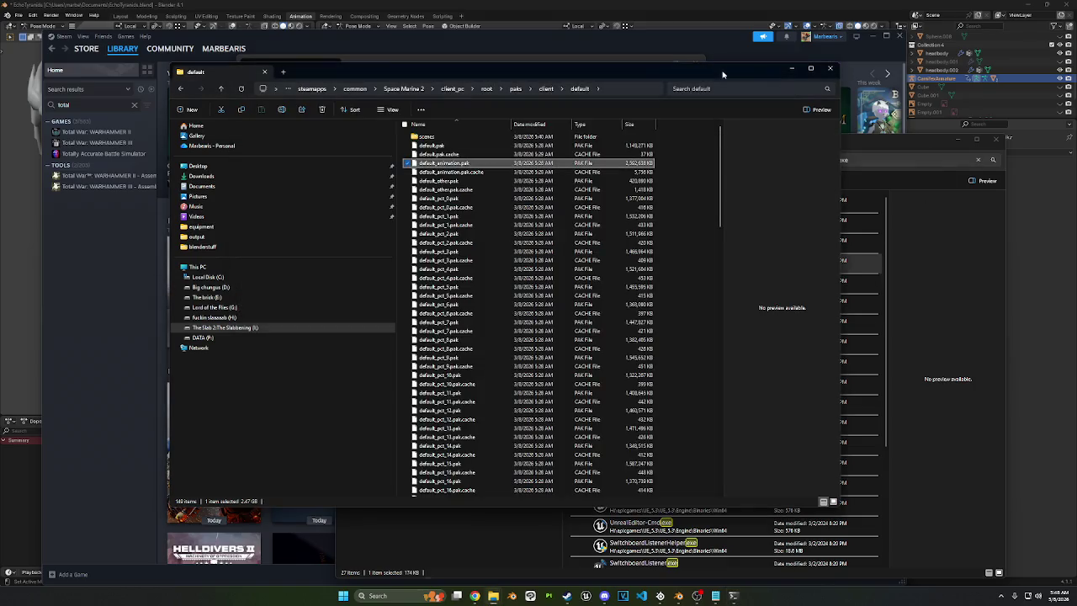
# Step: Append default_animation.pak's path to the PowerShell command and try opening the .pak file
pyautogui.moveTo(484, 76); pyautogui.dragTo(492, 361)
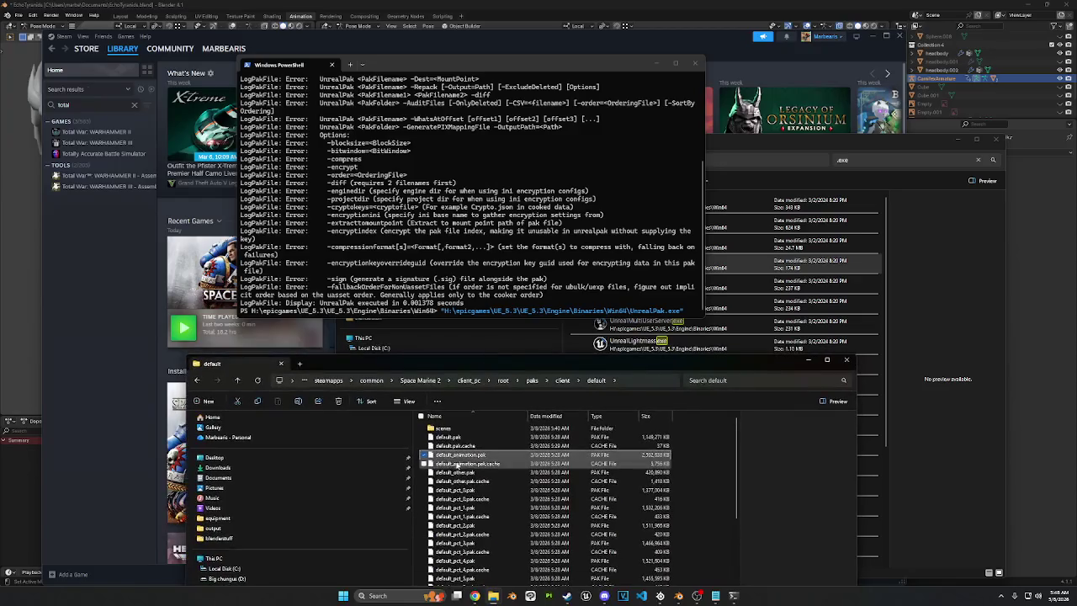
pyautogui.moveTo(461, 455); pyautogui.dragTo(683, 312)
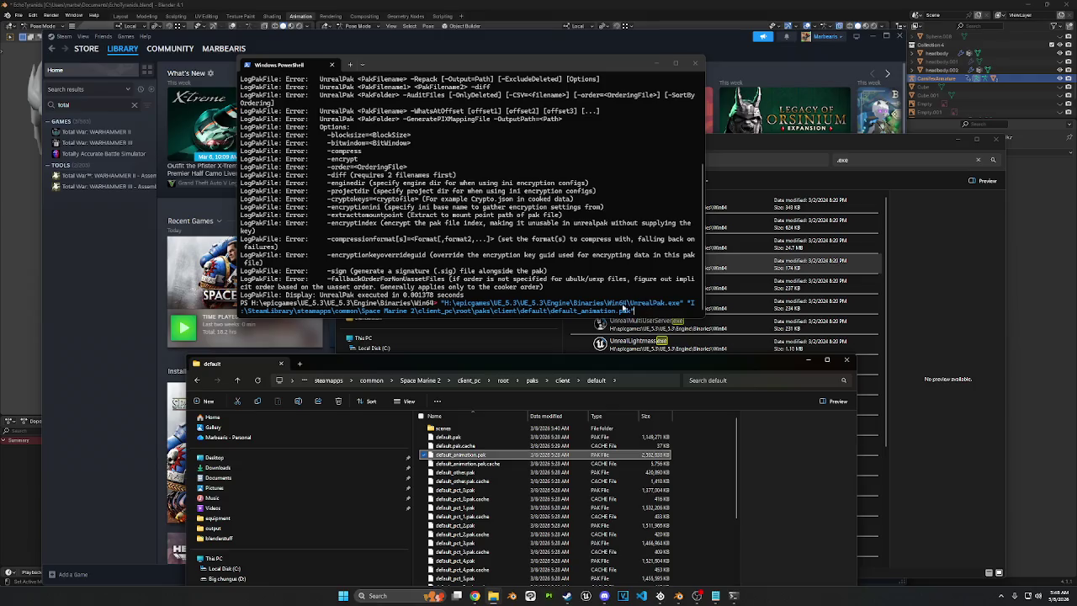
pyautogui.press('Return')
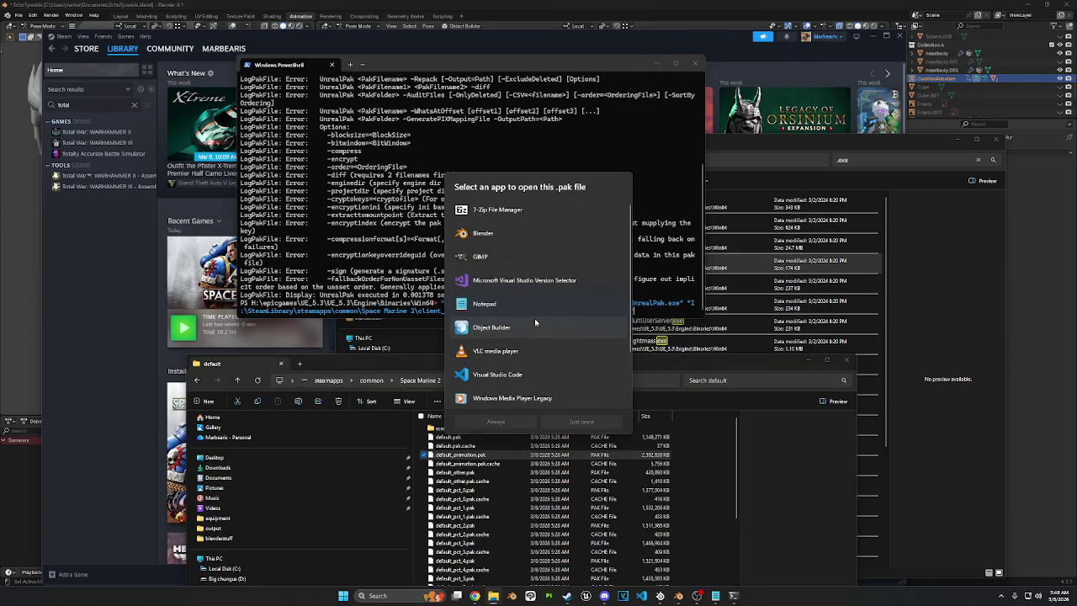
# Step: Choose to pick an app on the PC for opening the .pak file
pyautogui.scroll(-3, 535, 318)
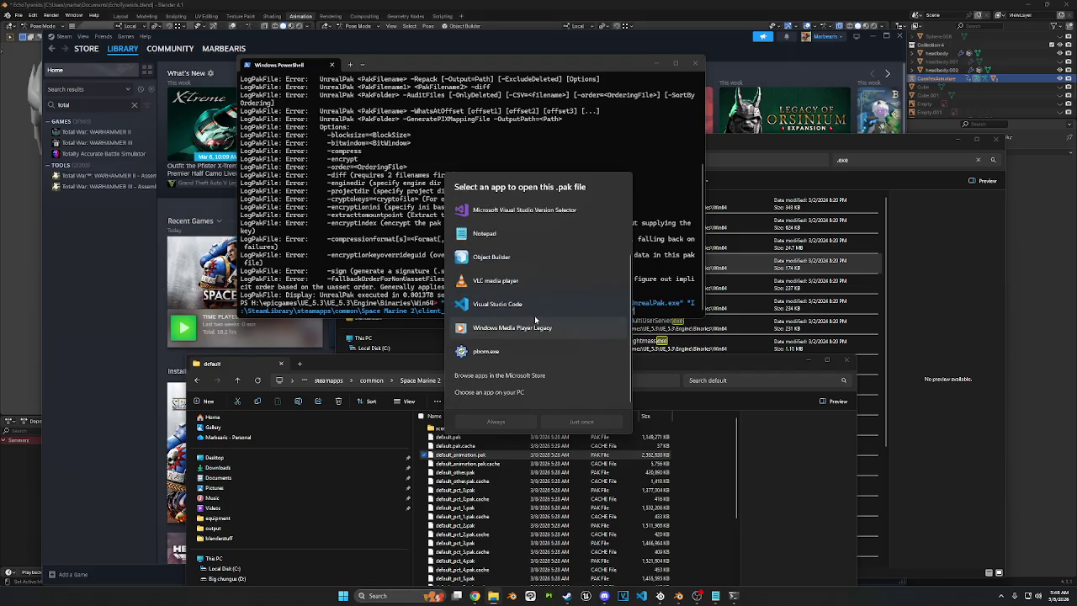
pyautogui.scroll(3, 508, 348)
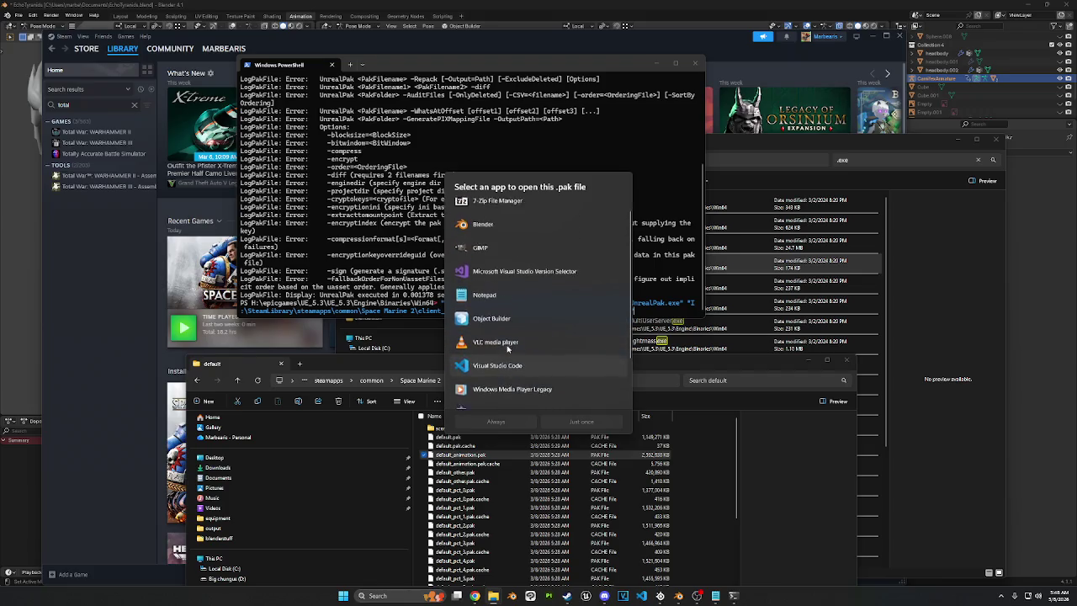
pyautogui.scroll(-3, 508, 348)
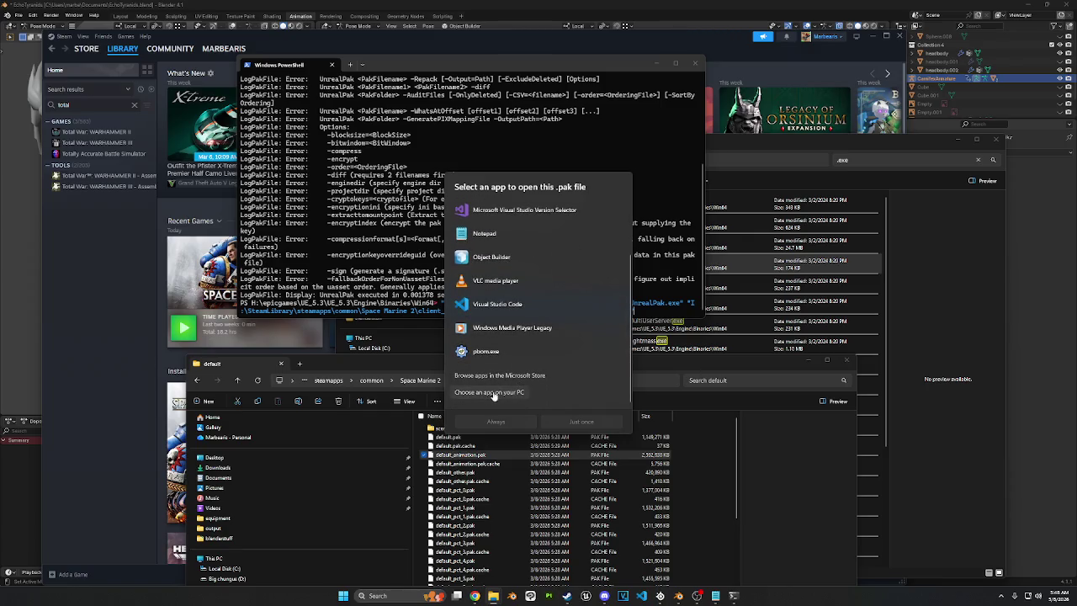
pyautogui.click(493, 393)
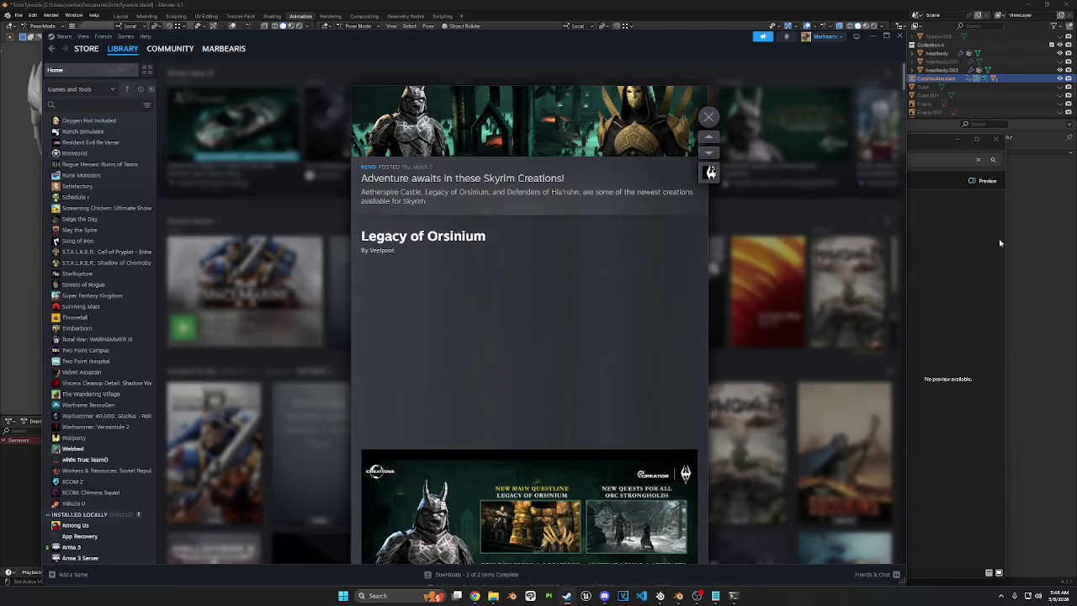
# Step: Copy UnrealPak.exe's full path from the .exe search results
pyautogui.click(682, 160)
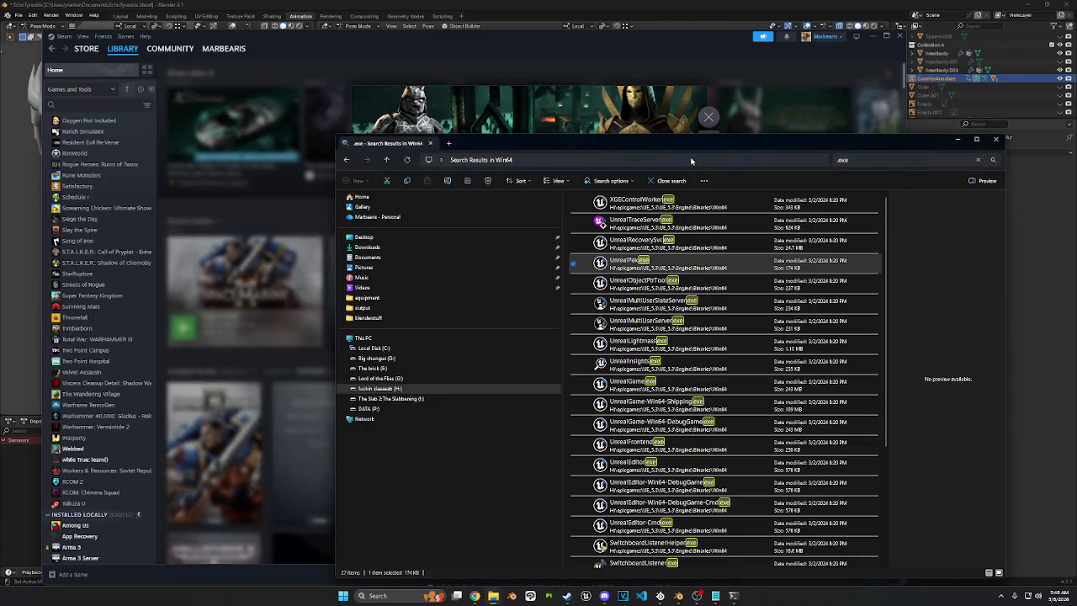
pyautogui.click(696, 265)
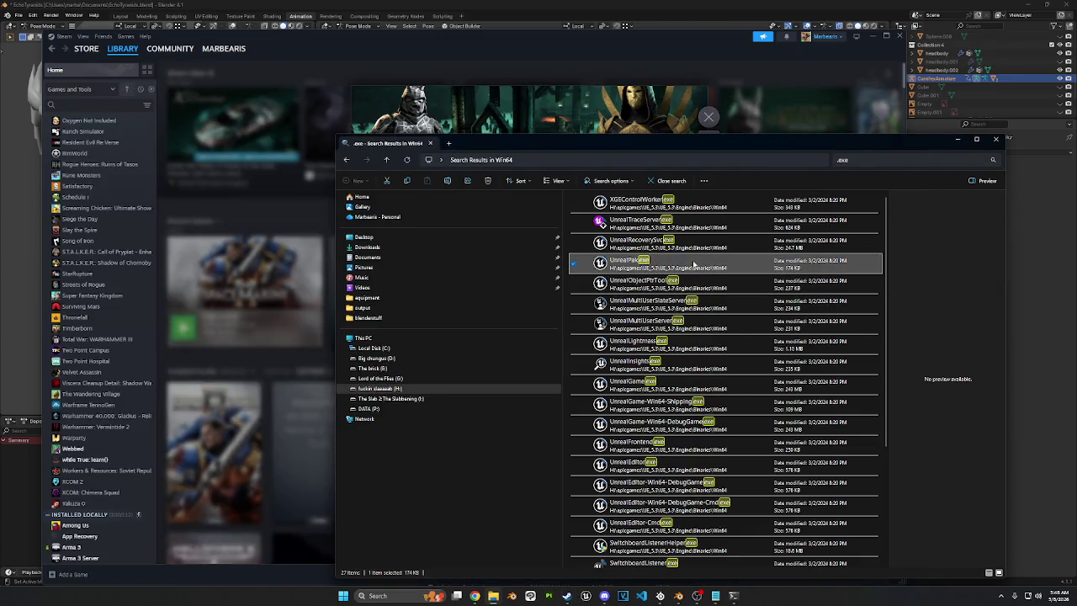
pyautogui.rightClick(696, 265)
pyautogui.click(740, 402)
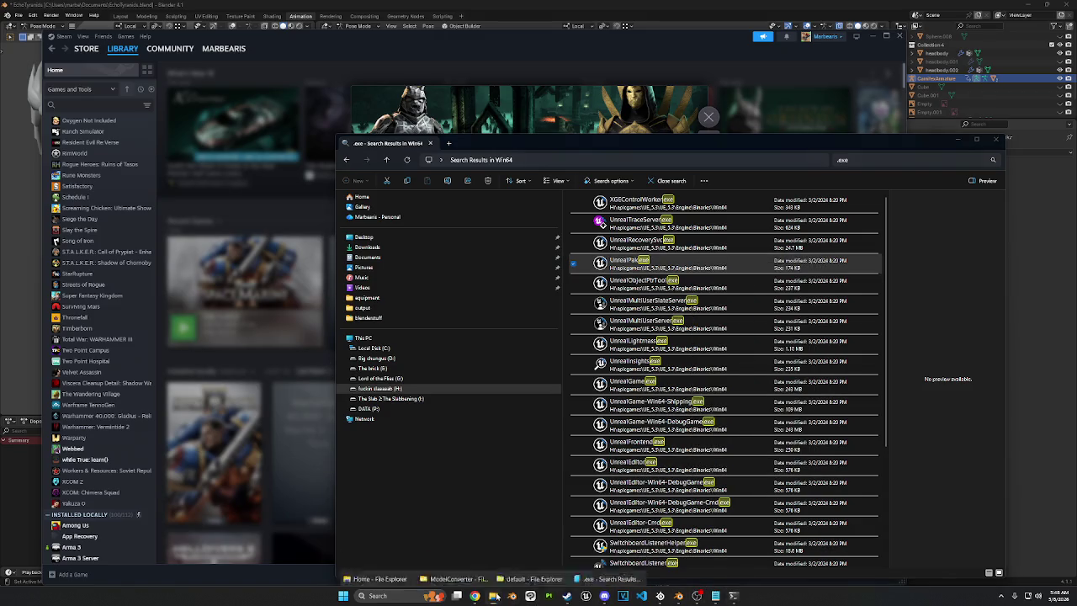
# Step: Minimize the search results window and return to the Open with browser's location bar
pyautogui.click(493, 595)
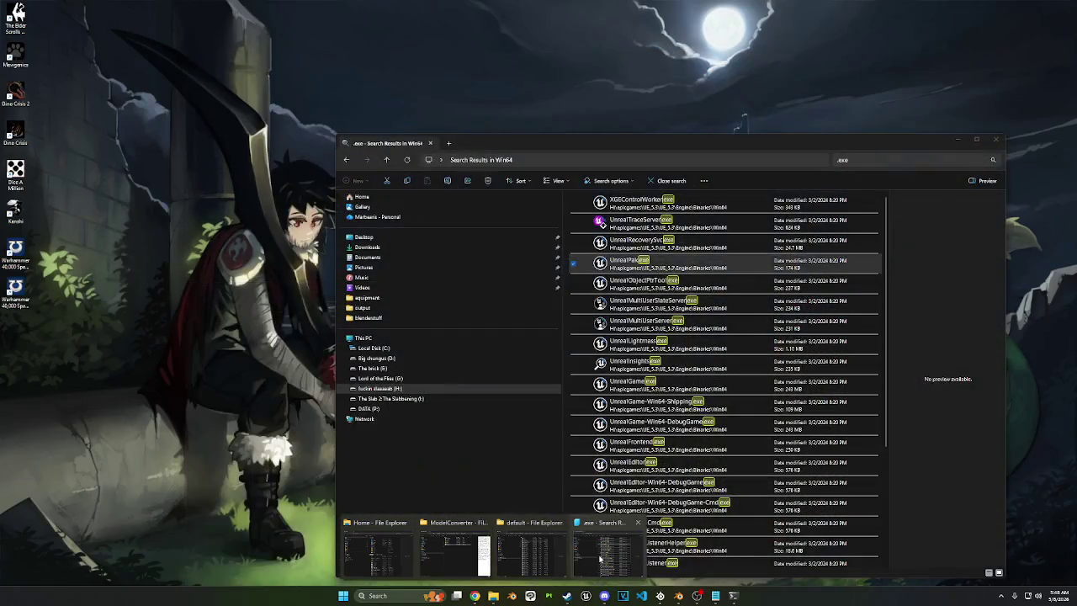
pyautogui.click(607, 551)
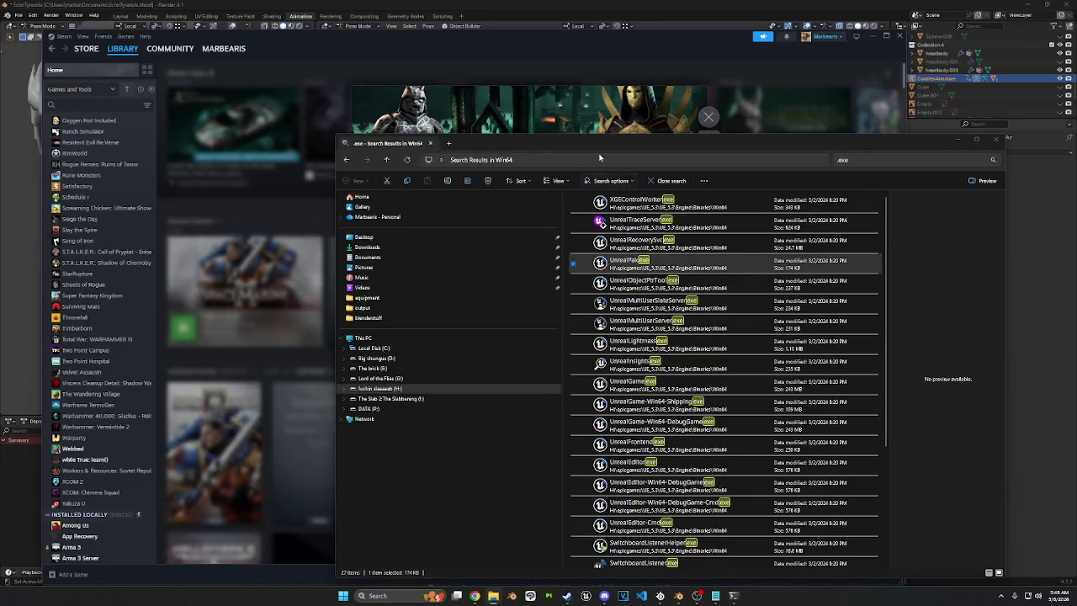
pyautogui.moveTo(584, 145)
pyautogui.mouseDown()
pyautogui.moveTo(495, 122)
pyautogui.moveTo(459, 96)
pyautogui.mouseUp()
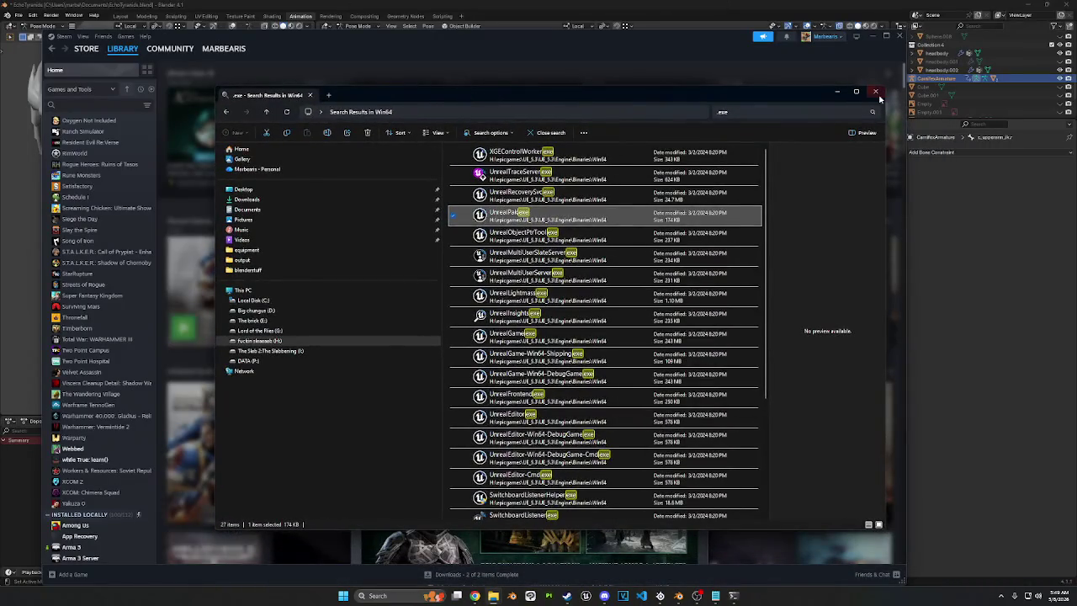
pyautogui.click(833, 91)
pyautogui.moveTo(493, 595)
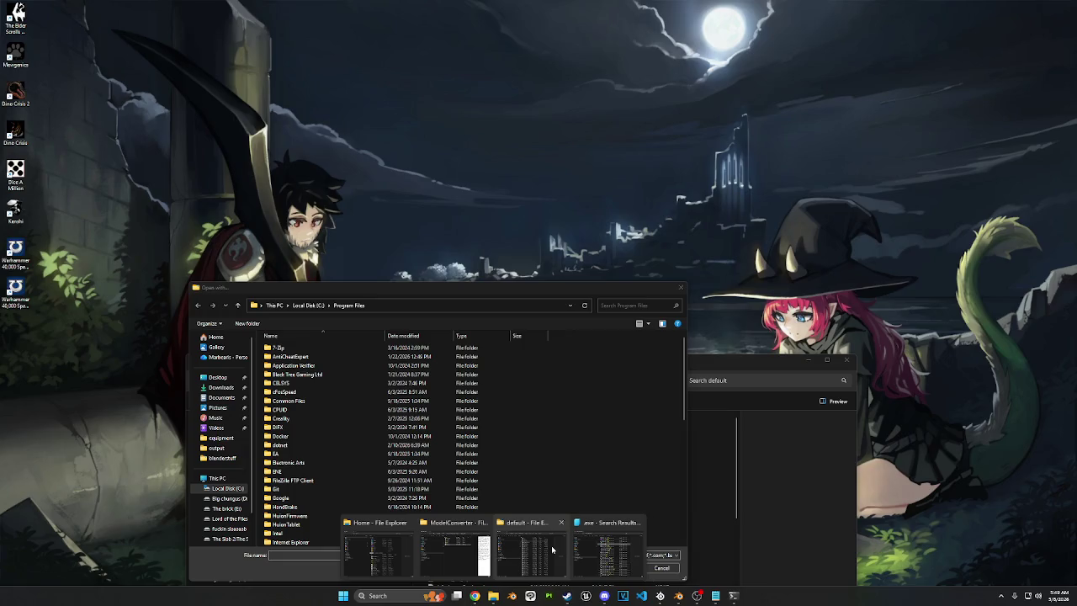
pyautogui.click(551, 549)
pyautogui.moveTo(439, 290); pyautogui.dragTo(518, 213)
pyautogui.click(505, 229)
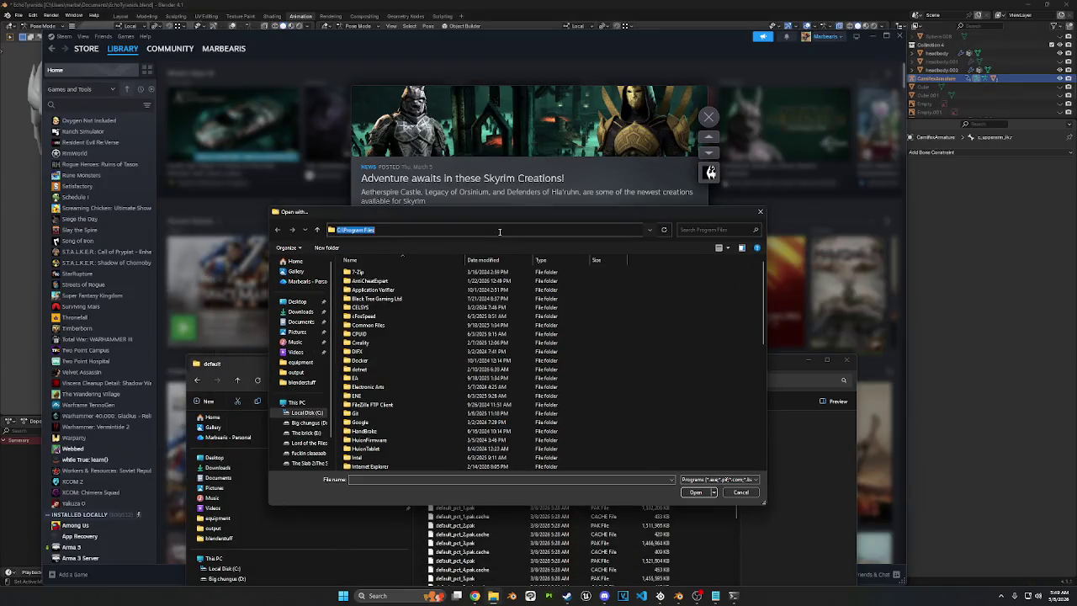
# Step: Paste UnrealPak's path into the browser location, removing the leading quote
pyautogui.write('"H:\\epicgames\\UE_5.3\\UE_5.3\\Engine\\Binaries\\Win64\\UnrealPak.exe"')
pyautogui.hotkey('ctrl', 'a')
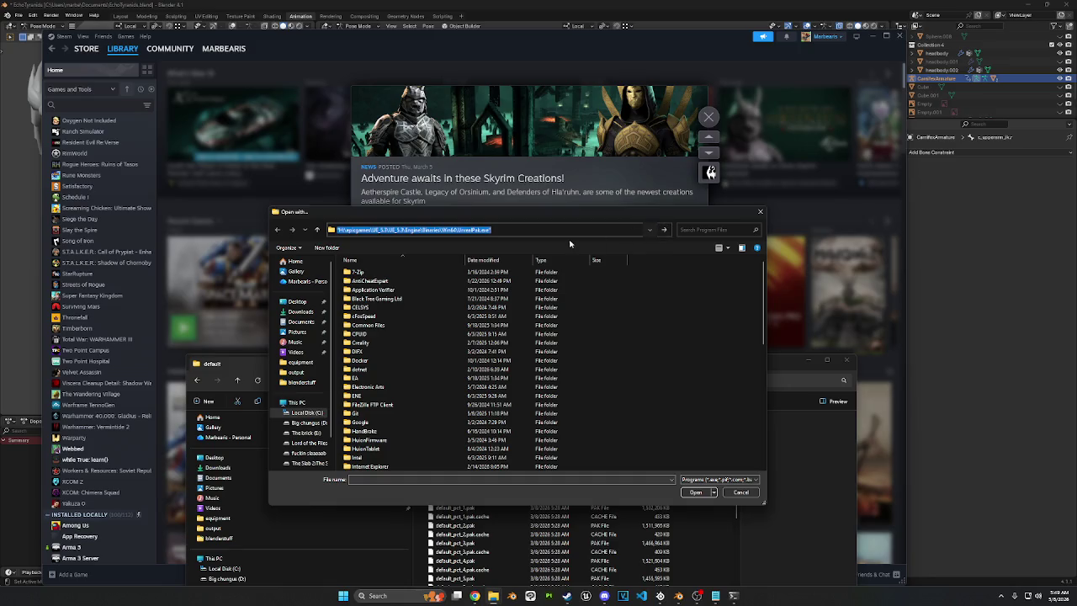
pyautogui.click(664, 229)
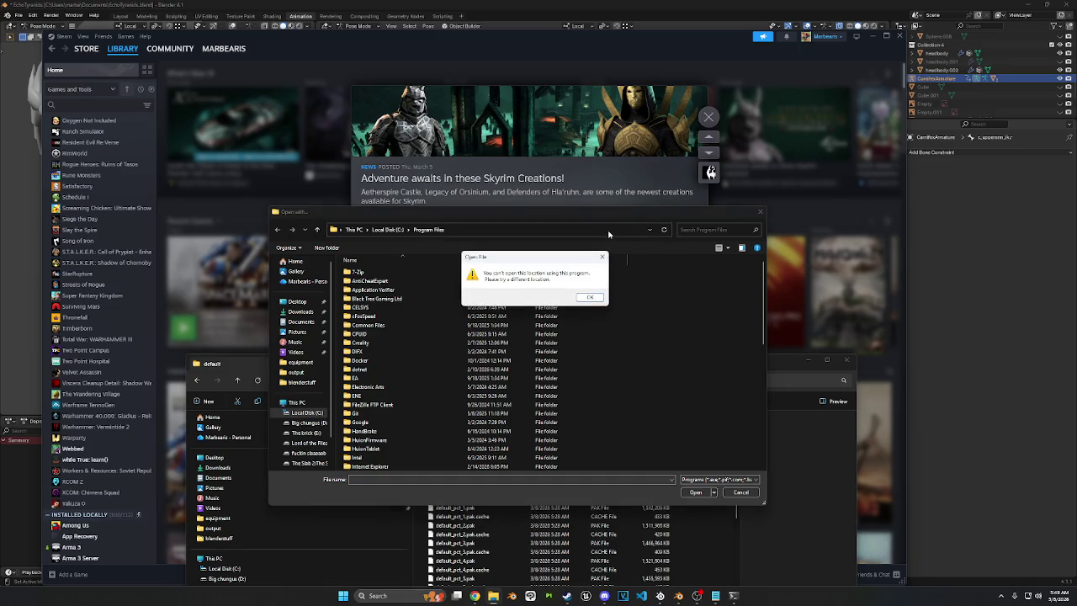
pyautogui.click(601, 256)
pyautogui.click(555, 231)
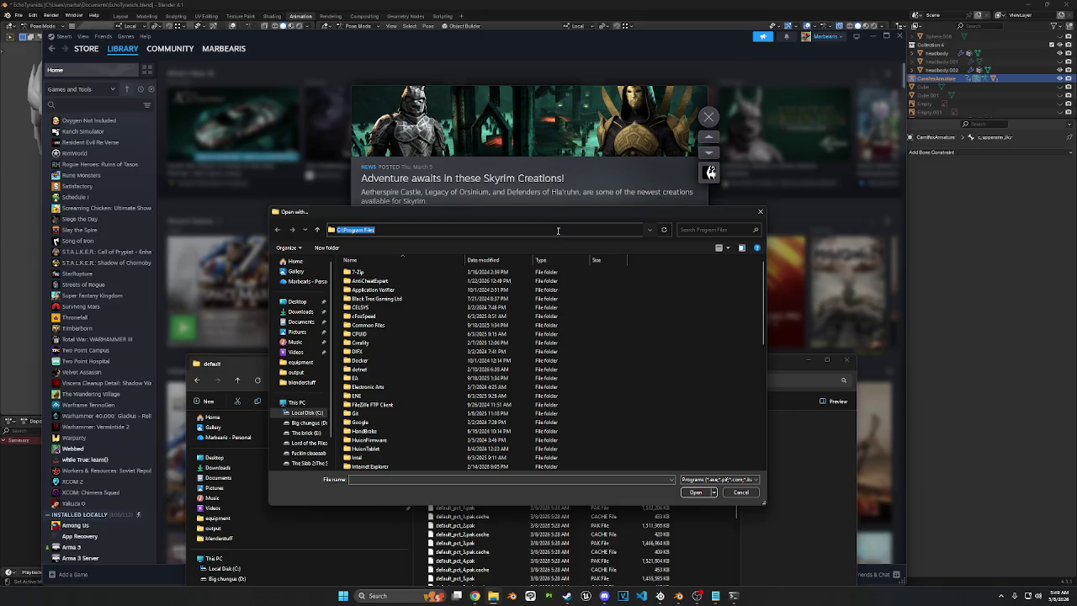
pyautogui.write('"H:\\epicgames\\UE_5.3\\UE_5.3\\Engine\\Binaries\\Win64\\UnrealPak.exe"')
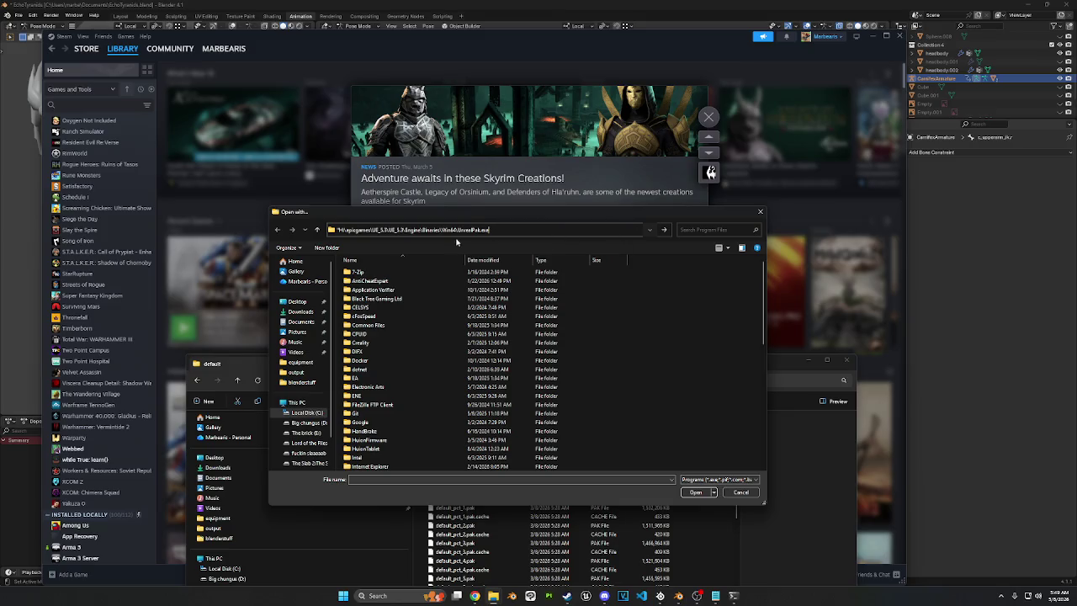
pyautogui.press('BackSpace')
pyautogui.press('Return')
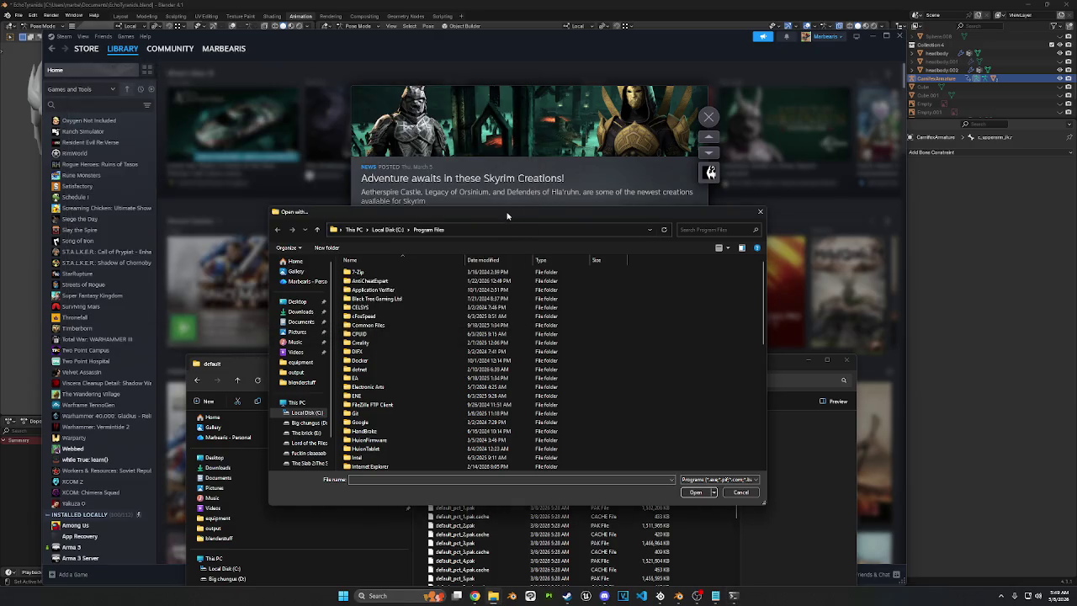
# Step: Trim UnrealPak.exe from the path and go to the UE_5.3 Win64 folder
pyautogui.moveTo(507, 216); pyautogui.dragTo(501, 153)
pyautogui.scroll(-10, 551, 244)
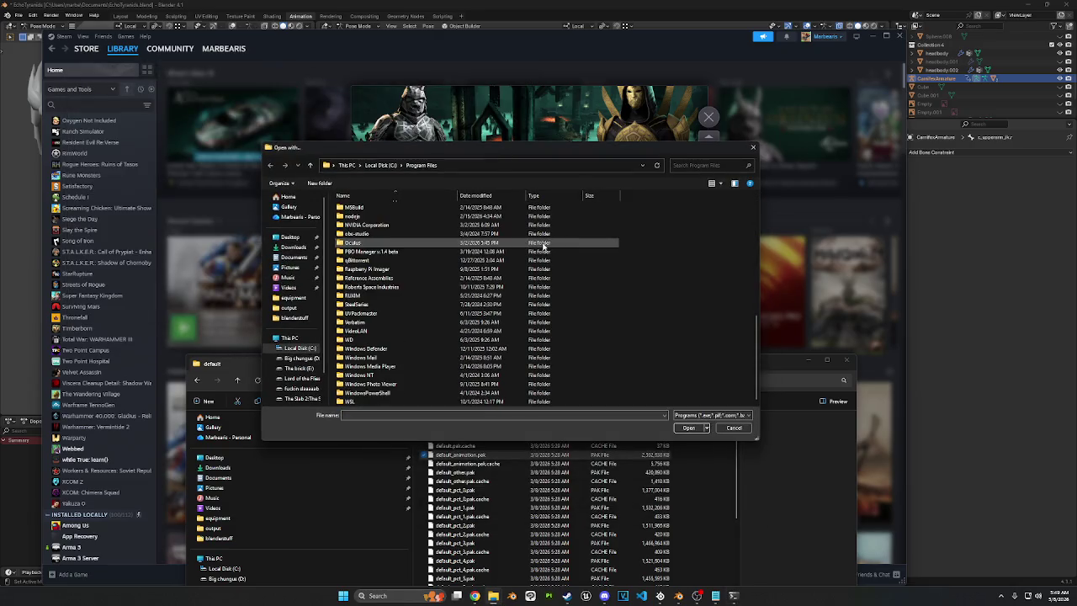
pyautogui.scroll(5, 543, 244)
pyautogui.scroll(5, 522, 253)
pyautogui.click(455, 165)
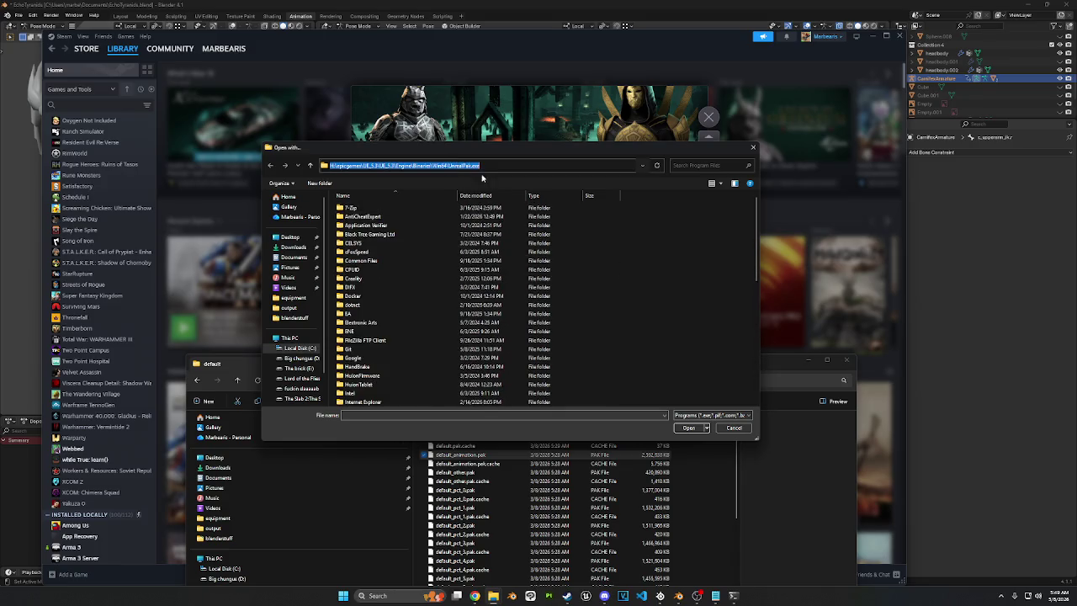
pyautogui.moveTo(503, 166); pyautogui.dragTo(449, 165)
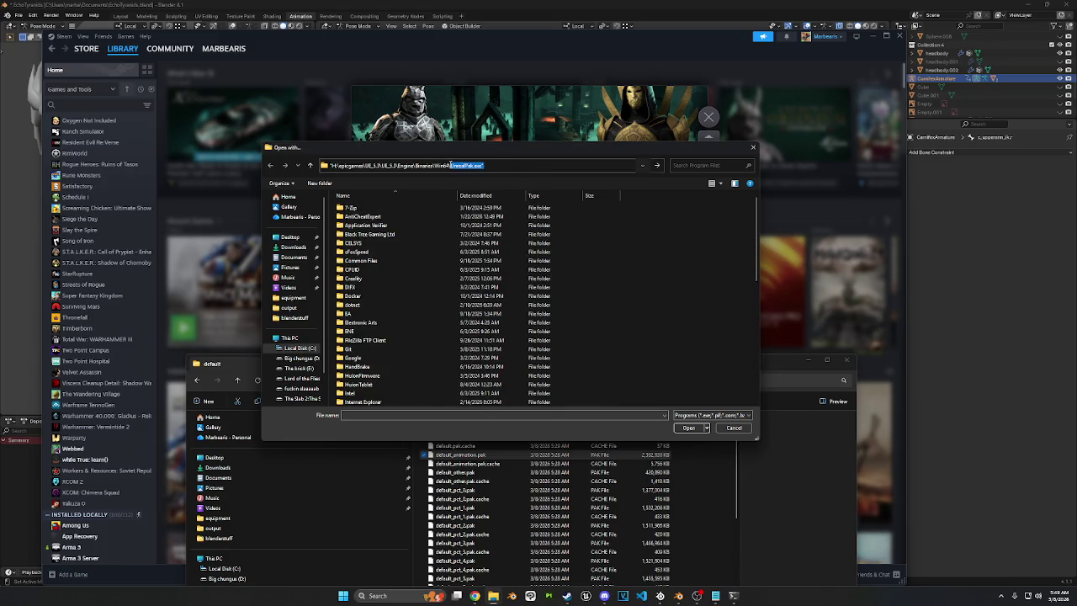
pyautogui.press('BackSpace')
pyautogui.click(494, 165)
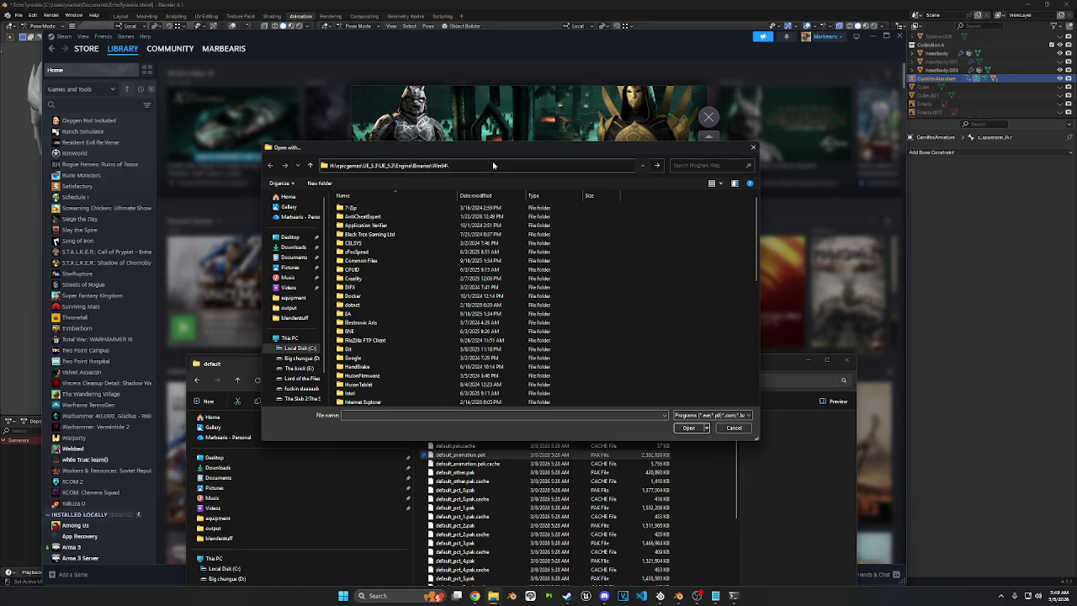
pyautogui.press('Return')
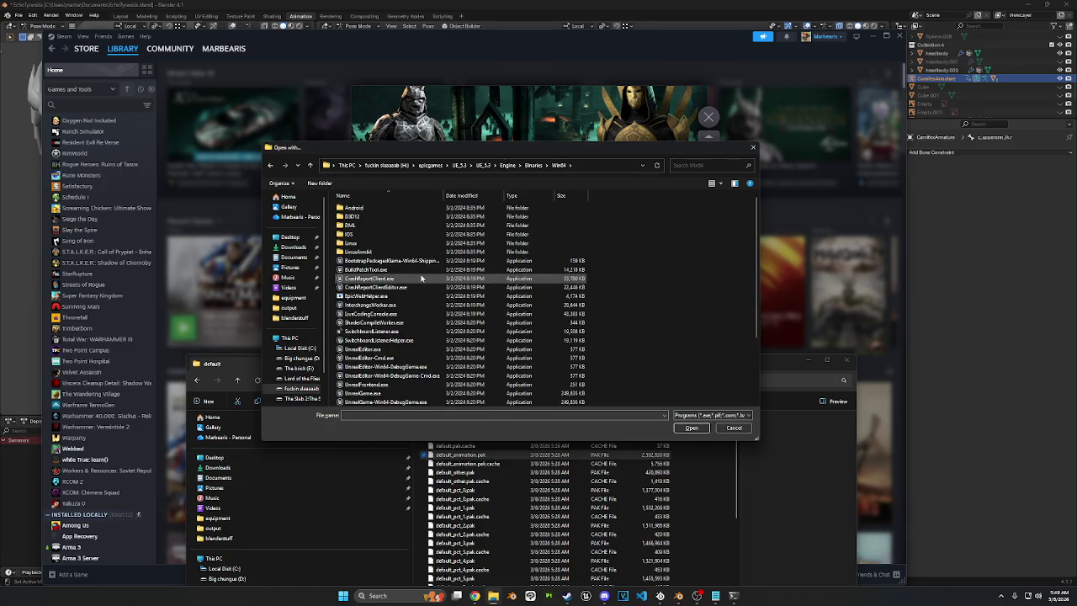
# Step: Select UnrealPak.exe as the program and always open .pak files with it
pyautogui.scroll(-2, 404, 326)
pyautogui.scroll(-1, 400, 335)
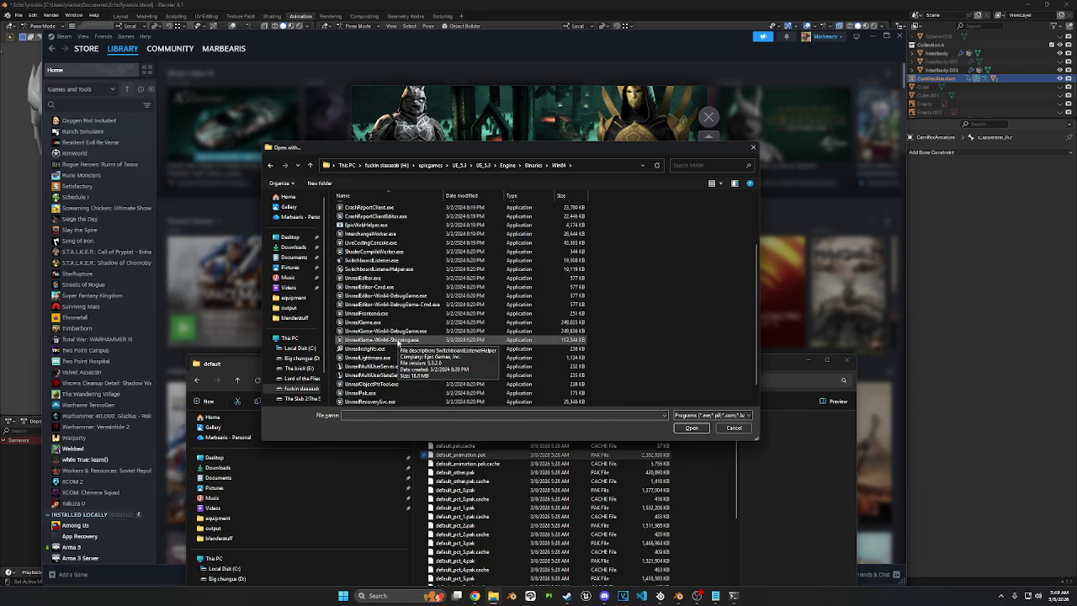
pyautogui.scroll(-1, 398, 342)
pyautogui.click(384, 375)
pyautogui.click(692, 427)
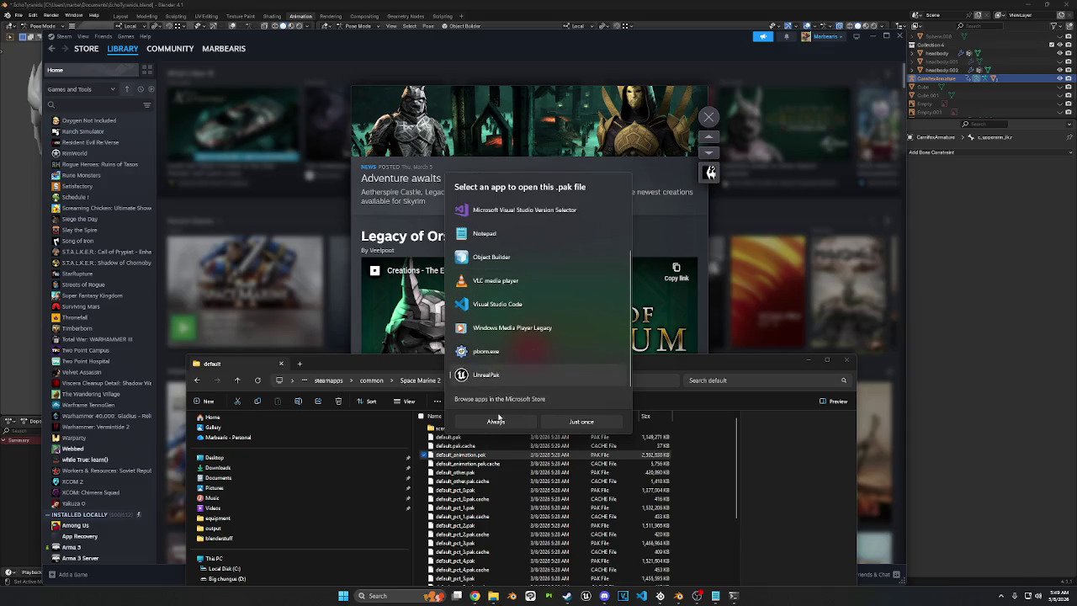
pyautogui.click(498, 421)
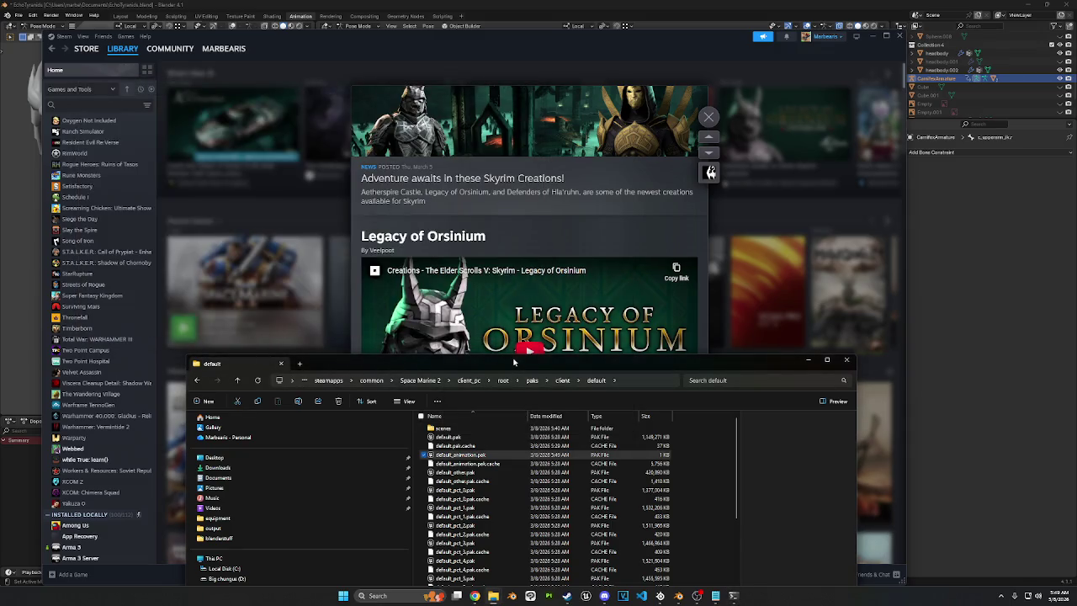
# Step: Clear the .exe search so the Win64 folder lists all 1,549 items again
pyautogui.moveTo(543, 367); pyautogui.dragTo(478, 147)
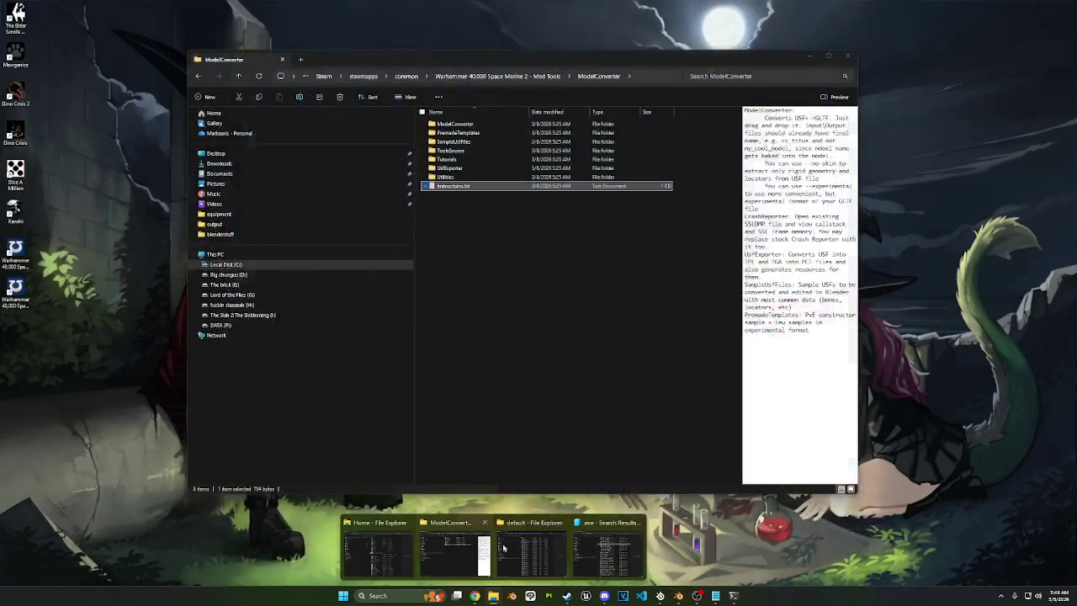
pyautogui.click(601, 551)
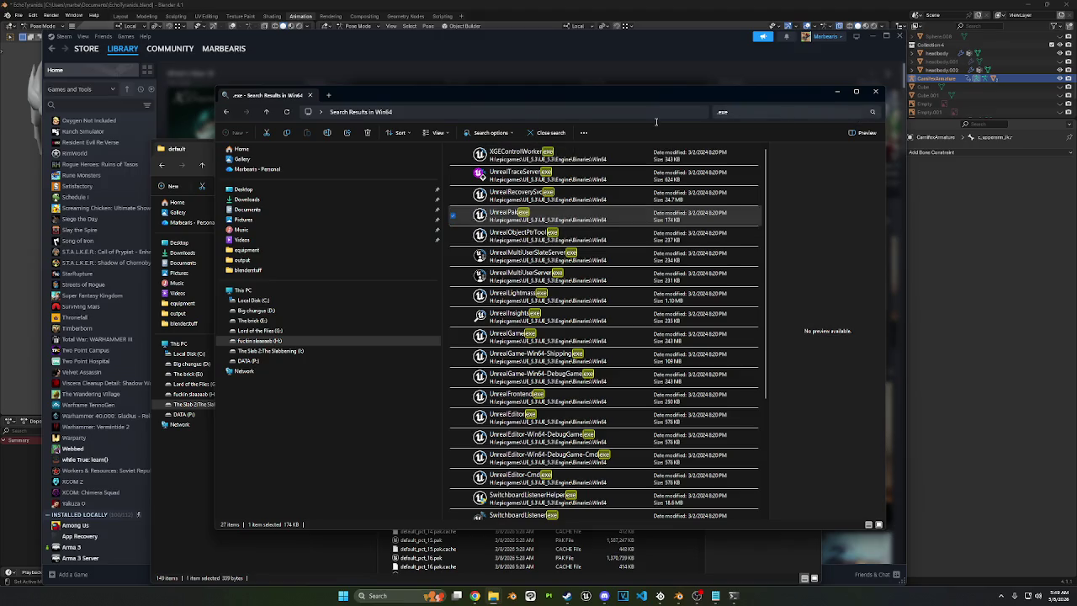
pyautogui.press('BackSpace')
pyautogui.press('BackSpace')
pyautogui.press('BackSpace')
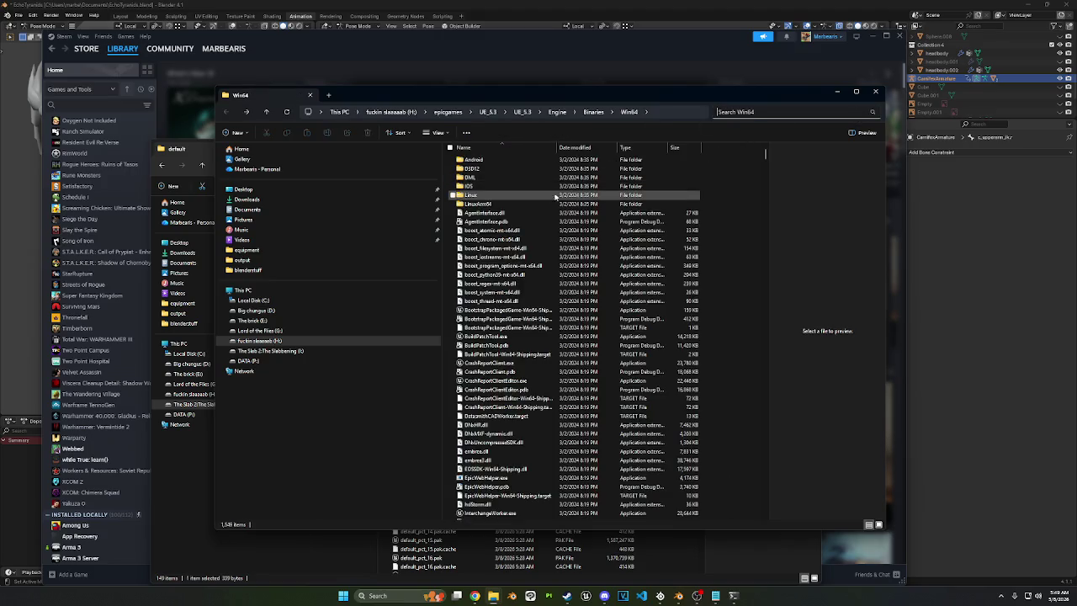
pyautogui.scroll(-2, 539, 177)
pyautogui.scroll(-6, 539, 177)
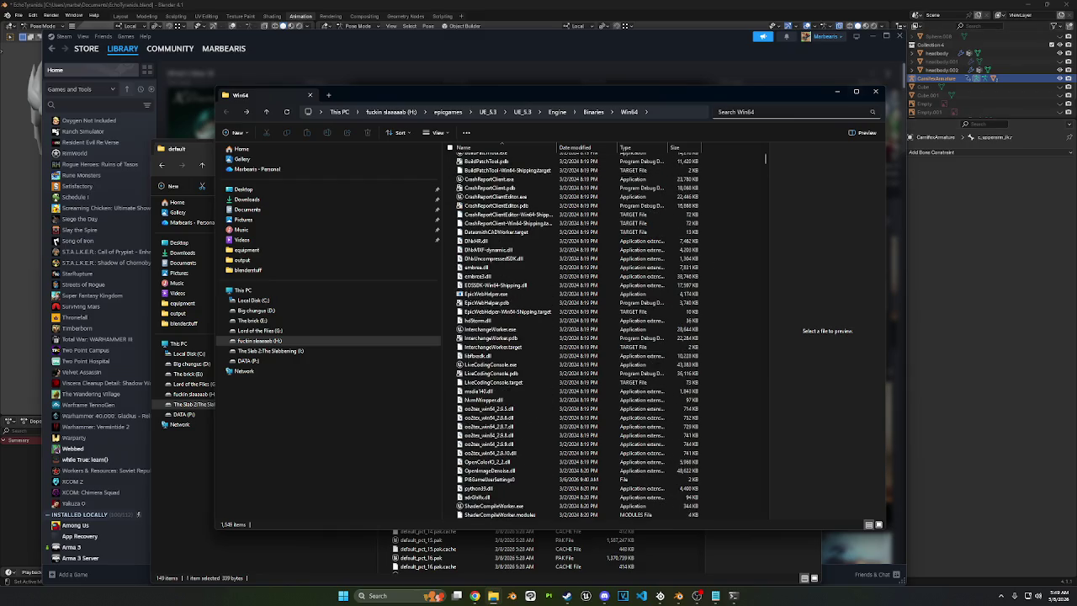
pyautogui.click(474, 595)
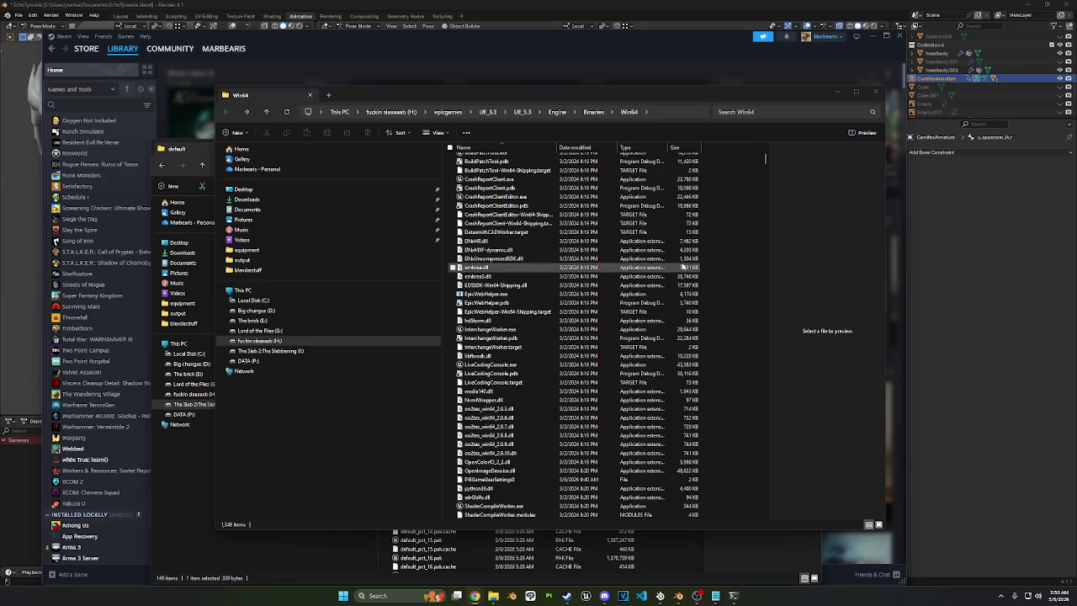
pyautogui.press('super')
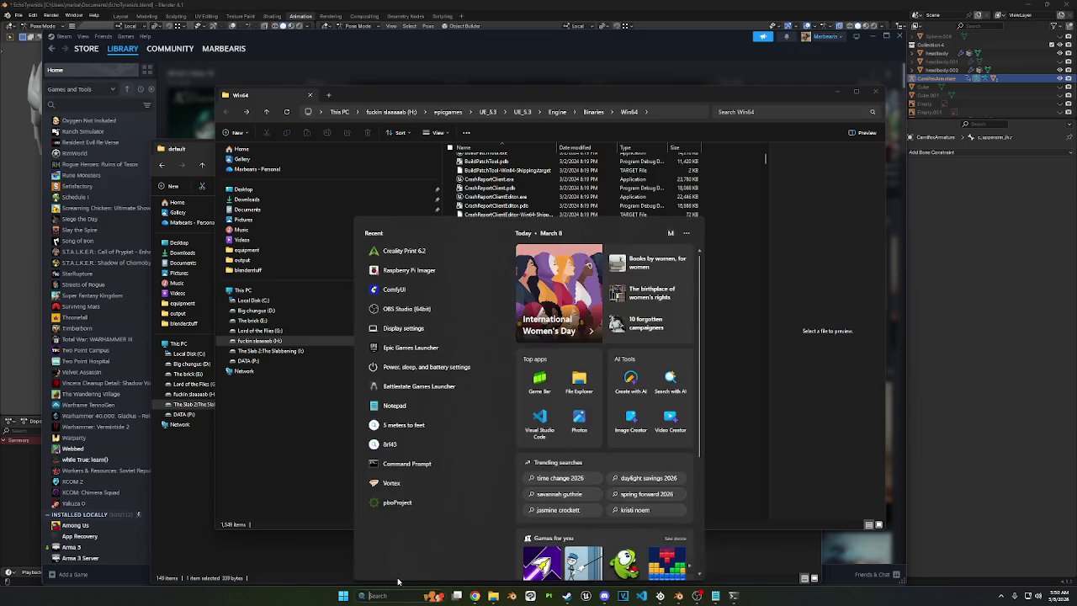
# Step: Launch Command Prompt with cmd and move its window to the upper left
pyautogui.write('cmd')
pyautogui.press('Return')
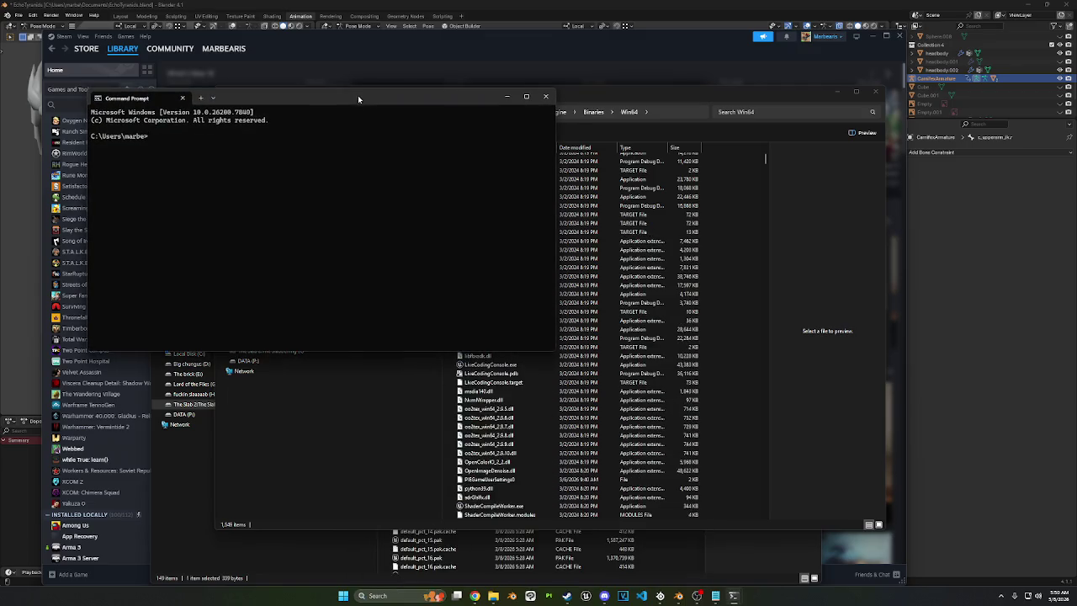
pyautogui.moveTo(358, 95); pyautogui.dragTo(533, 178)
pyautogui.click(602, 98)
pyautogui.moveTo(601, 98); pyautogui.dragTo(543, 155)
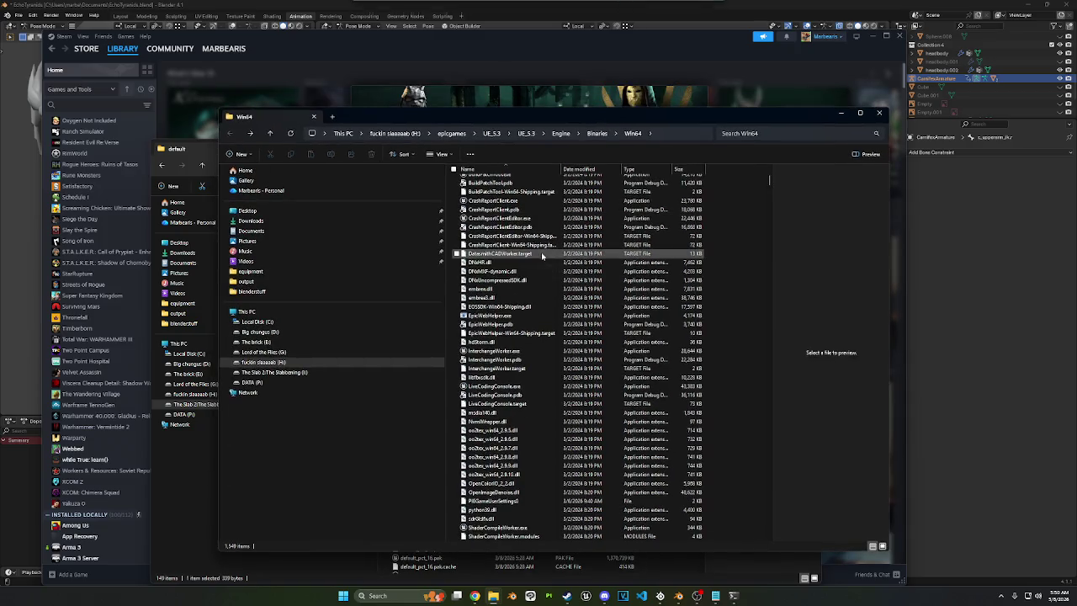
pyautogui.moveTo(336, 177); pyautogui.dragTo(148, 120)
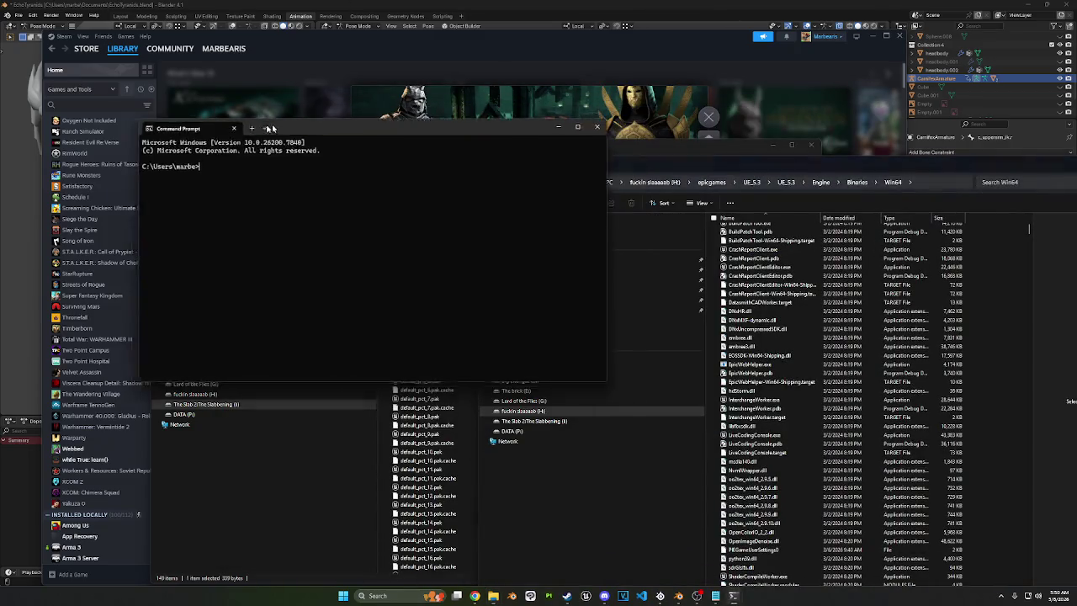
# Step: Place the Win64 folder window beside the console and scroll through its list
pyautogui.moveTo(620, 159); pyautogui.dragTo(644, 130)
pyautogui.scroll(1, 756, 279)
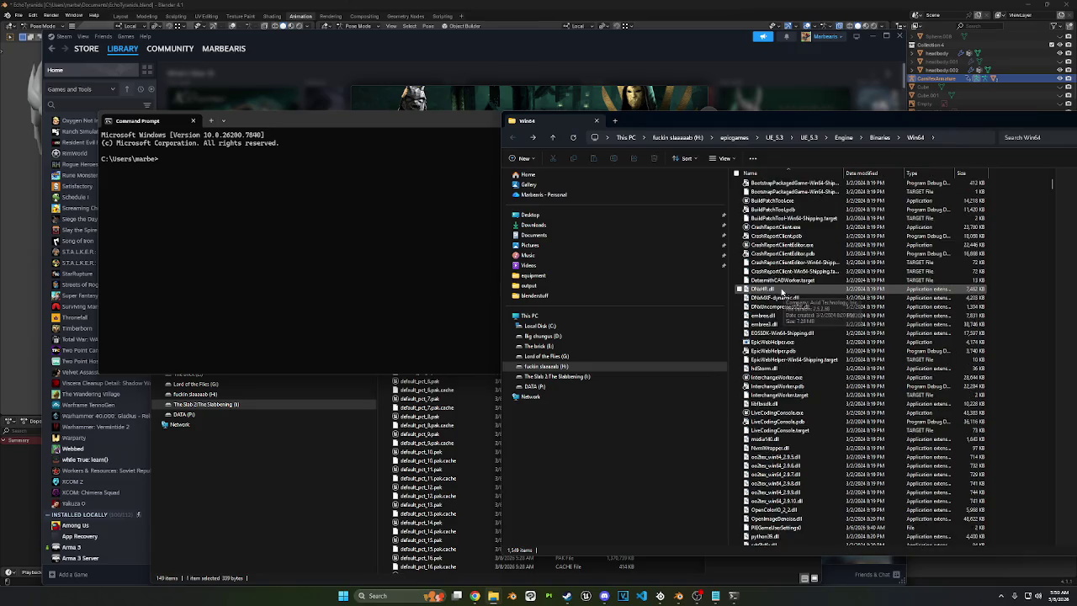
pyautogui.scroll(1, 762, 277)
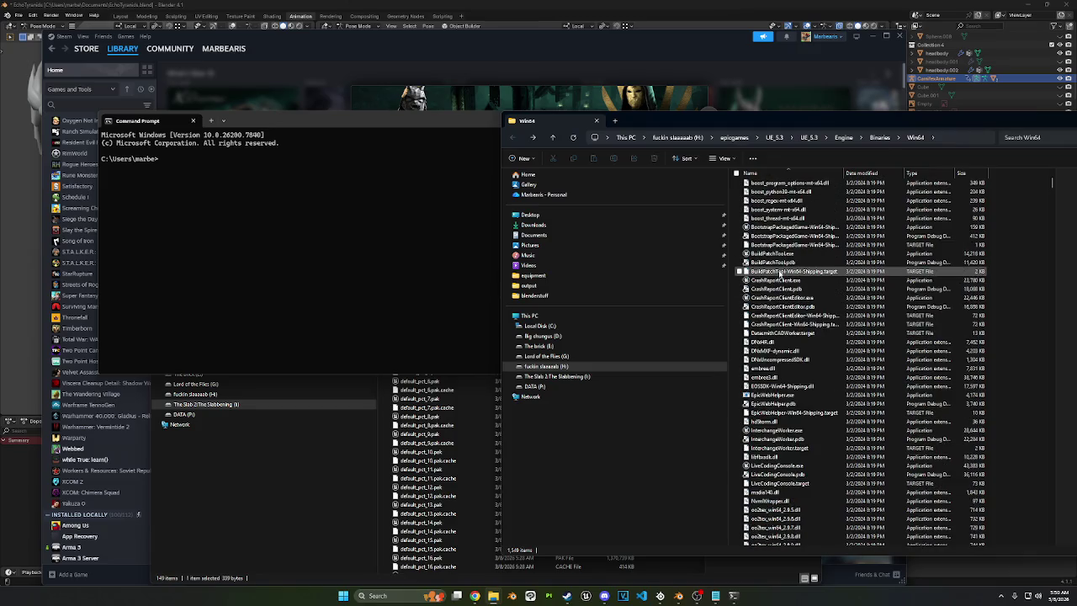
pyautogui.scroll(1, 779, 265)
pyautogui.scroll(1, 778, 261)
pyautogui.scroll(-2, 777, 257)
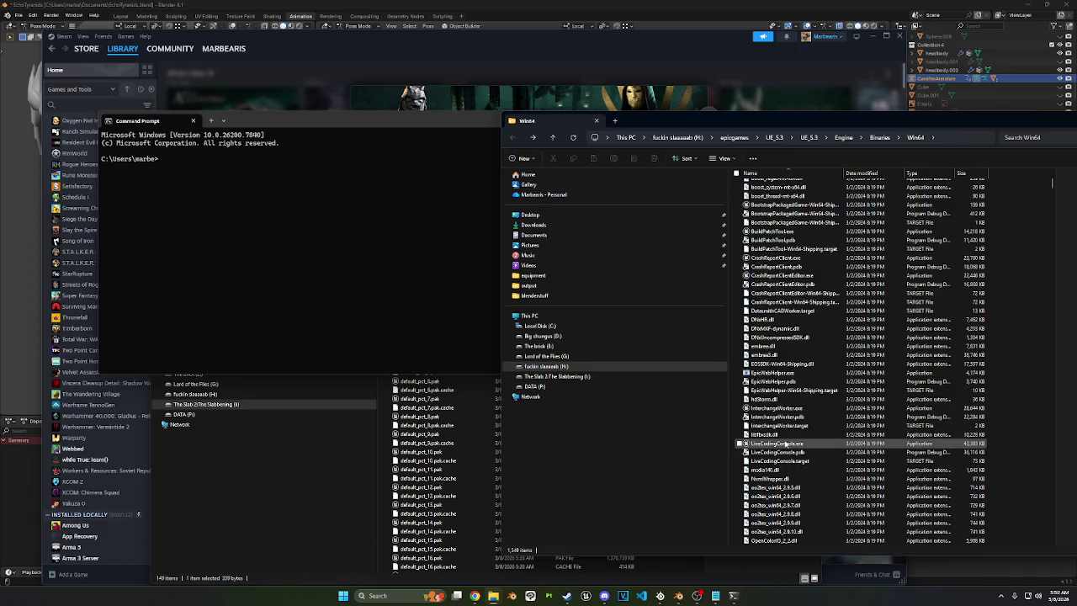
pyautogui.scroll(1, 775, 444)
pyautogui.scroll(1, 776, 435)
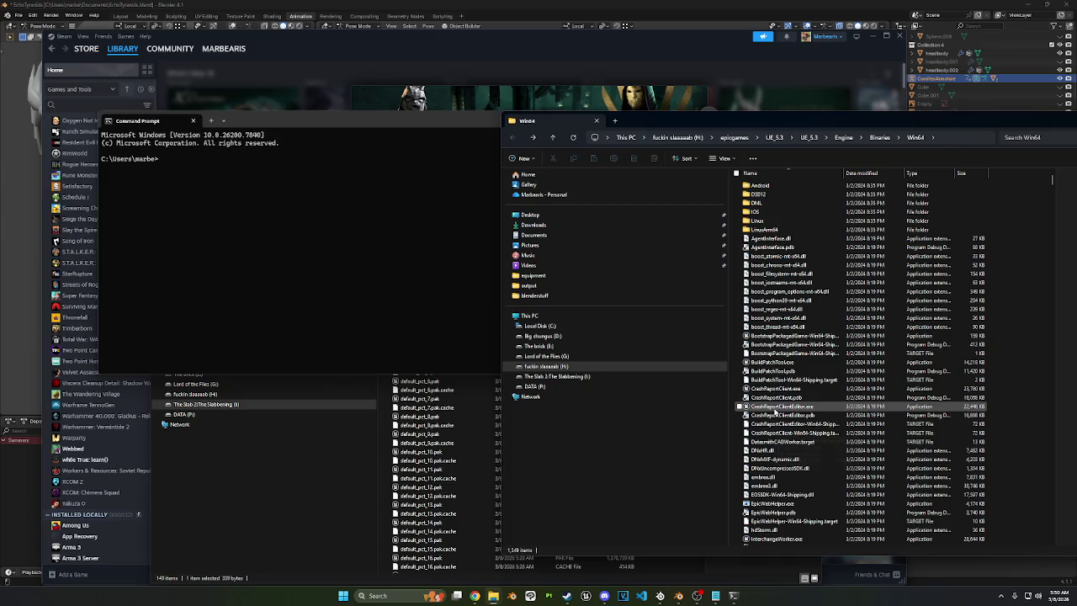
pyautogui.scroll(-10, 775, 410)
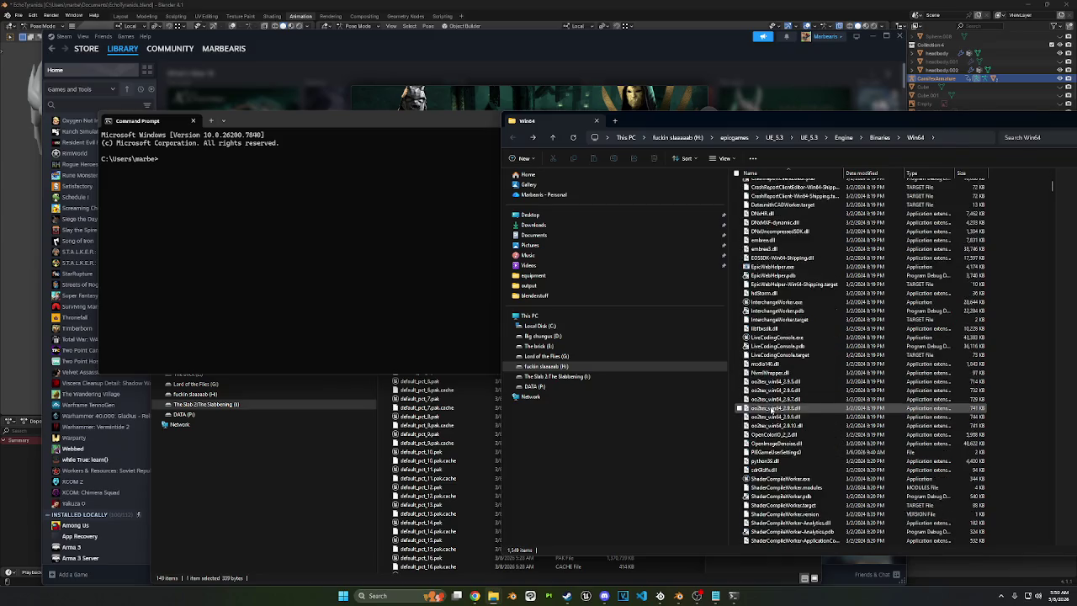
# Step: Search Win64 for '.exe' and drag UnrealPak.exe's full path into Command Prompt
pyautogui.click(1027, 135)
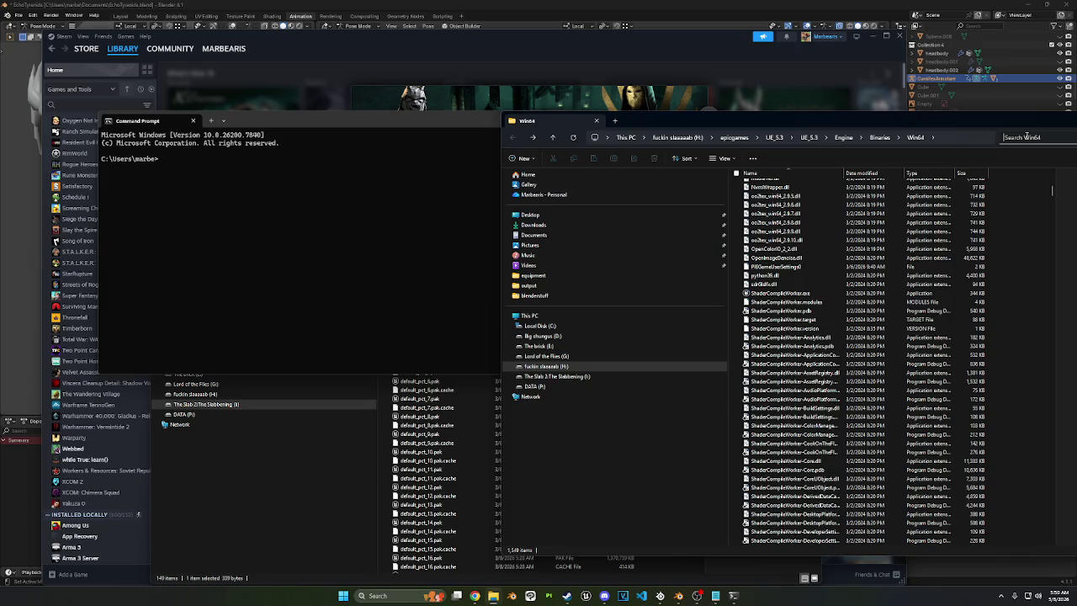
pyautogui.write('.exe')
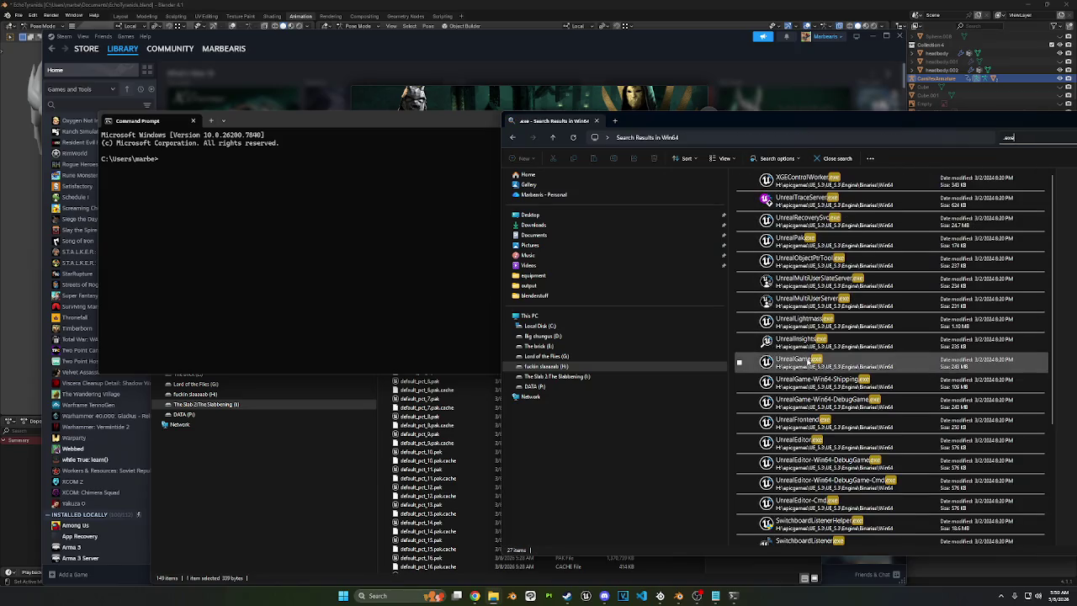
pyautogui.scroll(-3, 794, 404)
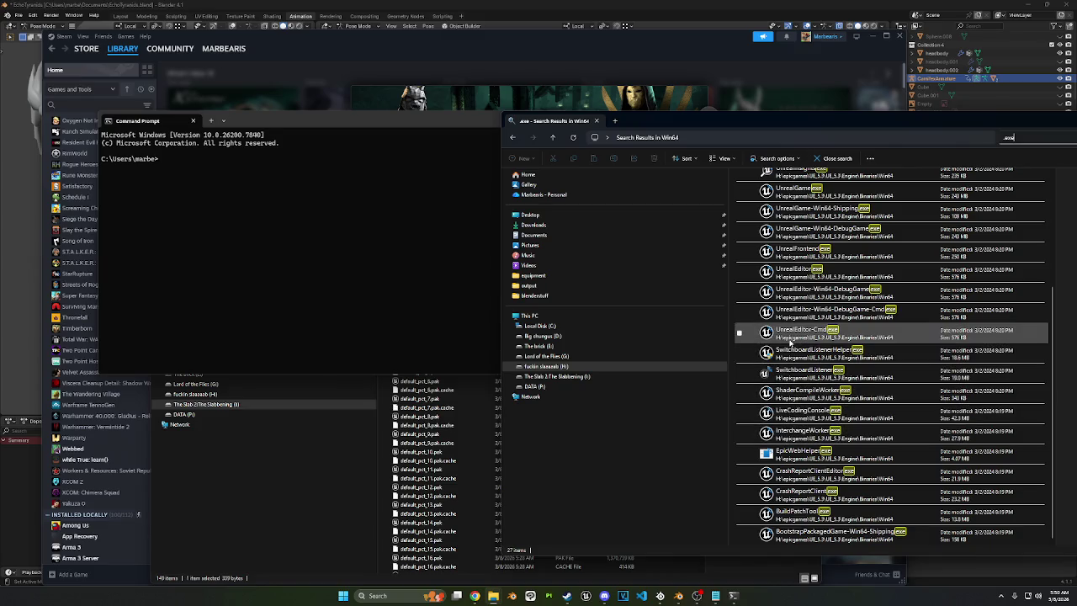
pyautogui.scroll(2, 789, 342)
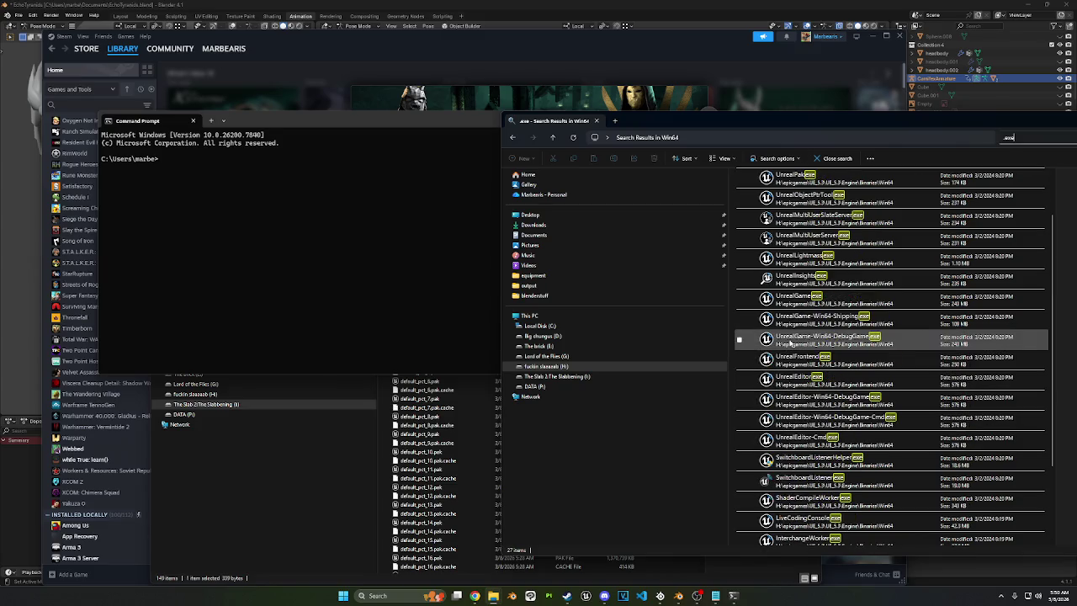
pyautogui.scroll(1, 789, 342)
pyautogui.moveTo(775, 243); pyautogui.dragTo(377, 208)
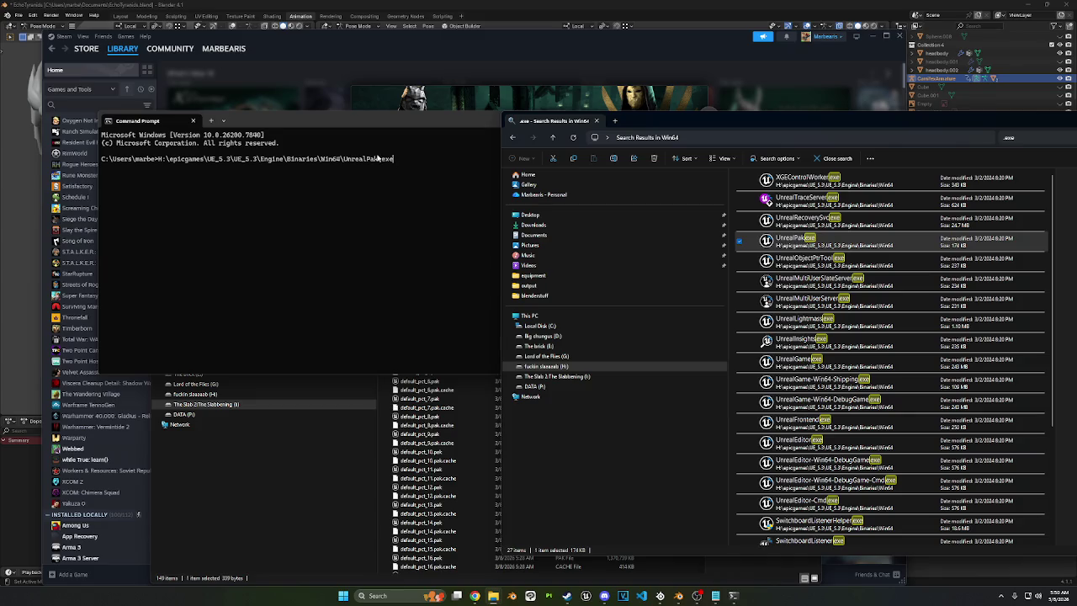
# Step: Start an UnrealPak command with default_animation.pak's path, then clear the line to start over
pyautogui.moveTo(360, 123); pyautogui.dragTo(344, 123)
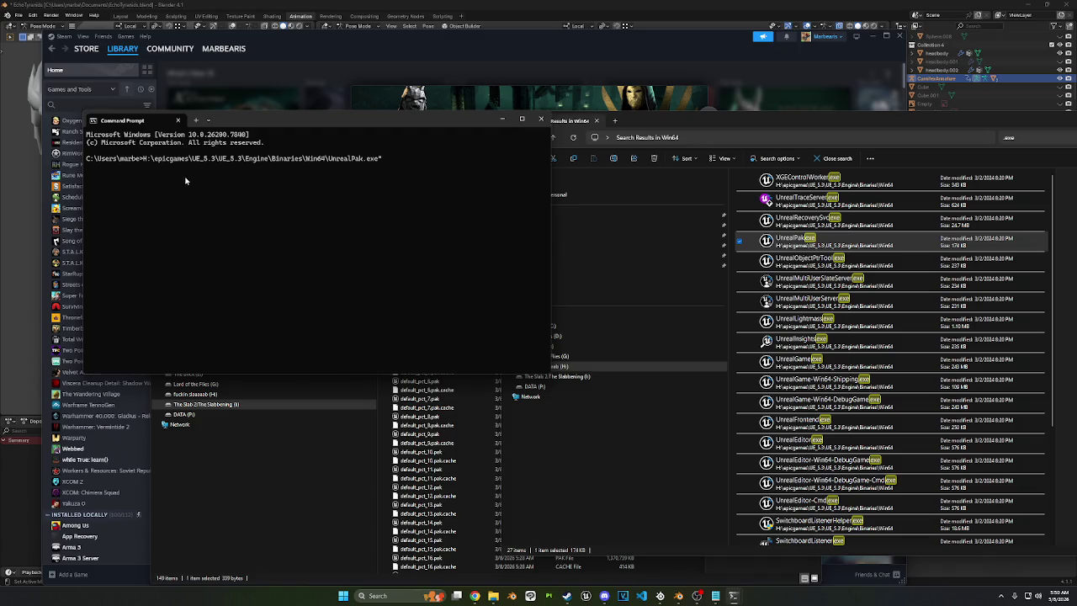
pyautogui.press('BackSpace')
pyautogui.write('"')
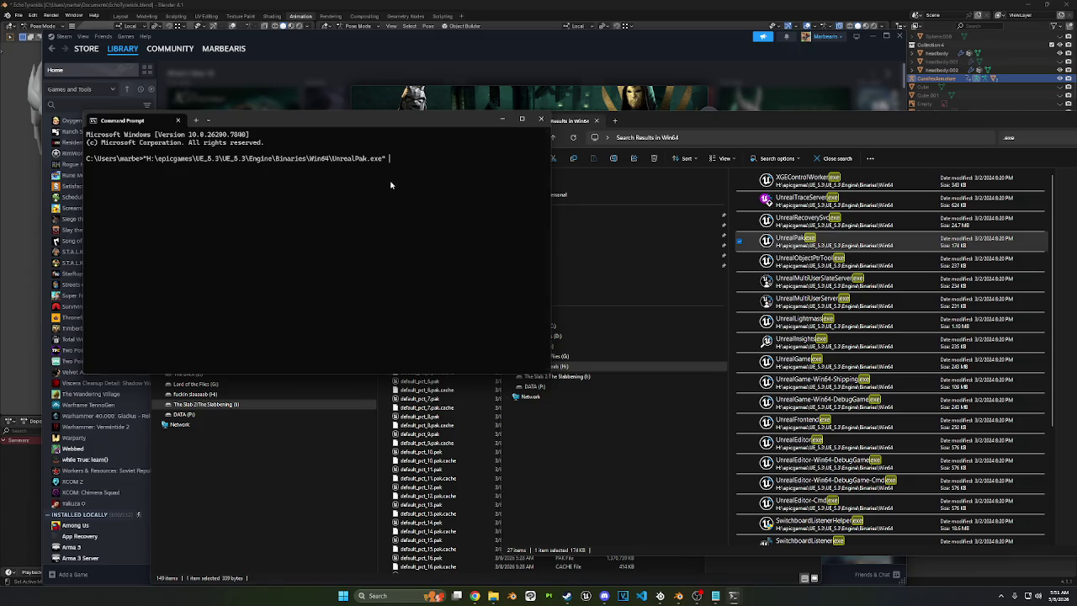
pyautogui.click(368, 443)
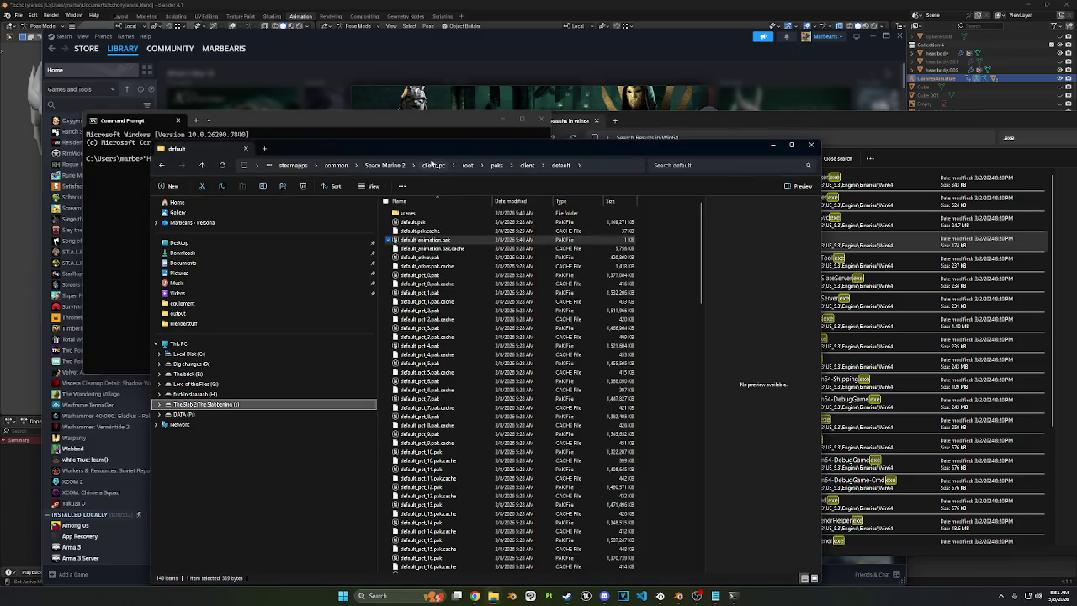
pyautogui.moveTo(425, 156); pyautogui.dragTo(340, 412)
pyautogui.moveTo(333, 497); pyautogui.dragTo(439, 200)
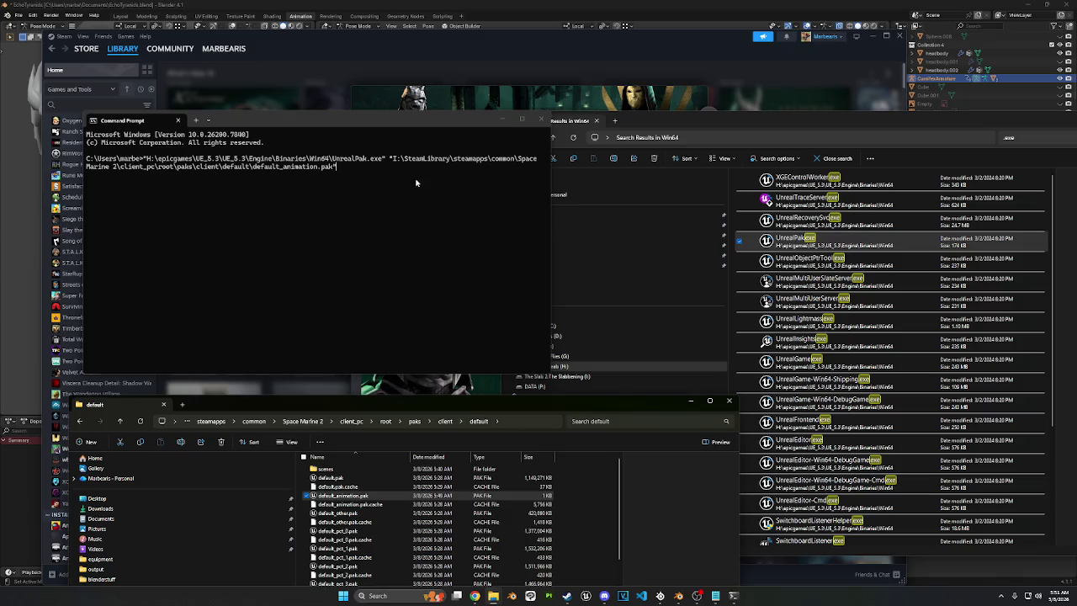
pyautogui.click(364, 229)
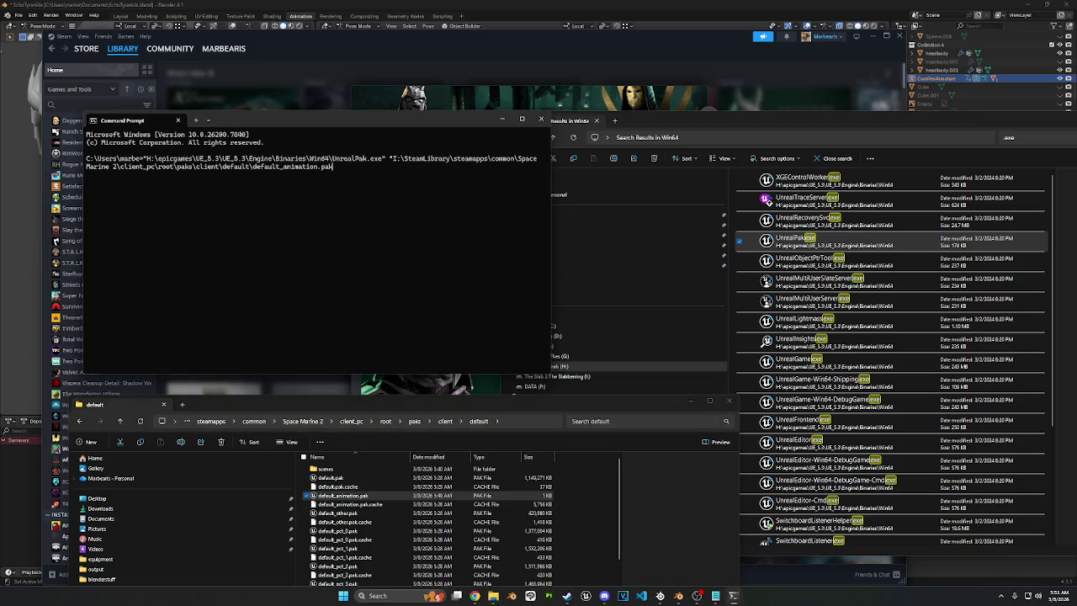
pyautogui.press('Escape')
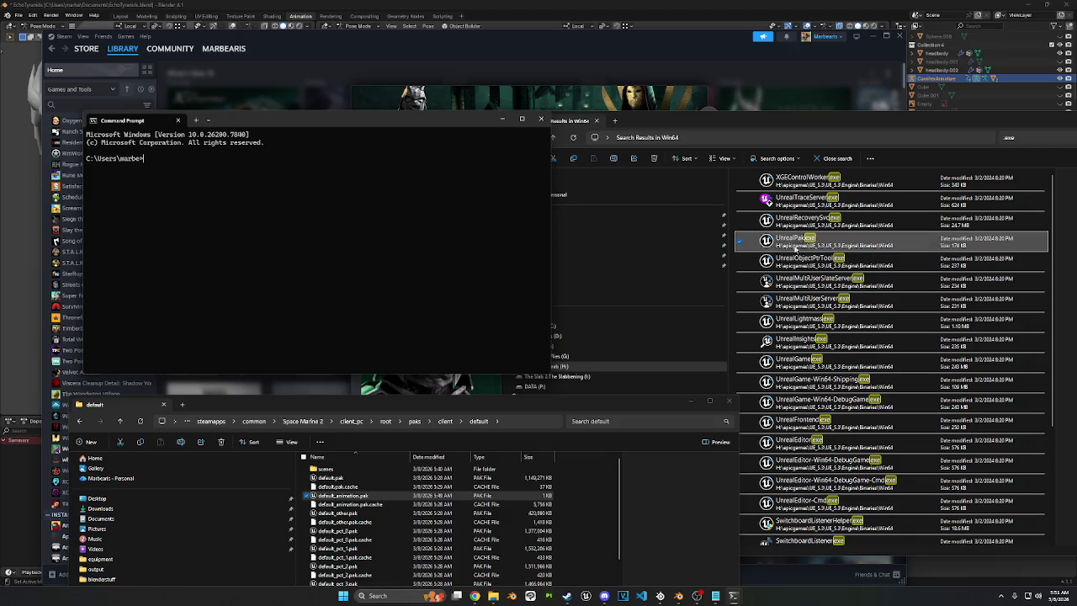
# Step: Run UnrealPak.exe on default_animation.pak with the -Extract option
pyautogui.moveTo(795, 240); pyautogui.dragTo(432, 210)
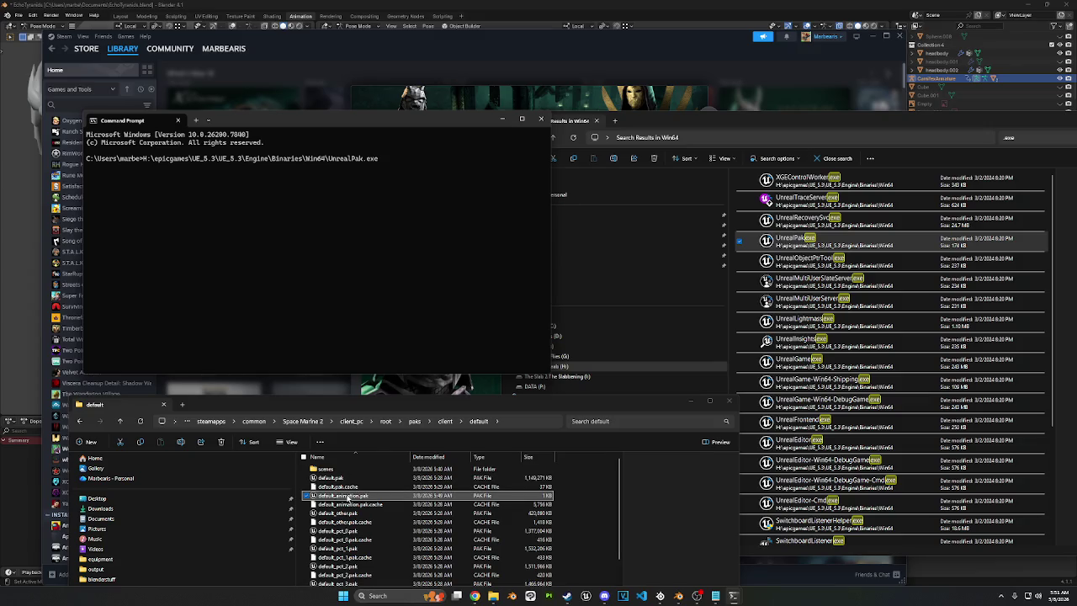
pyautogui.moveTo(348, 496); pyautogui.dragTo(426, 259)
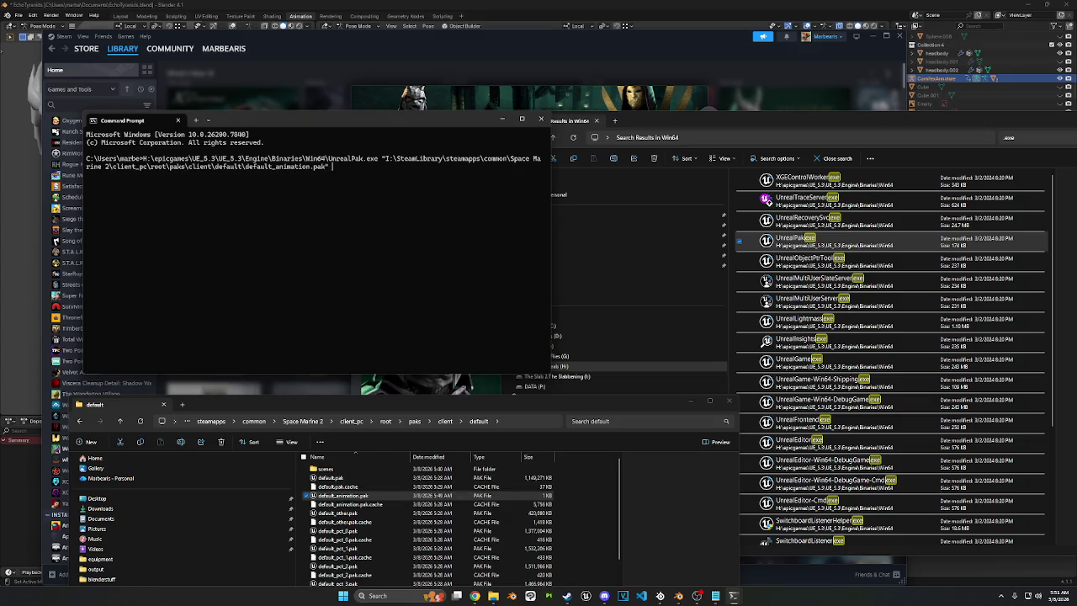
pyautogui.write('-Extract')
pyautogui.press('Return')
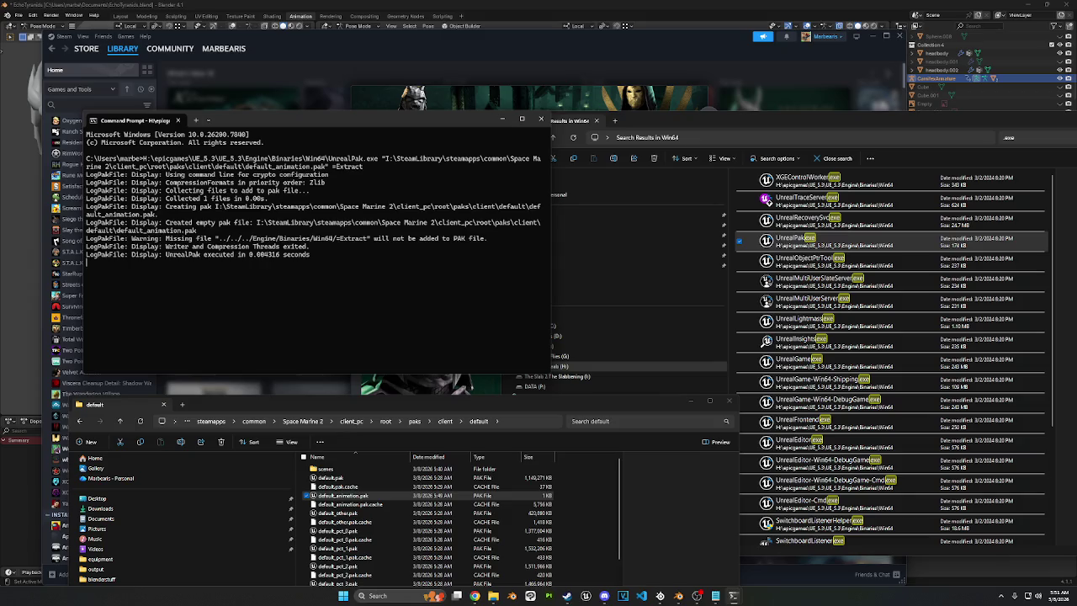
# Step: Rerun the previous UnrealPak command with =Extract corrected to -Extract
pyautogui.press('Up')
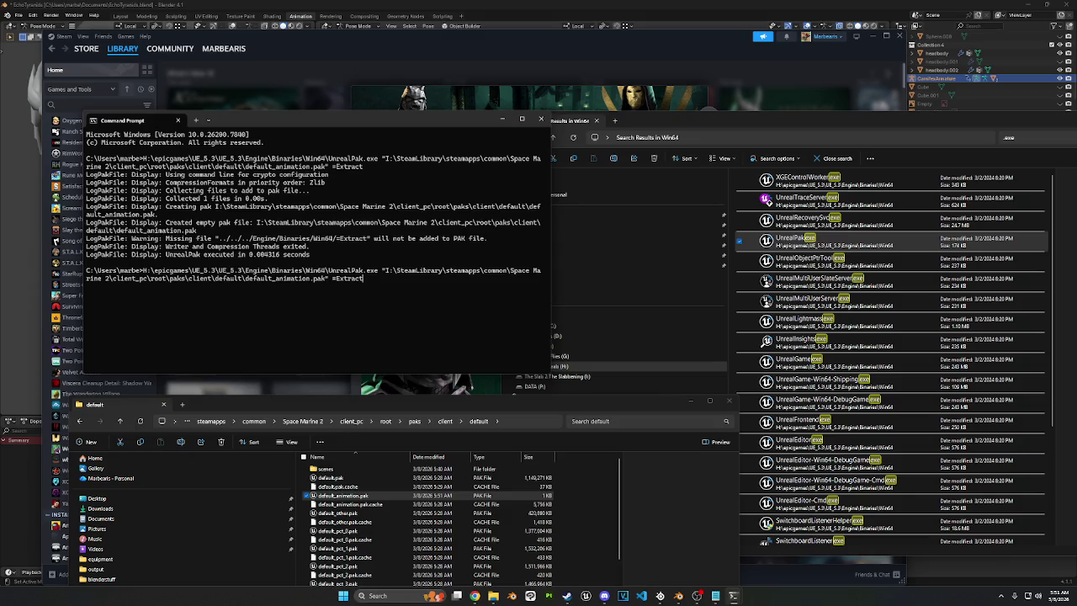
pyautogui.press('Left')
pyautogui.press('Left')
pyautogui.press('Left')
pyautogui.press('BackSpace')
pyautogui.write('-')
pyautogui.press('Return')
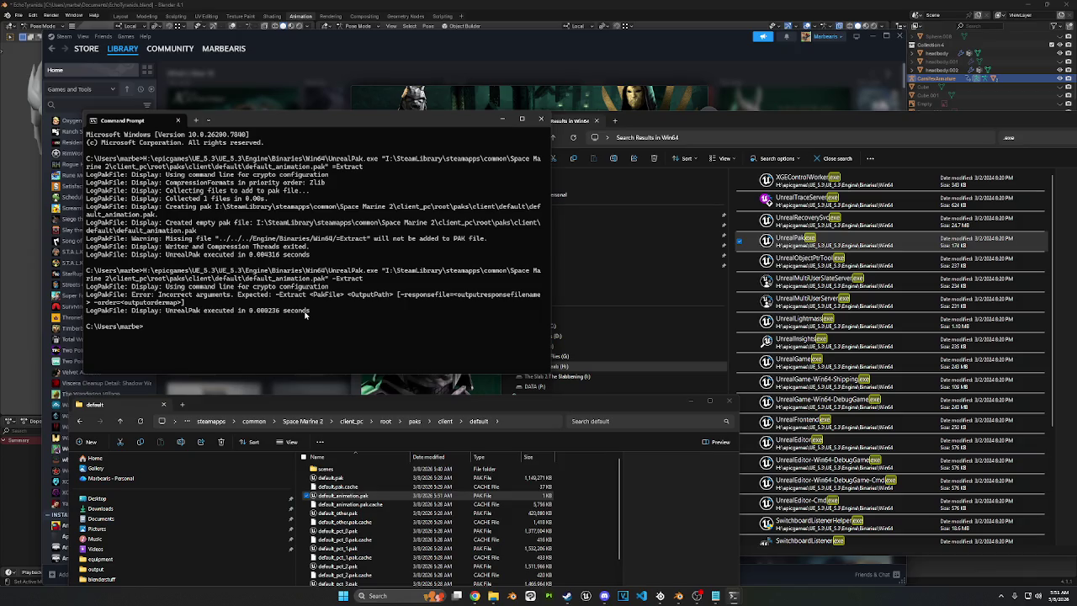
# Step: Retry the extract command with different quotes around the paths, recalling it again afterwards
pyautogui.press('Up')
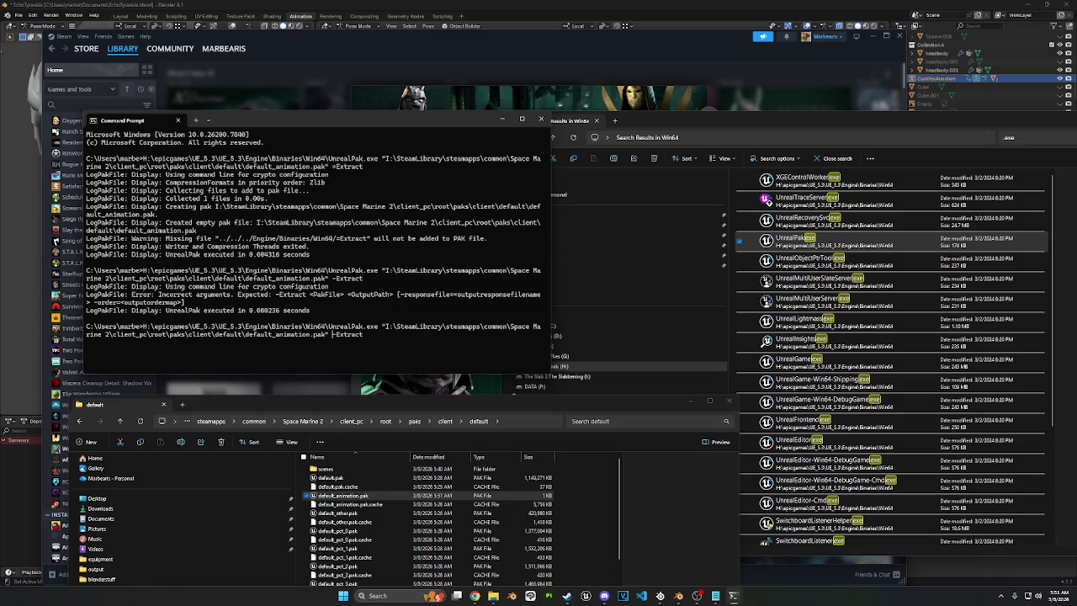
pyautogui.press('BackSpace')
pyautogui.press('Return')
pyautogui.press('Up')
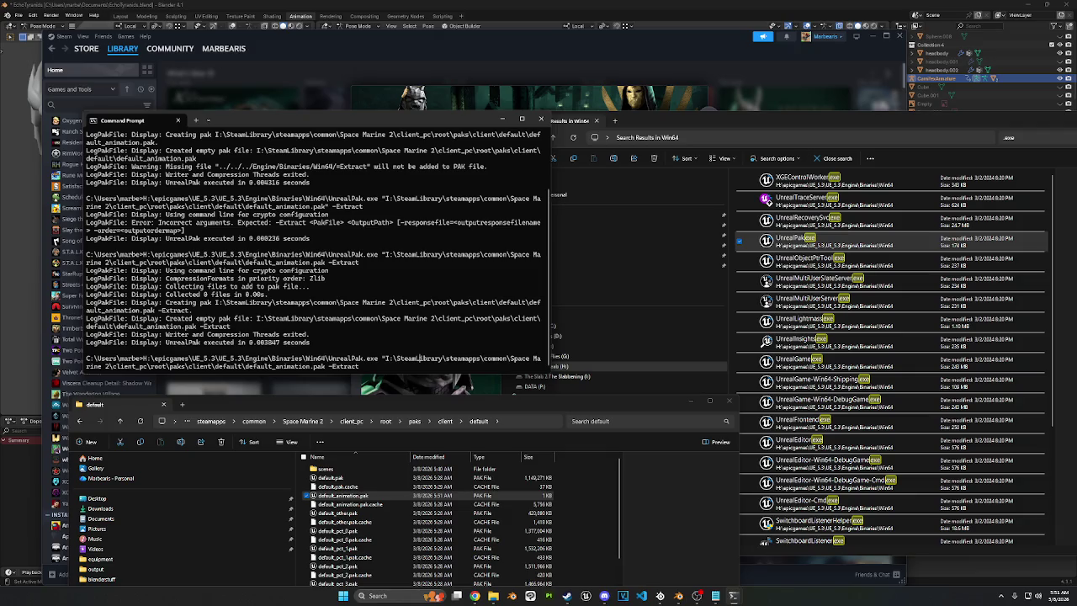
pyautogui.press('BackSpace')
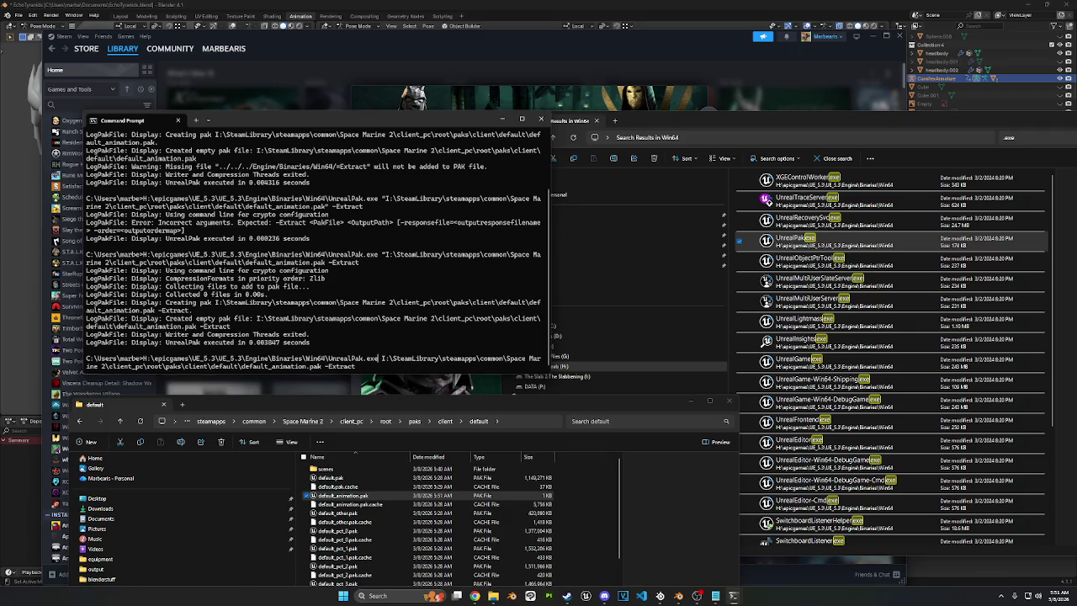
pyautogui.write('" ')
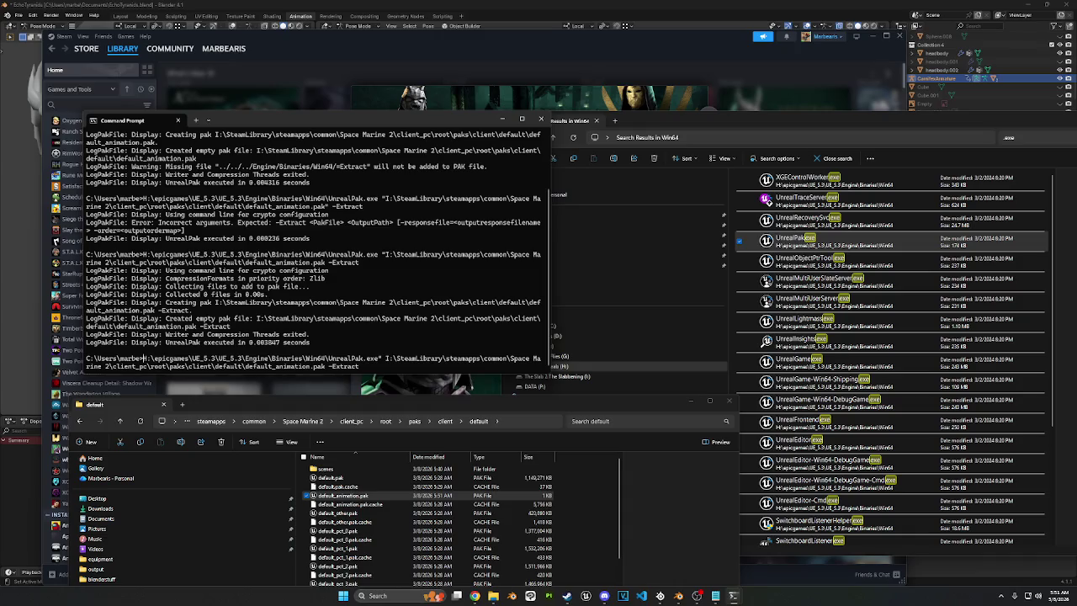
pyautogui.write('"')
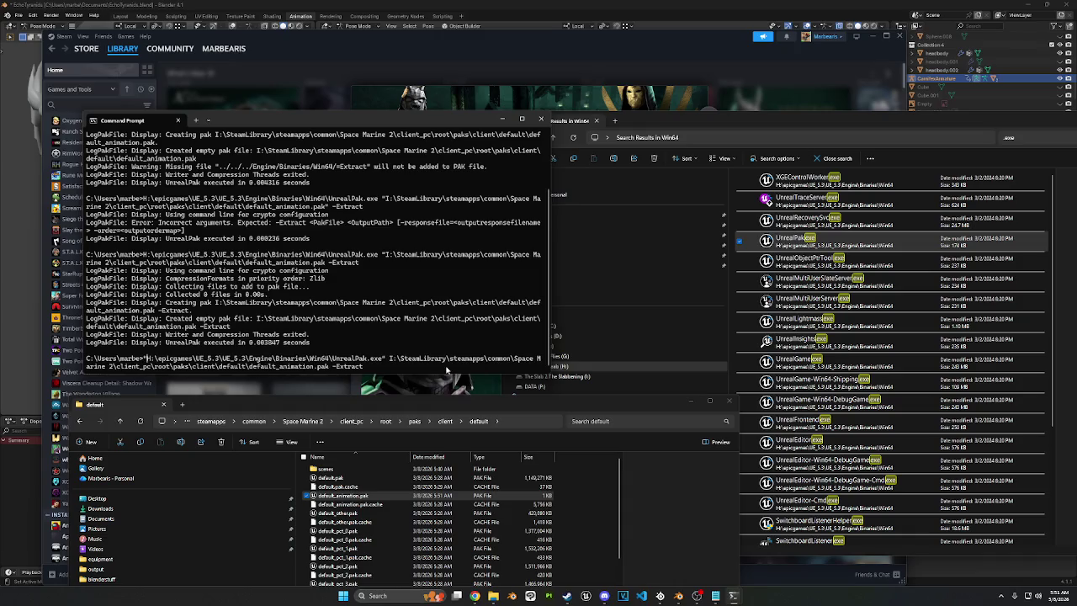
pyautogui.press('Return')
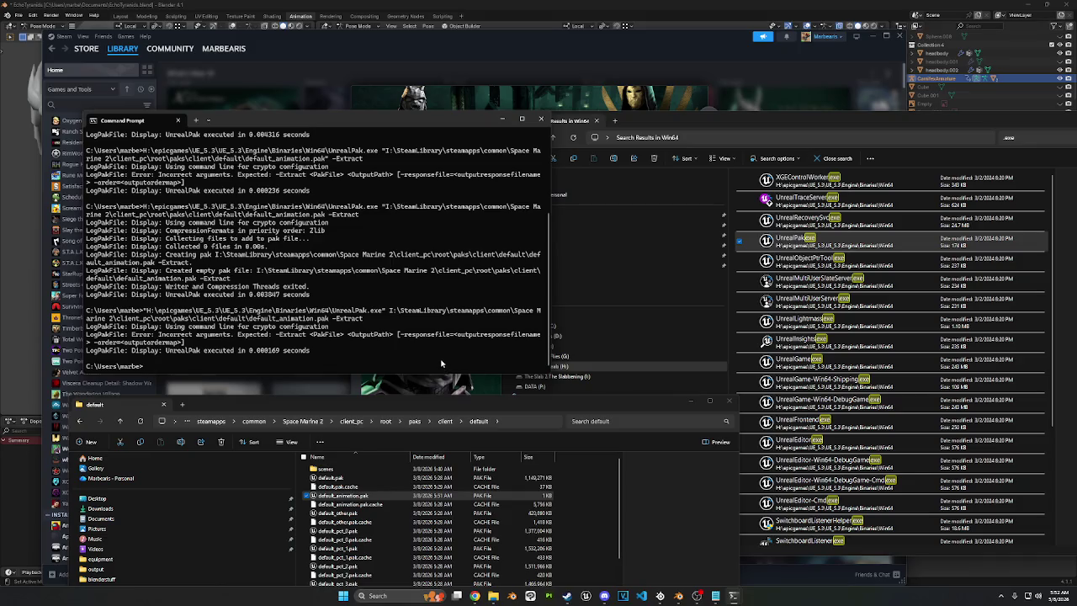
pyautogui.press('Up')
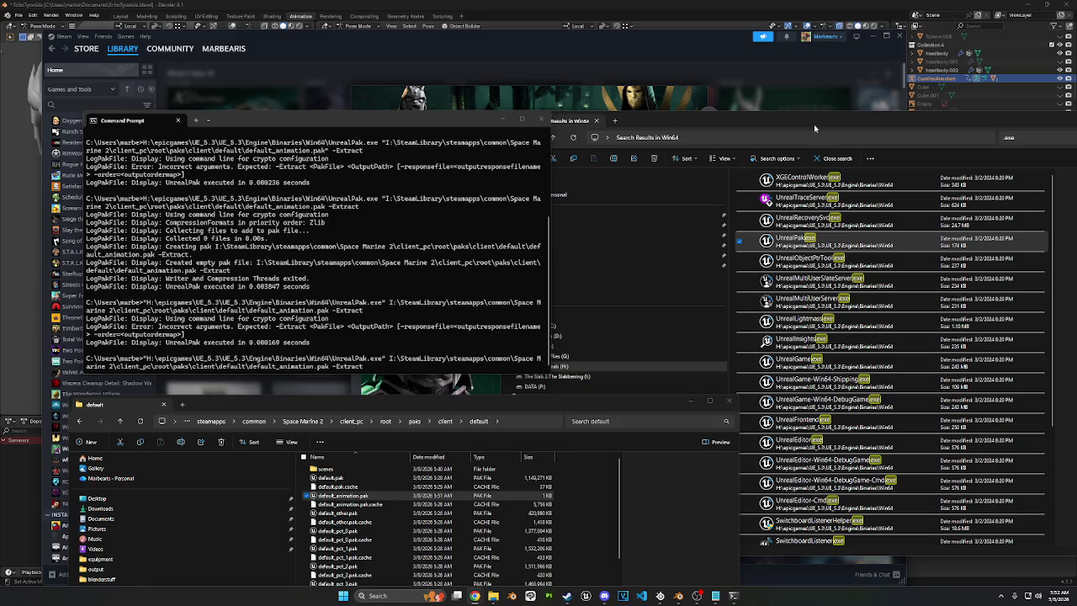
# Step: Create a new unpak folder inside the default paks folder
pyautogui.moveTo(803, 114); pyautogui.dragTo(776, 95)
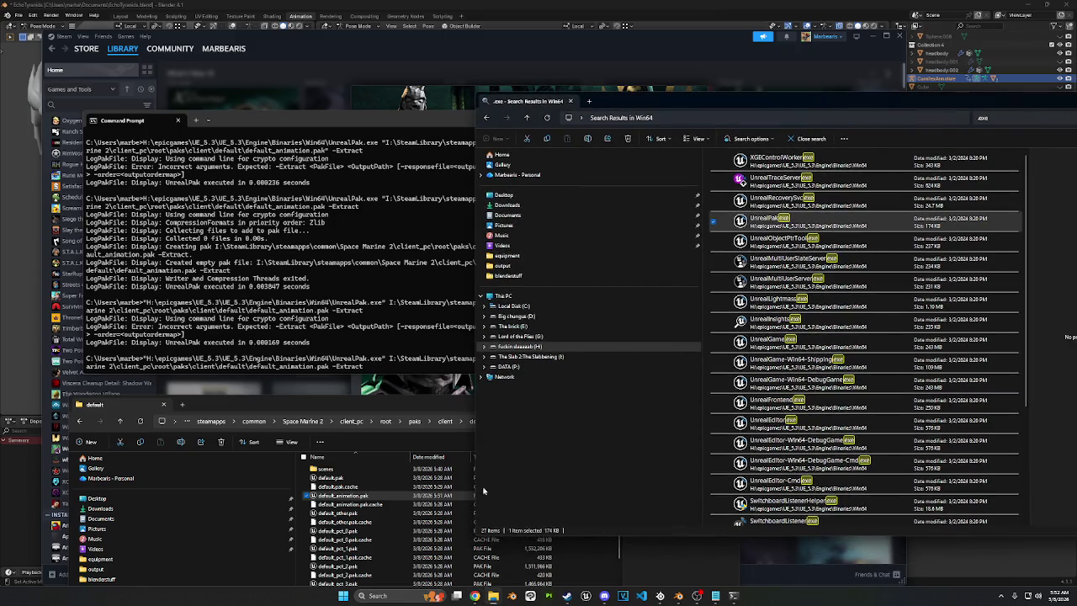
pyautogui.moveTo(388, 404); pyautogui.dragTo(471, 291)
pyautogui.rightClick(675, 444)
pyautogui.moveTo(700, 375)
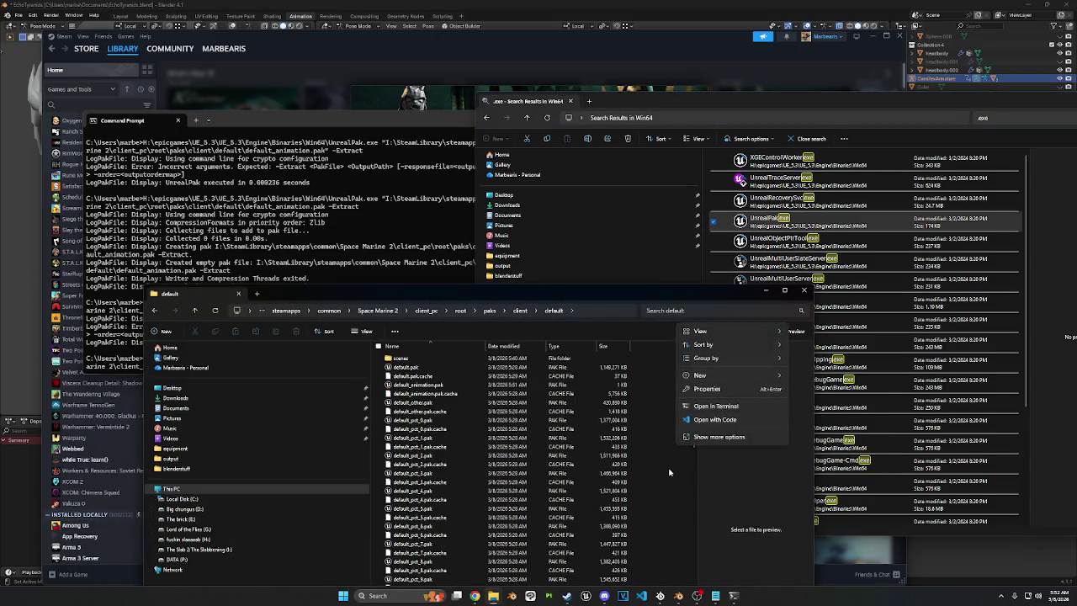
pyautogui.press('Escape')
pyautogui.rightClick(650, 436)
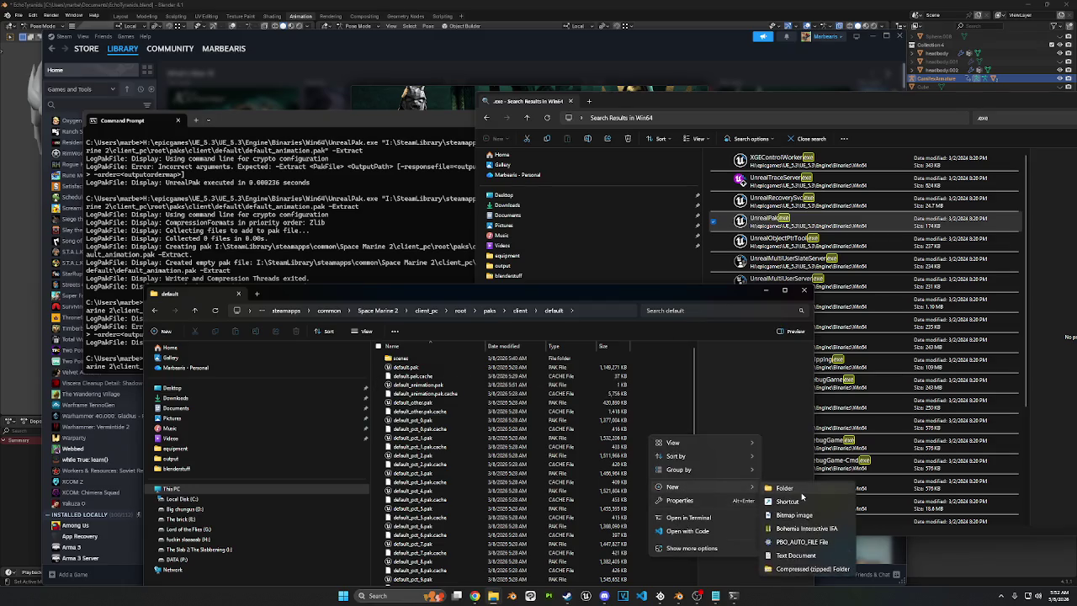
pyautogui.click(505, 384)
pyautogui.scroll(-10, 504, 384)
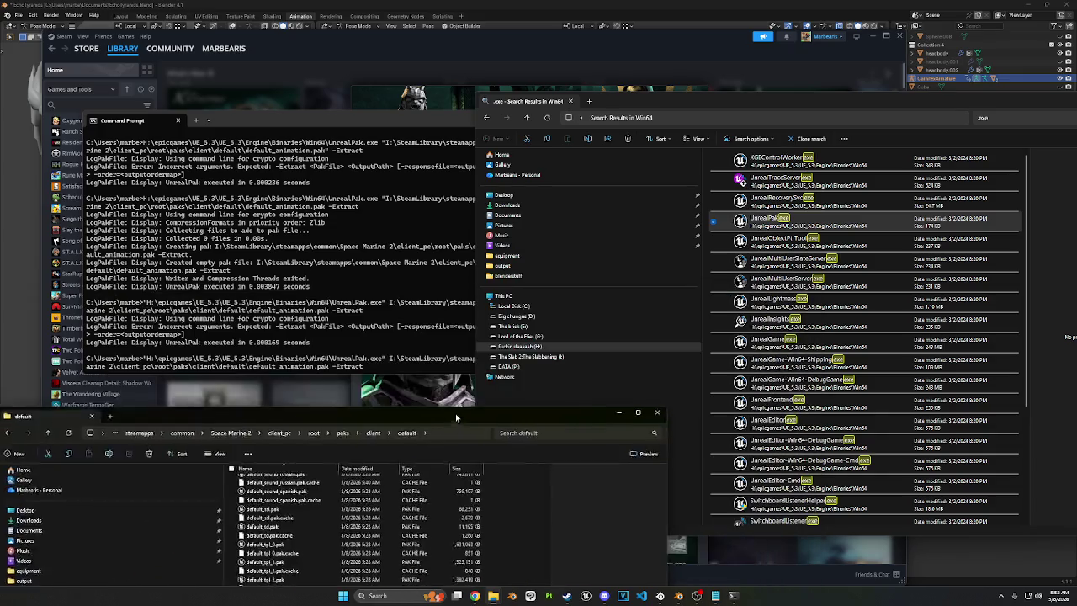
# Step: Add the unpak folder's path to the pending UnrealPak command as the output
pyautogui.moveTo(602, 303); pyautogui.dragTo(850, 55)
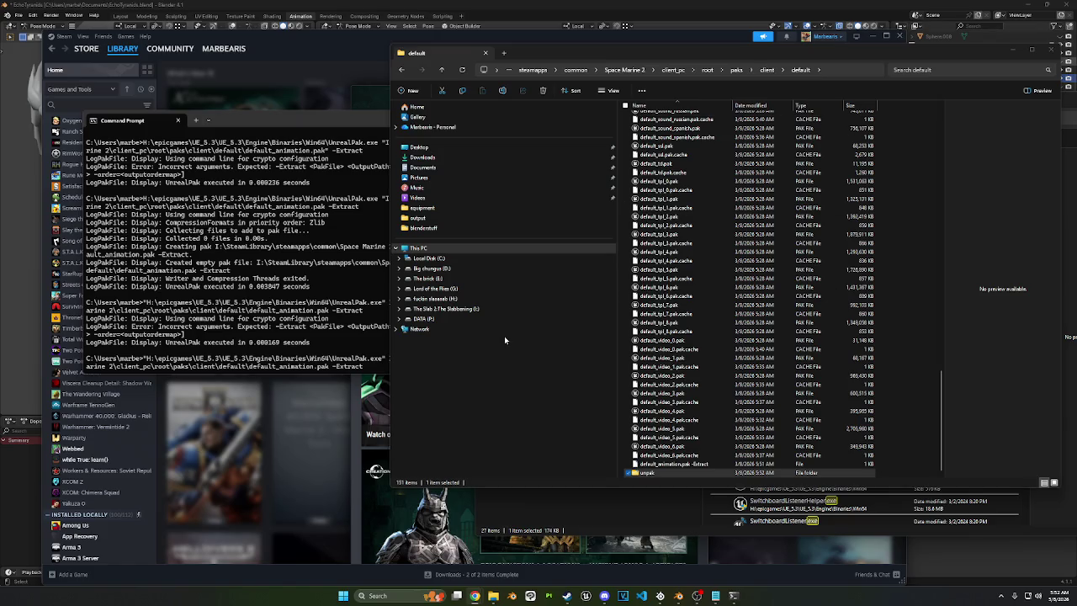
pyautogui.click(544, 522)
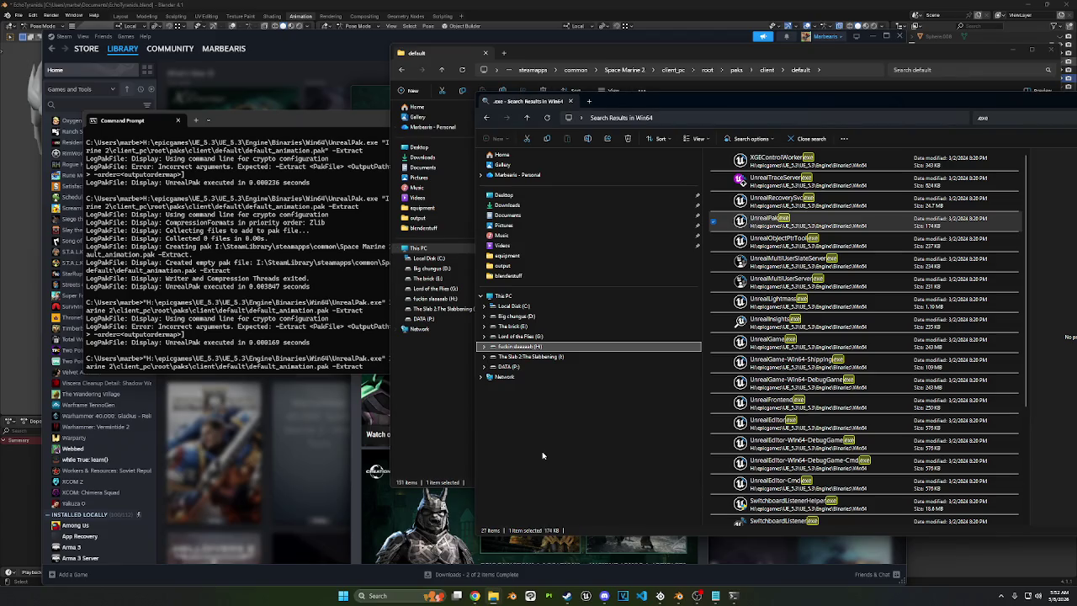
pyautogui.click(624, 61)
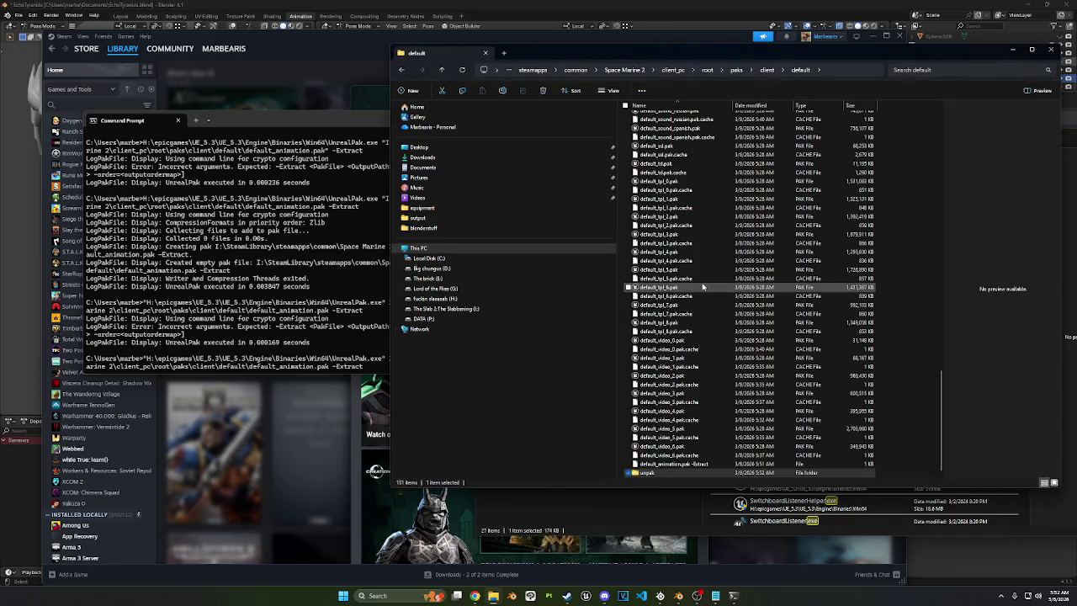
pyautogui.moveTo(646, 472)
pyautogui.mouseDown()
pyautogui.moveTo(370, 357)
pyautogui.moveTo(366, 370)
pyautogui.mouseUp()
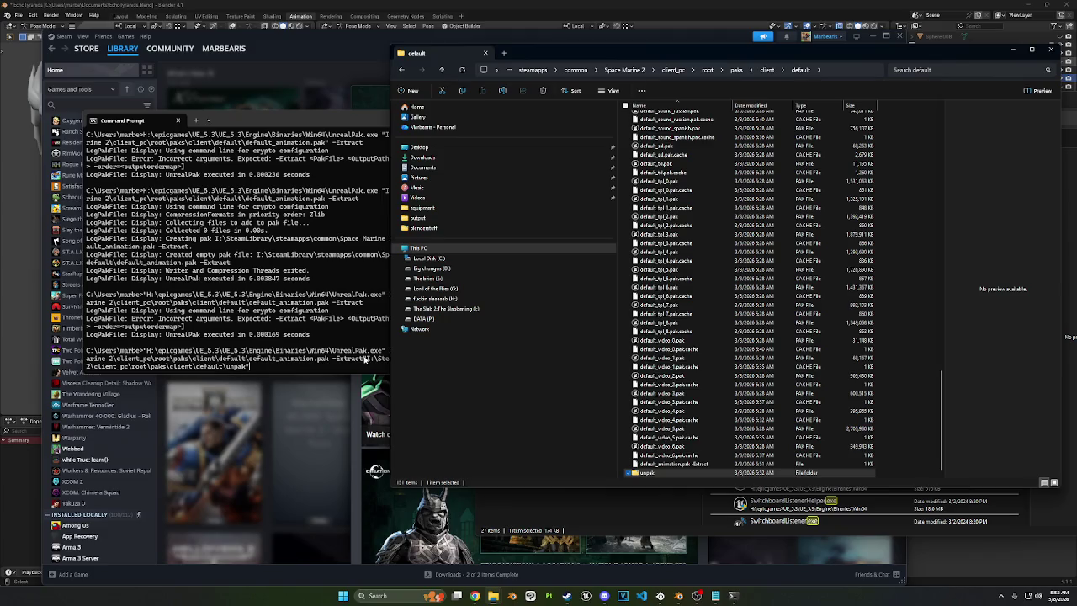
# Step: Widen Command Prompt, remove the trailing quote after unpak, and run the UnrealPak extract command
pyautogui.hotkey('alt', 'Up')
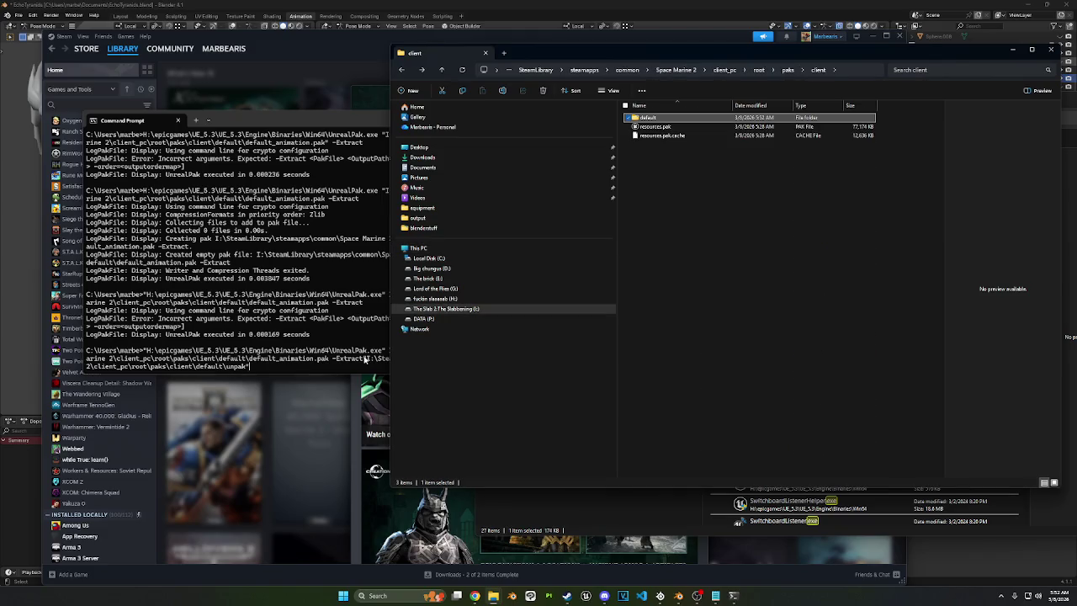
pyautogui.moveTo(389, 116); pyautogui.dragTo(553, 105)
pyautogui.moveTo(335, 114); pyautogui.dragTo(340, 128)
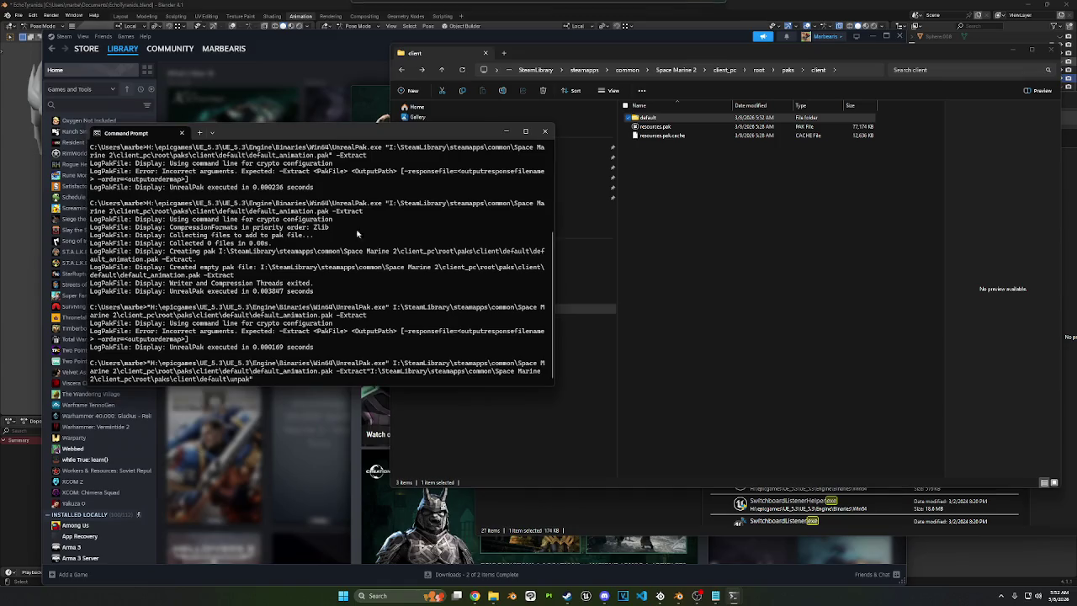
pyautogui.press('BackSpace')
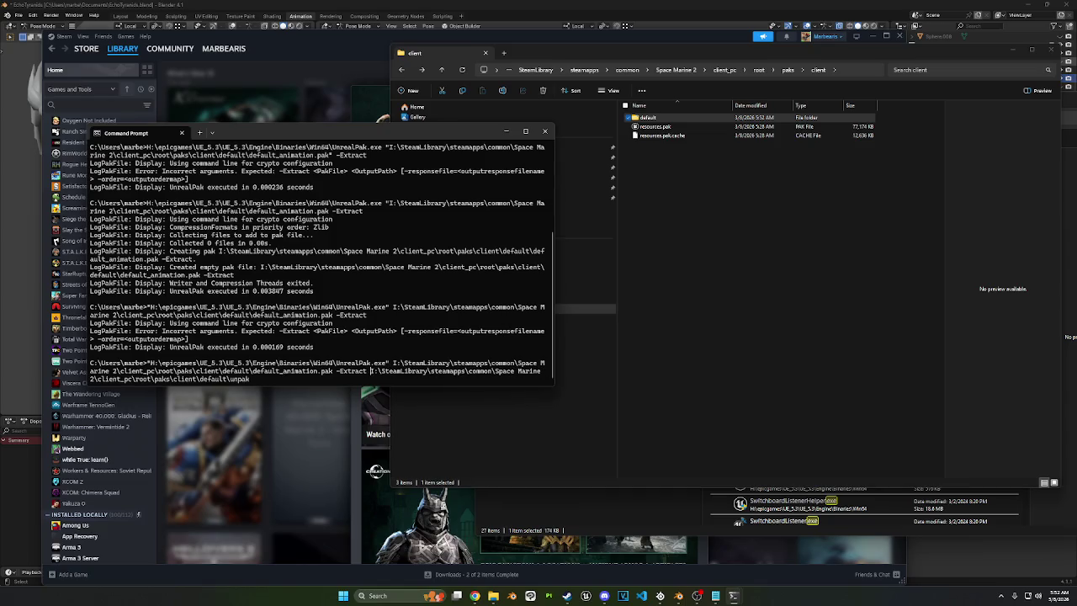
pyautogui.press('Return')
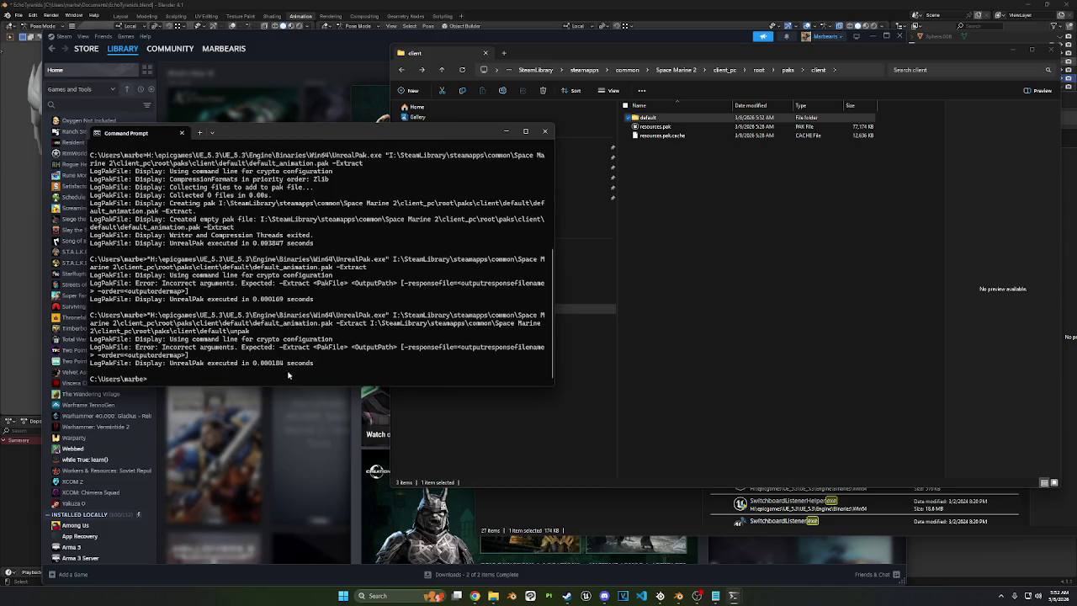
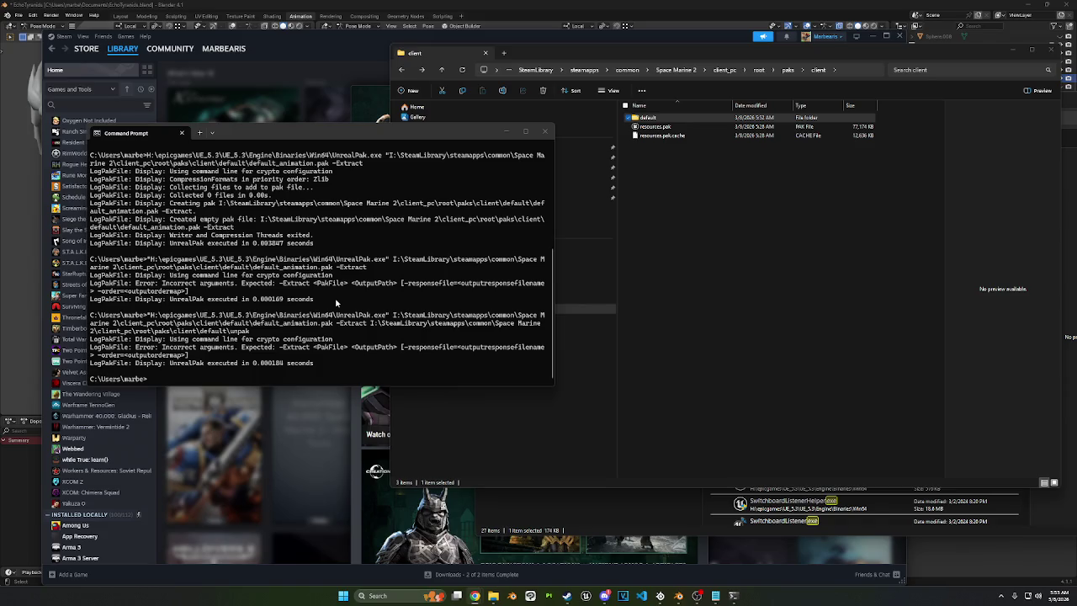
# Step: Recall the last UnrealPak command, delete its old pak and output paths, and append "-Extract"
pyautogui.press('Up')
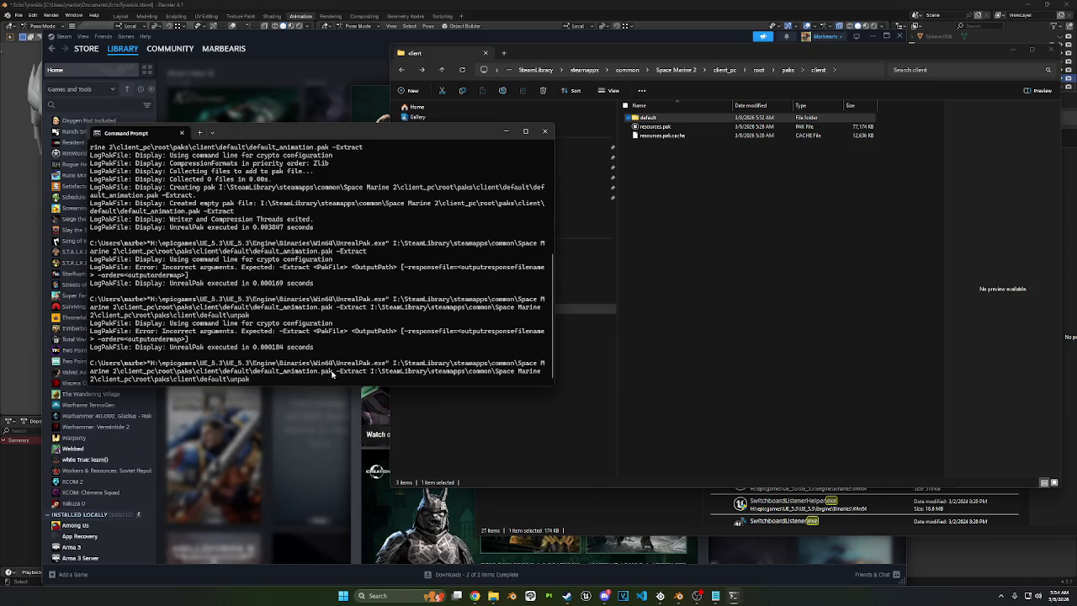
pyautogui.press('Up')
pyautogui.press('Up')
pyautogui.press('Up')
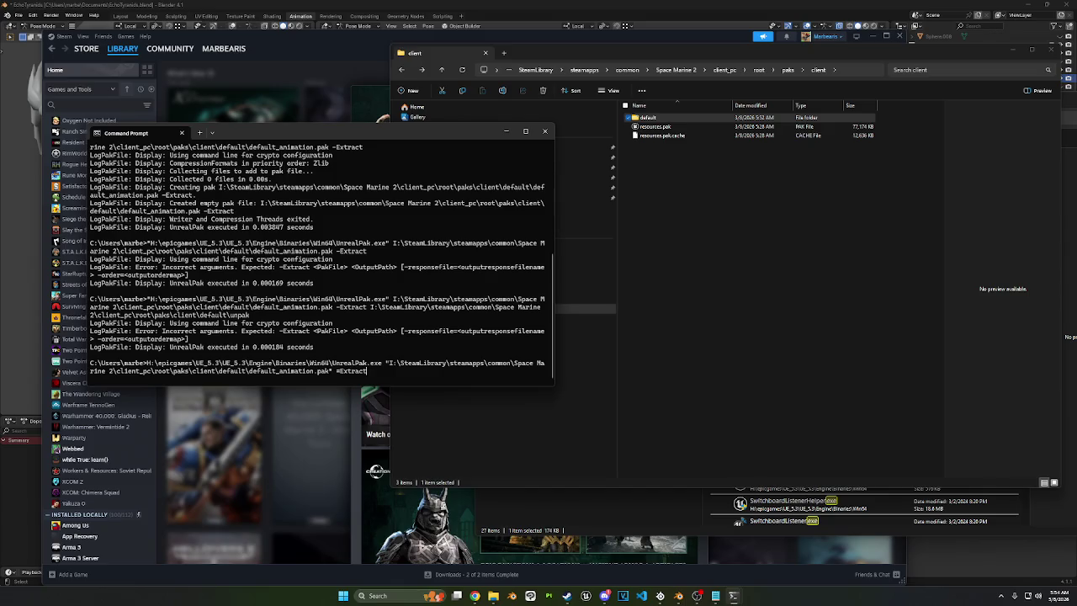
pyautogui.press('Up')
pyautogui.press('Down')
pyautogui.press('Down')
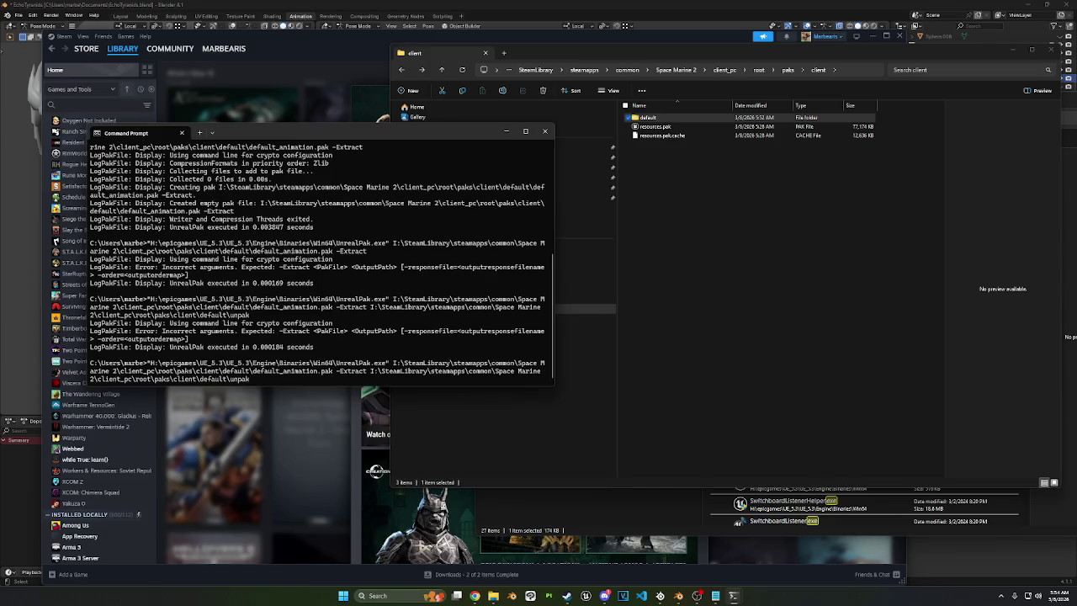
pyautogui.press('BackSpace')
pyautogui.press('BackSpace')
pyautogui.press('BackSpace')
pyautogui.press('BackSpace')
pyautogui.press('BackSpace')
pyautogui.press('BackSpace')
pyautogui.press('BackSpace')
pyautogui.press('BackSpace')
pyautogui.press('BackSpace')
pyautogui.press('BackSpace')
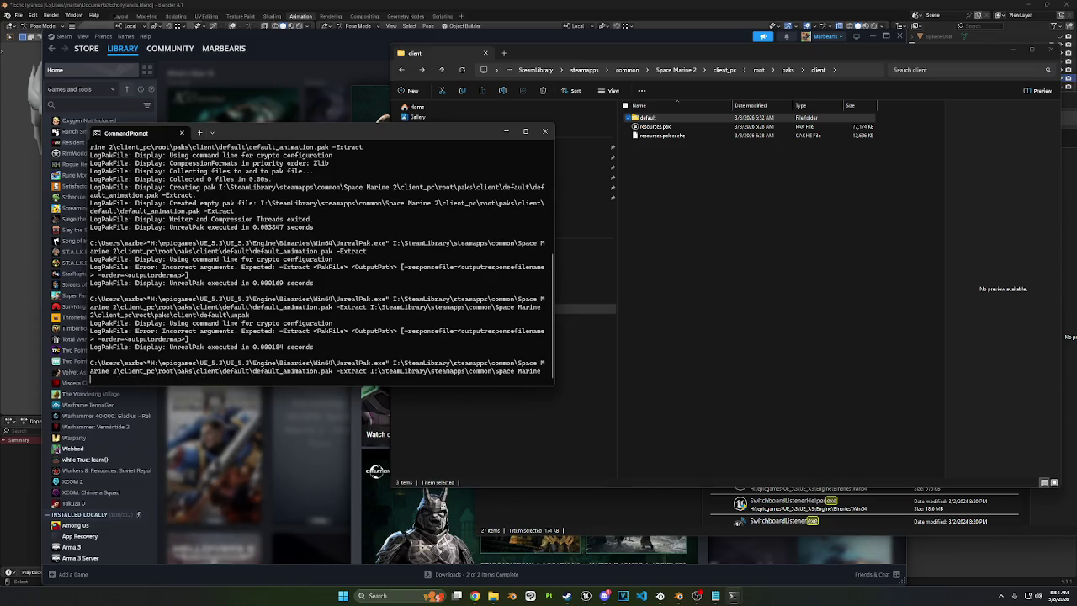
pyautogui.press('BackSpace')
pyautogui.press('BackSpace')
pyautogui.press('BackSpace')
pyautogui.press('BackSpace')
pyautogui.press('BackSpace')
pyautogui.press('BackSpace')
pyautogui.press('BackSpace')
pyautogui.press('BackSpace')
pyautogui.press('BackSpace')
pyautogui.press('BackSpace')
pyautogui.press('BackSpace')
pyautogui.press('BackSpace')
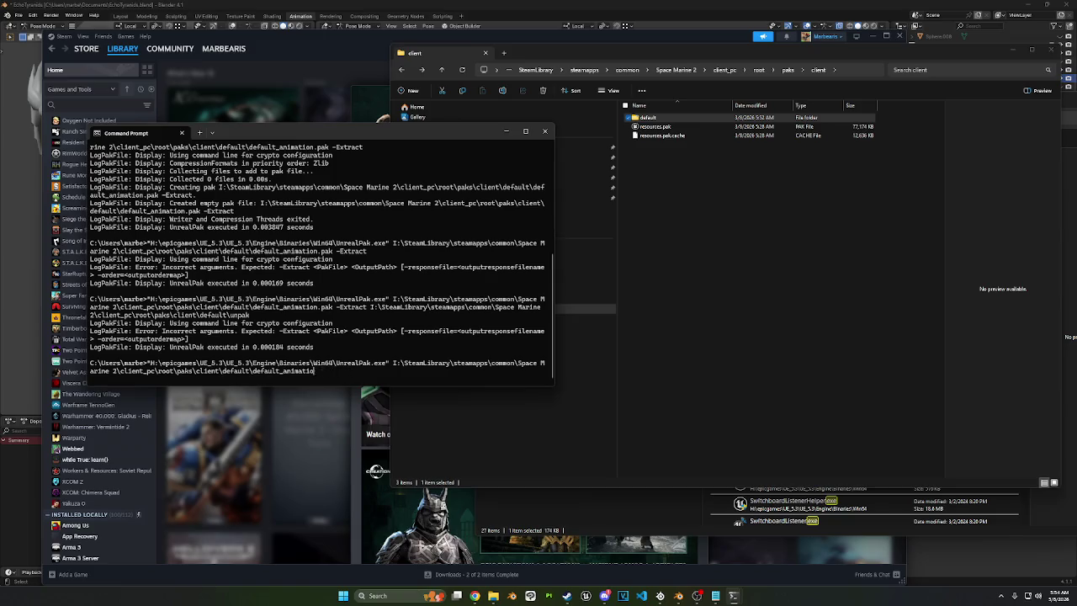
pyautogui.press('BackSpace')
pyautogui.press('BackSpace')
pyautogui.press('BackSpace')
pyautogui.press('BackSpace')
pyautogui.press('BackSpace')
pyautogui.press('BackSpace')
pyautogui.press('BackSpace')
pyautogui.press('BackSpace')
pyautogui.press('BackSpace')
pyautogui.press('BackSpace')
pyautogui.press('BackSpace')
pyautogui.press('BackSpace')
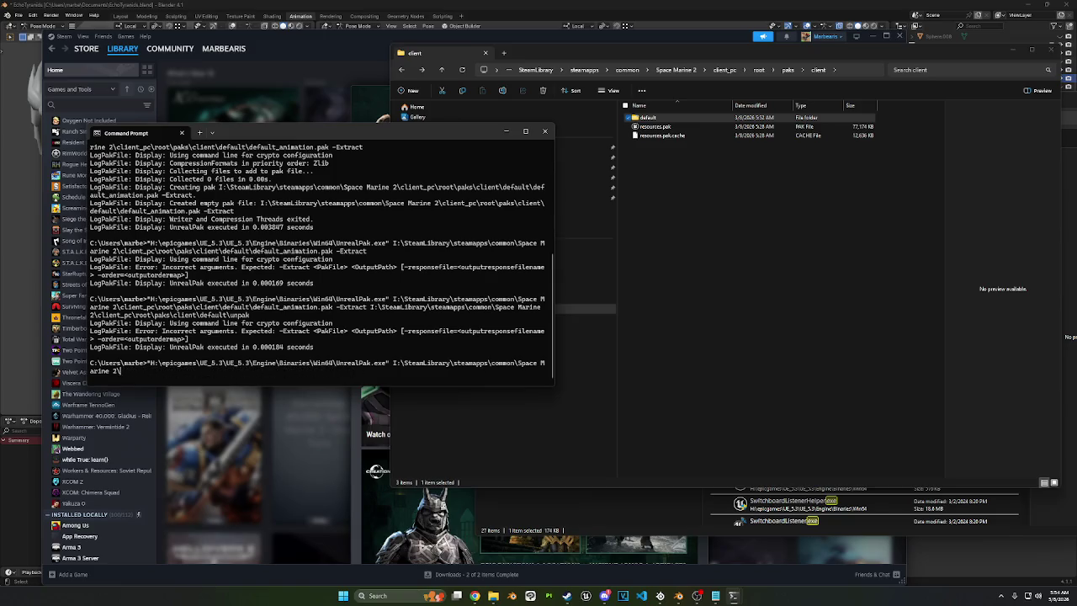
pyautogui.press('BackSpace')
pyautogui.press('BackSpace')
pyautogui.press('BackSpace')
pyautogui.press('BackSpace')
pyautogui.press('BackSpace')
pyautogui.press('BackSpace')
pyautogui.press('BackSpace')
pyautogui.press('BackSpace')
pyautogui.press('BackSpace')
pyautogui.press('BackSpace')
pyautogui.press('BackSpace')
pyautogui.press('BackSpace')
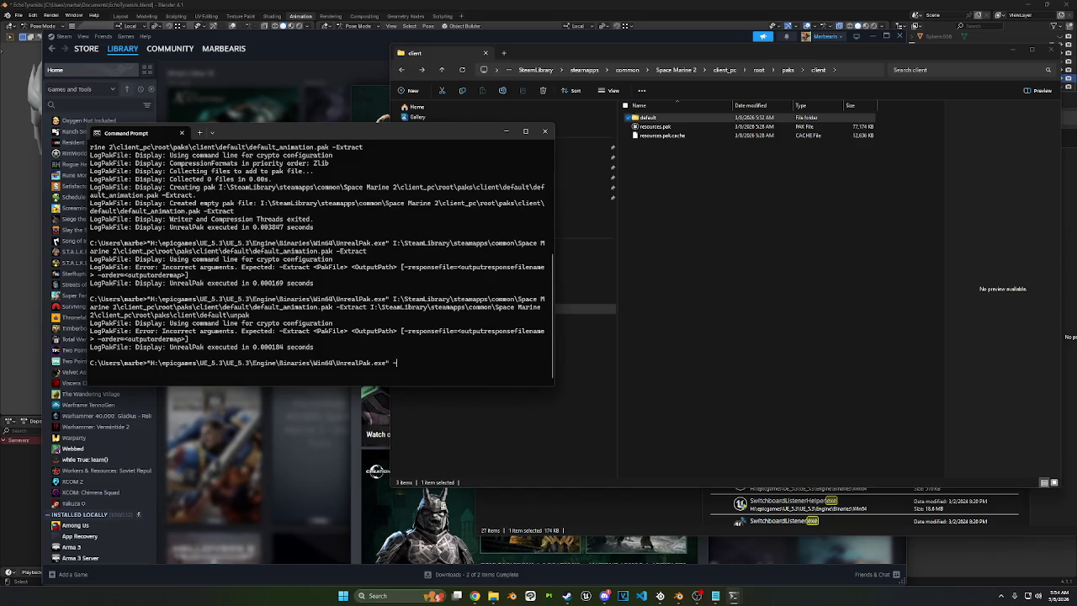
pyautogui.write('e" -')
pyautogui.write('Extract')
pyautogui.moveTo(655, 126)
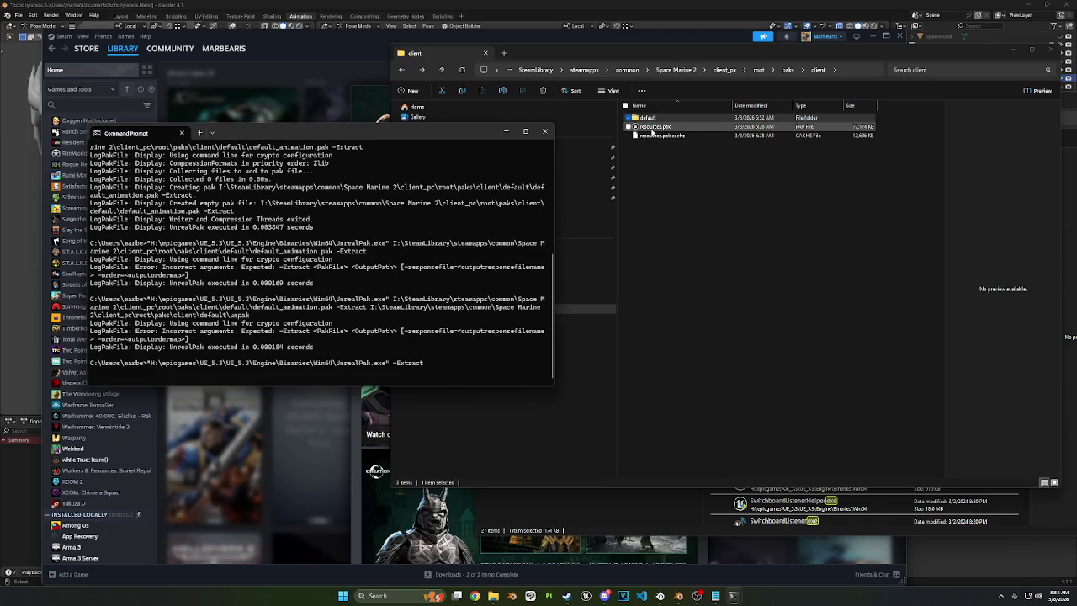
# Step: Add the default_animation.pak and unpak folder paths to the extract command and run it
pyautogui.moveTo(713, 48); pyautogui.dragTo(869, 106)
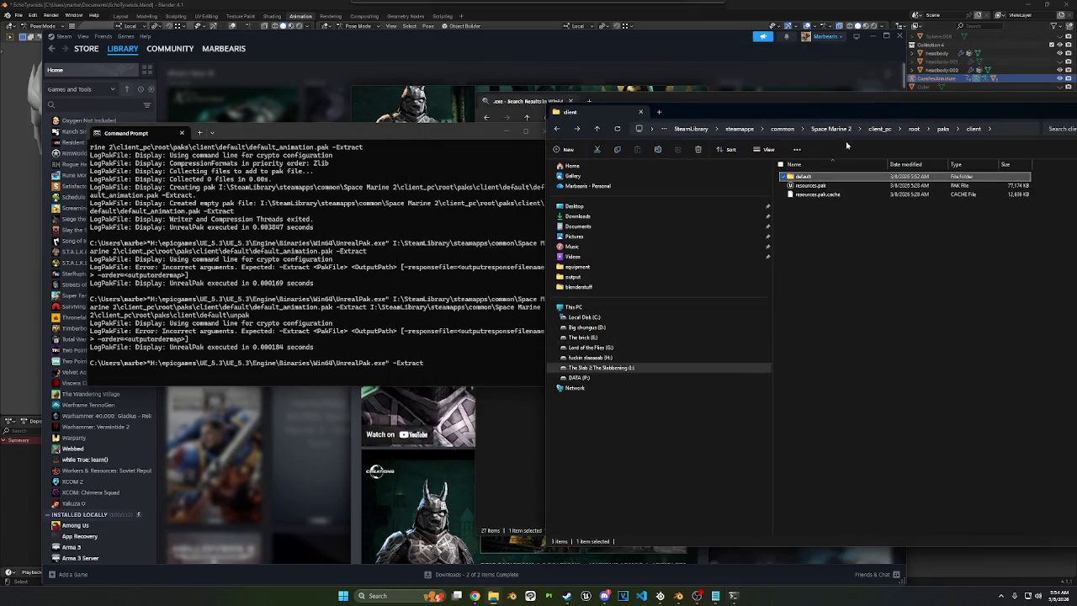
pyautogui.doubleClick(801, 176)
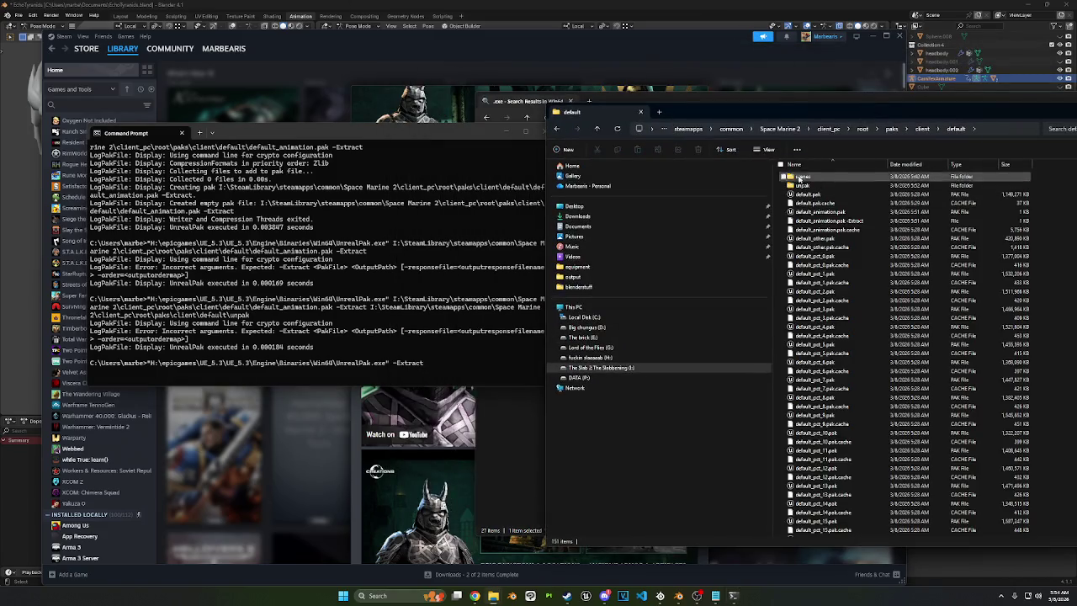
pyautogui.moveTo(765, 113); pyautogui.dragTo(900, 107)
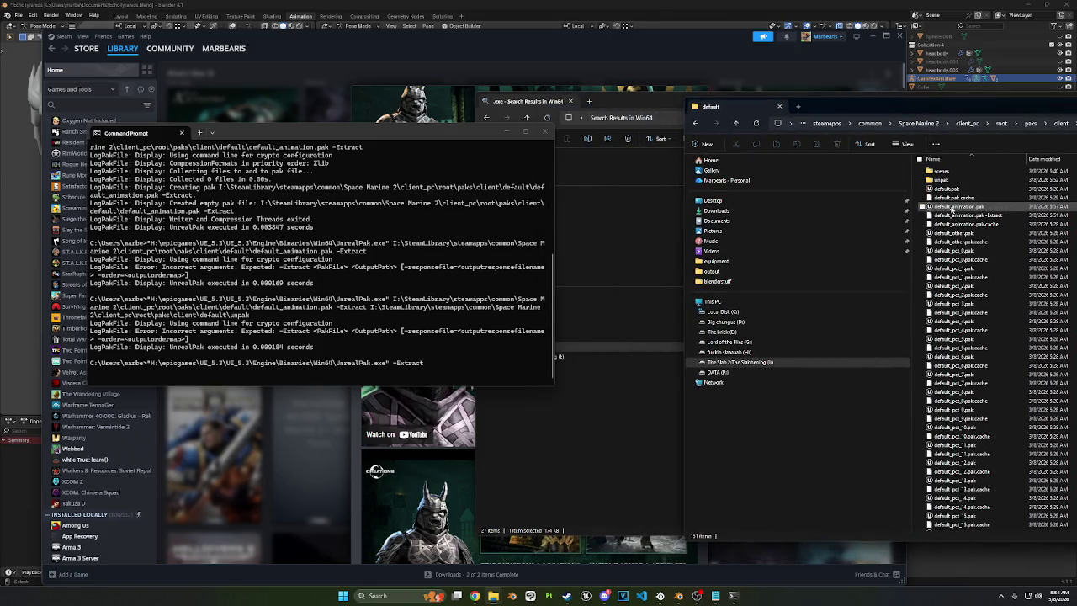
pyautogui.moveTo(955, 207)
pyautogui.mouseDown()
pyautogui.moveTo(775, 227)
pyautogui.moveTo(444, 366)
pyautogui.mouseUp()
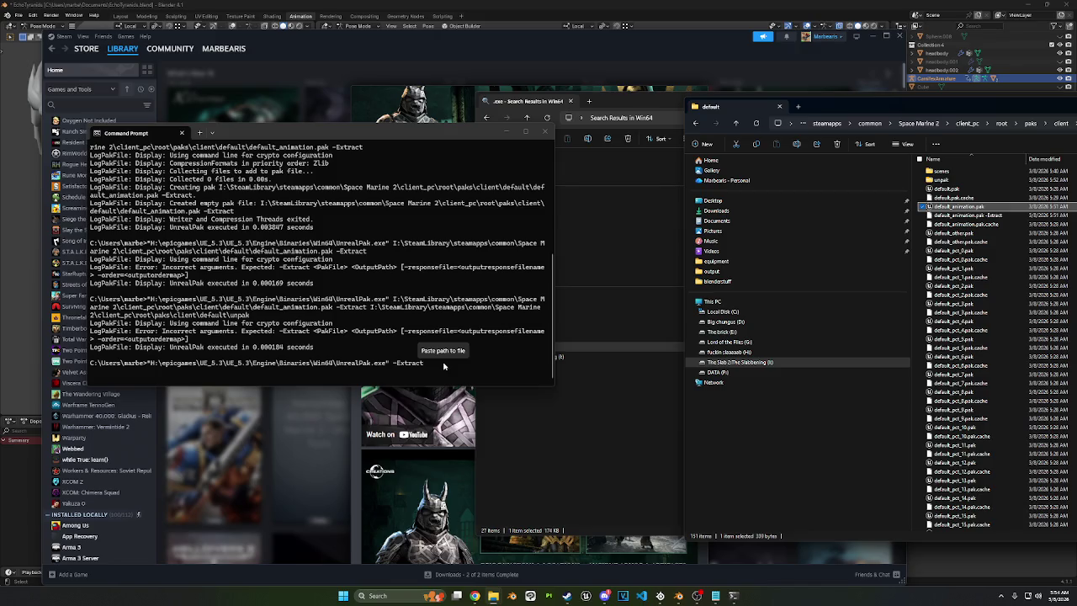
pyautogui.moveTo(444, 366); pyautogui.dragTo(444, 366)
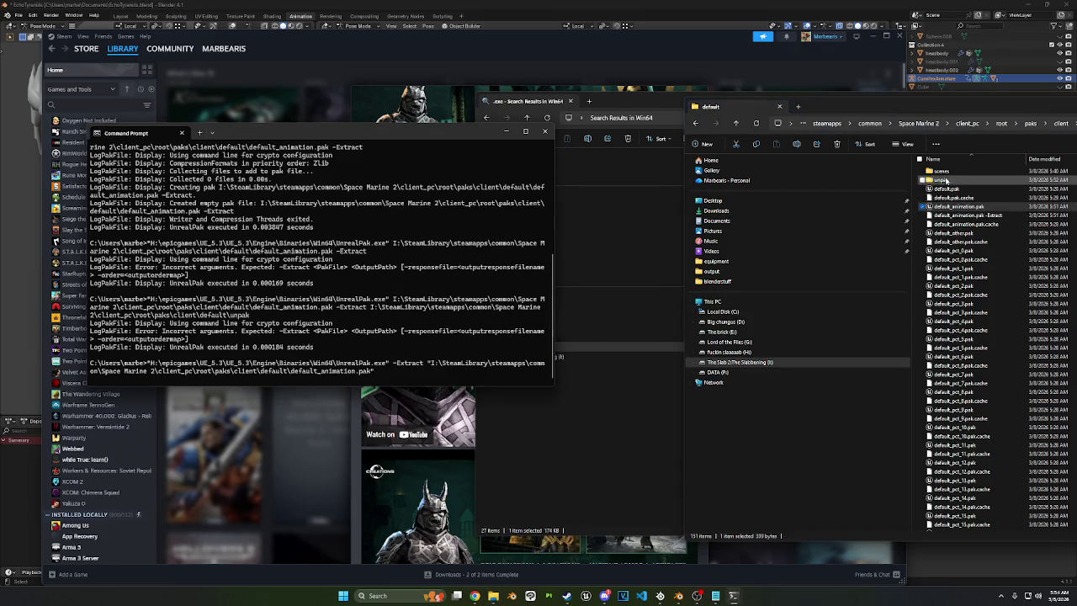
pyautogui.moveTo(946, 179); pyautogui.dragTo(422, 367)
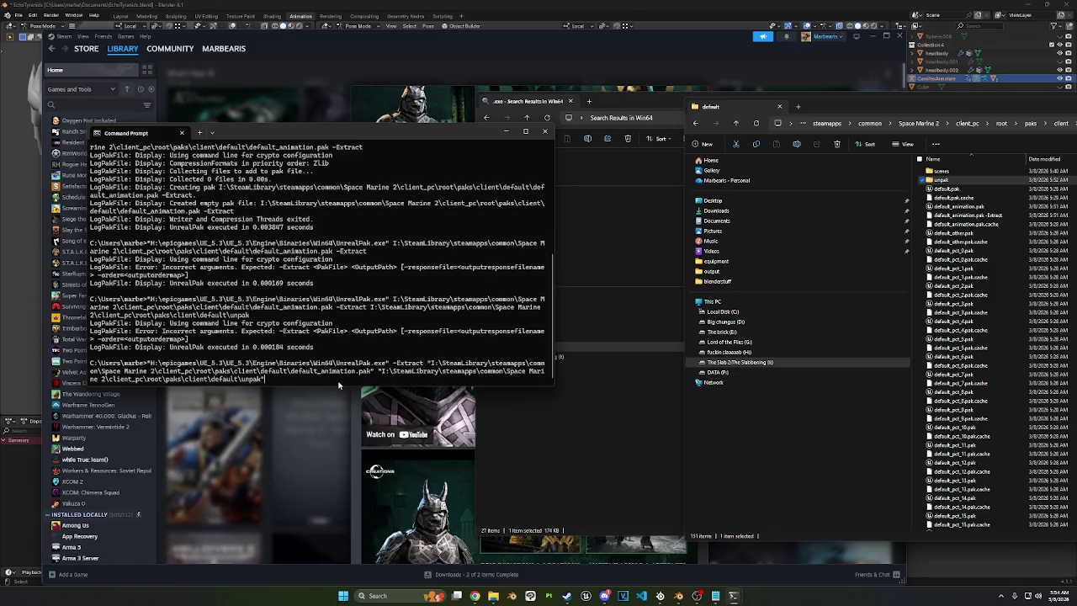
pyautogui.press('Return')
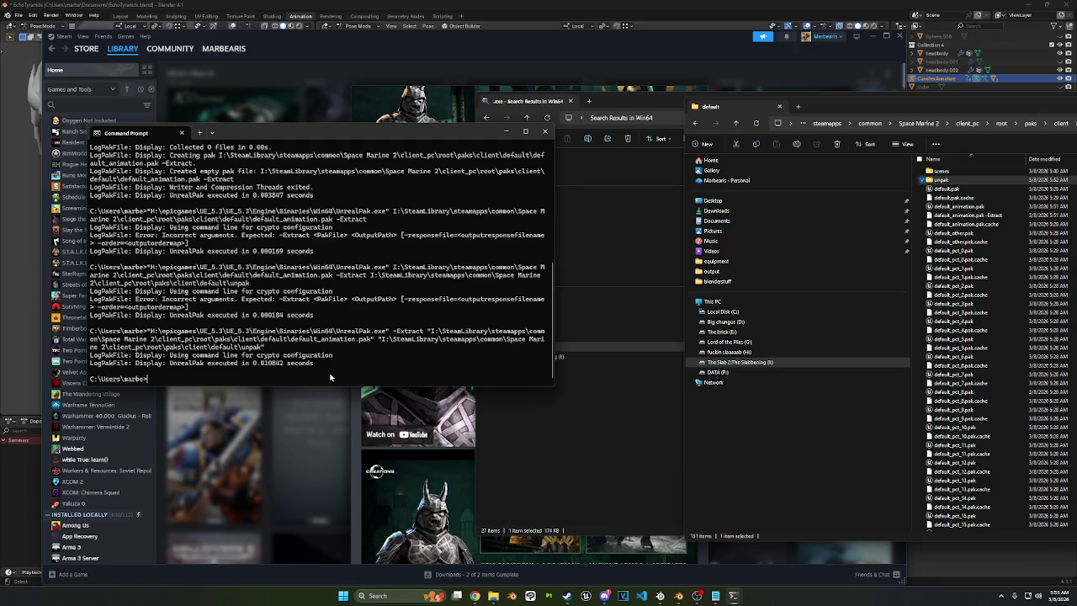
# Step: Open the empty unpak folder, then rerun the command with the output path's trailing quote removed
pyautogui.doubleClick(944, 179)
pyautogui.moveTo(946, 112); pyautogui.dragTo(850, 100)
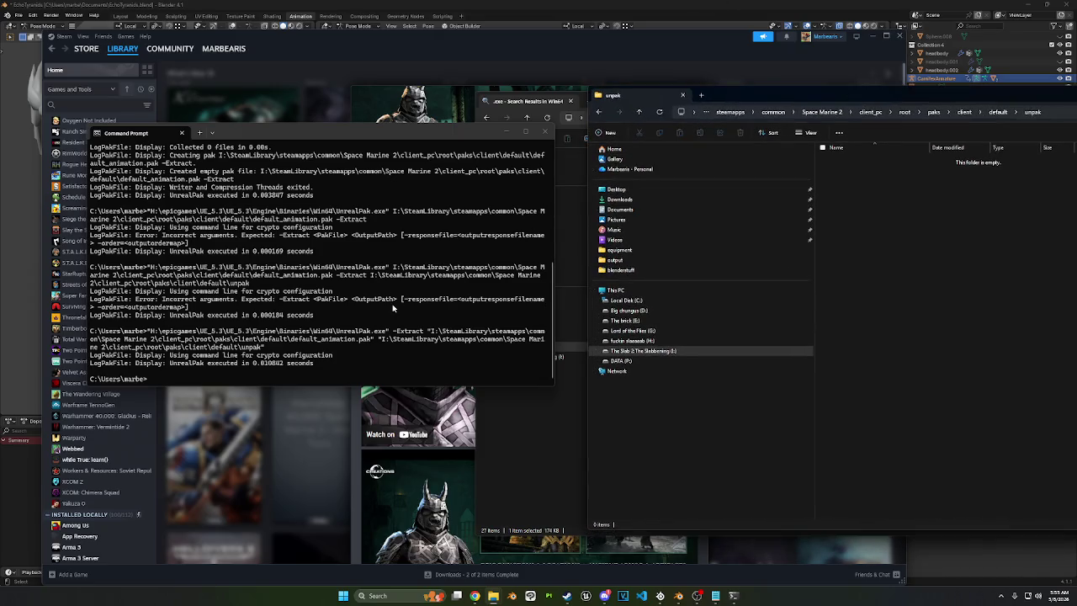
pyautogui.press('Up')
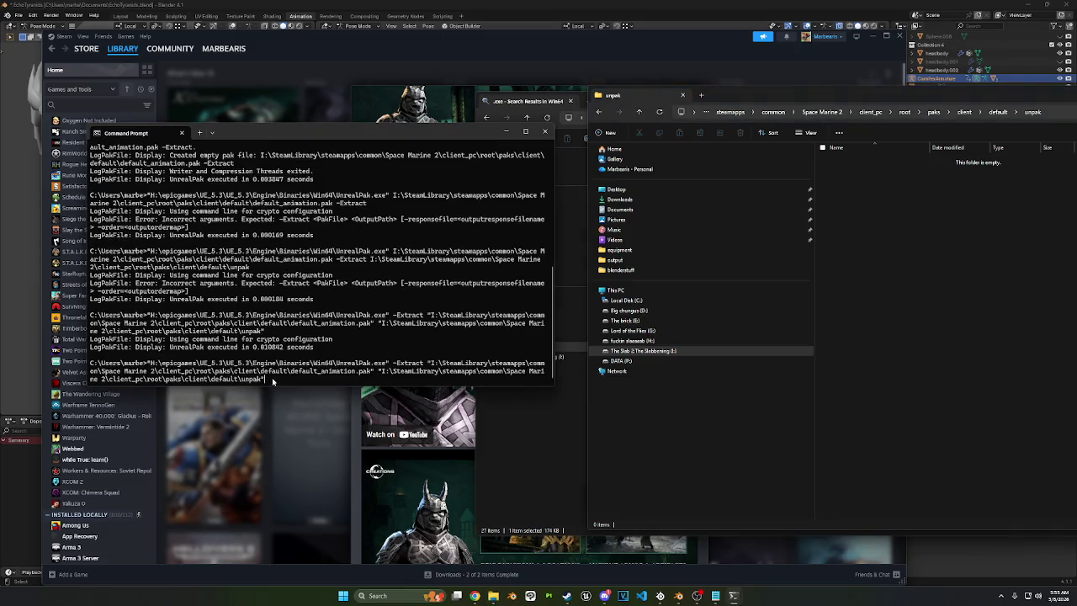
pyautogui.press('BackSpace')
pyautogui.press('BackSpace')
pyautogui.press('BackSpace')
pyautogui.press('BackSpace')
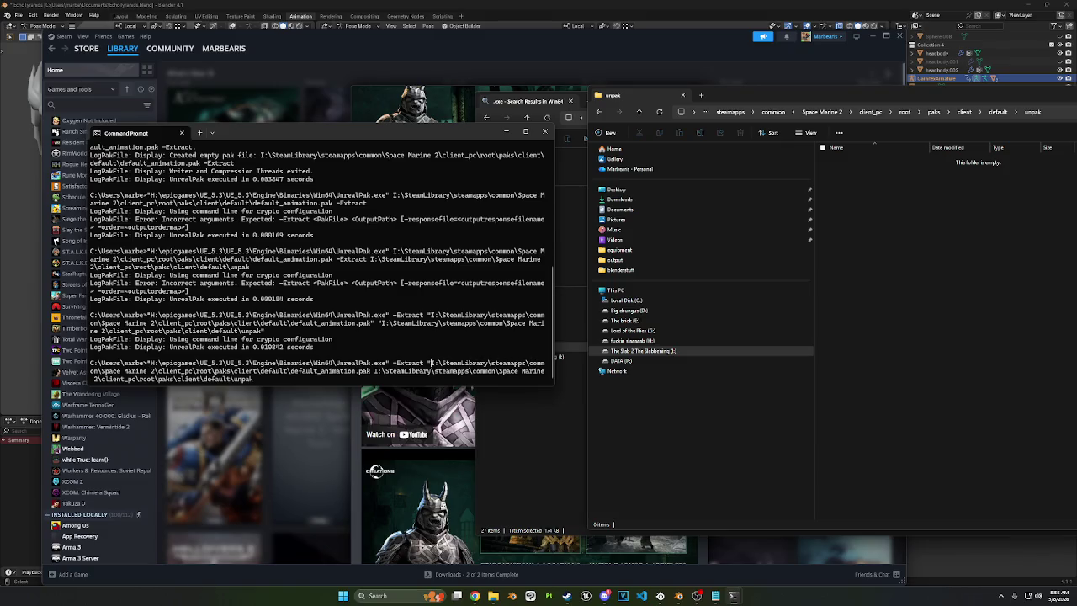
pyautogui.press('Return')
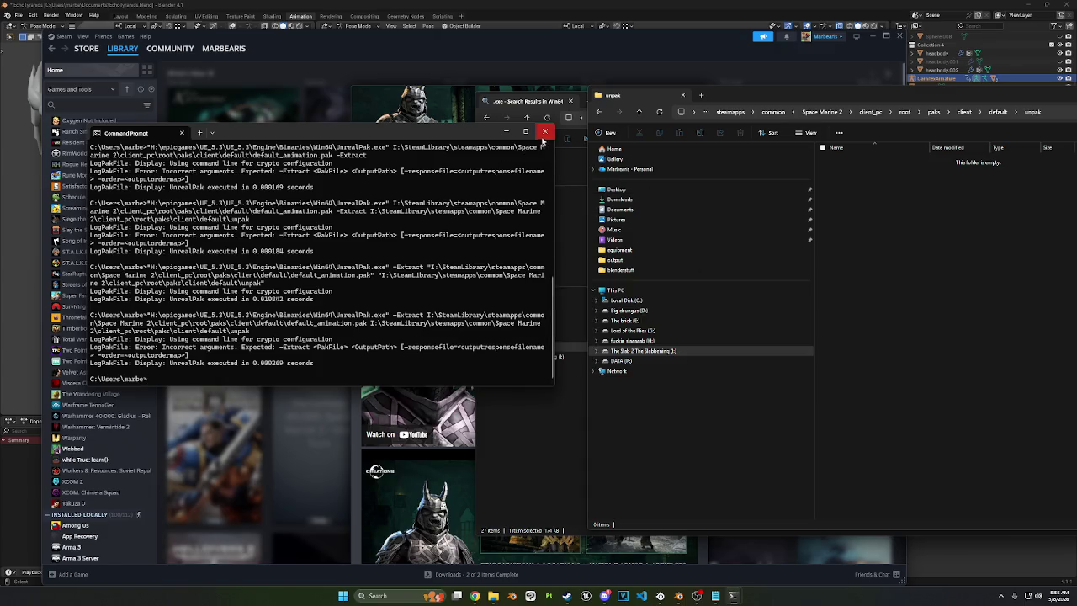
# Step: Close Command Prompt, the unpak folder and Search Results windows, then return to Blender
pyautogui.click(544, 131)
pyautogui.moveTo(758, 99); pyautogui.dragTo(434, 158)
pyautogui.click(922, 151)
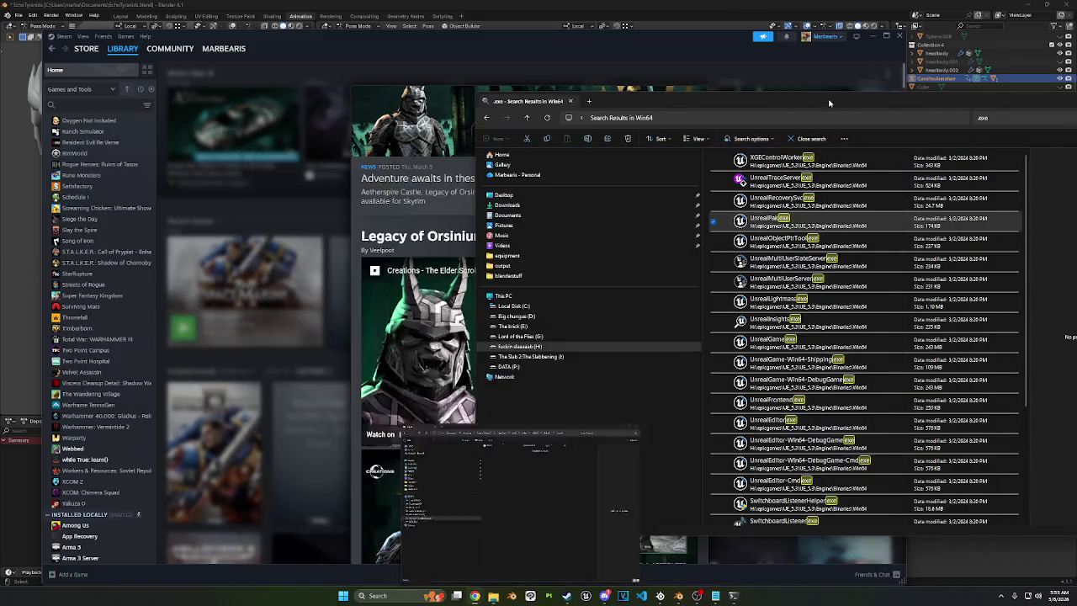
pyautogui.moveTo(842, 101); pyautogui.dragTo(594, 103)
pyautogui.click(891, 102)
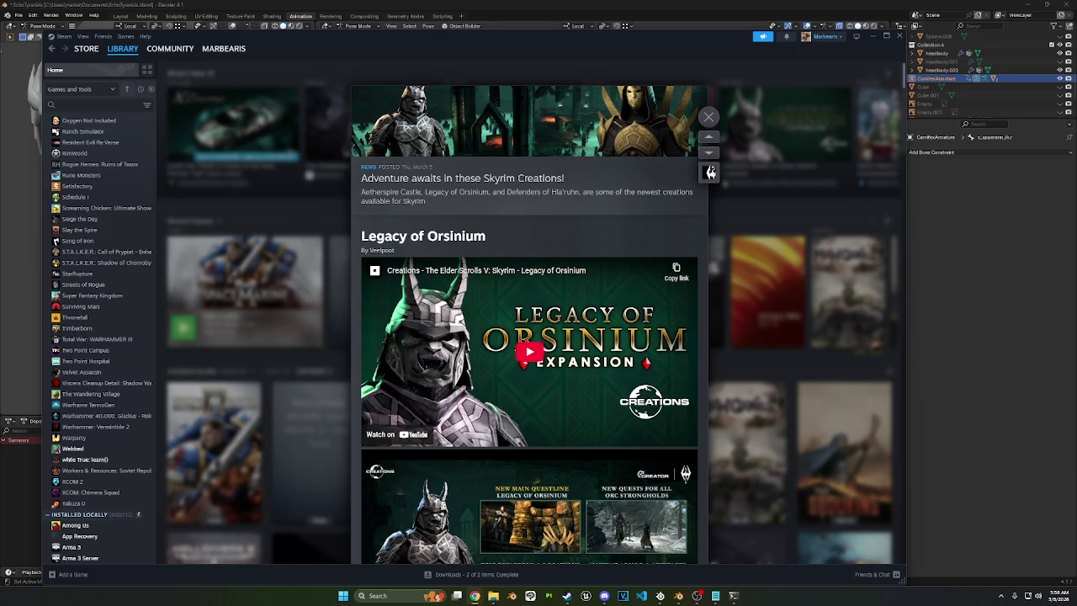
pyautogui.click(1005, 288)
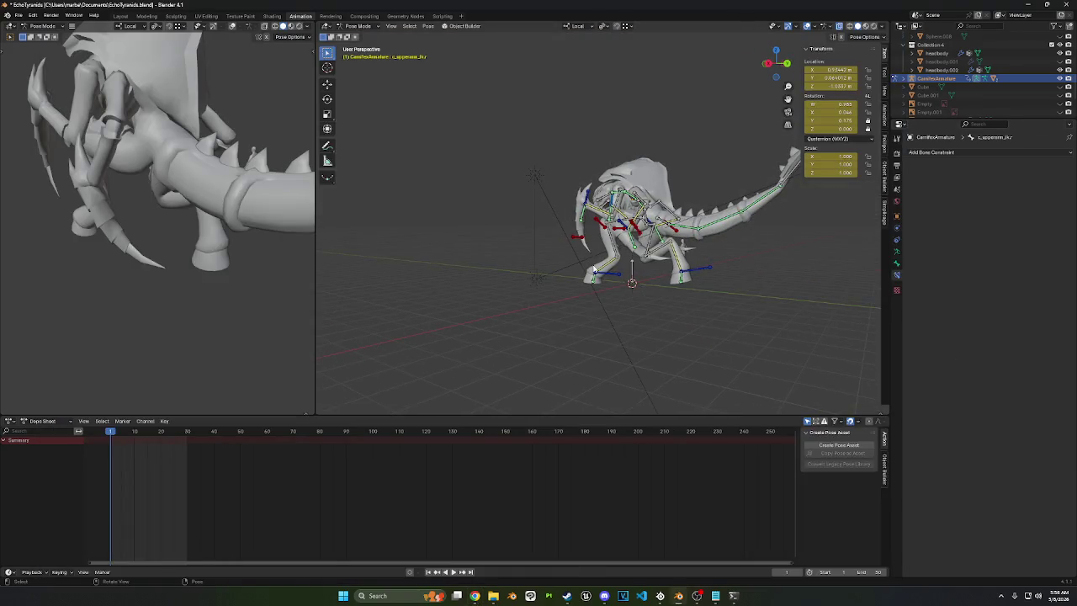
# Step: Orbit around the creature rig and save Echo Tyranids.blend
pyautogui.moveTo(595, 269); pyautogui.dragTo(763, 277, button='middle')
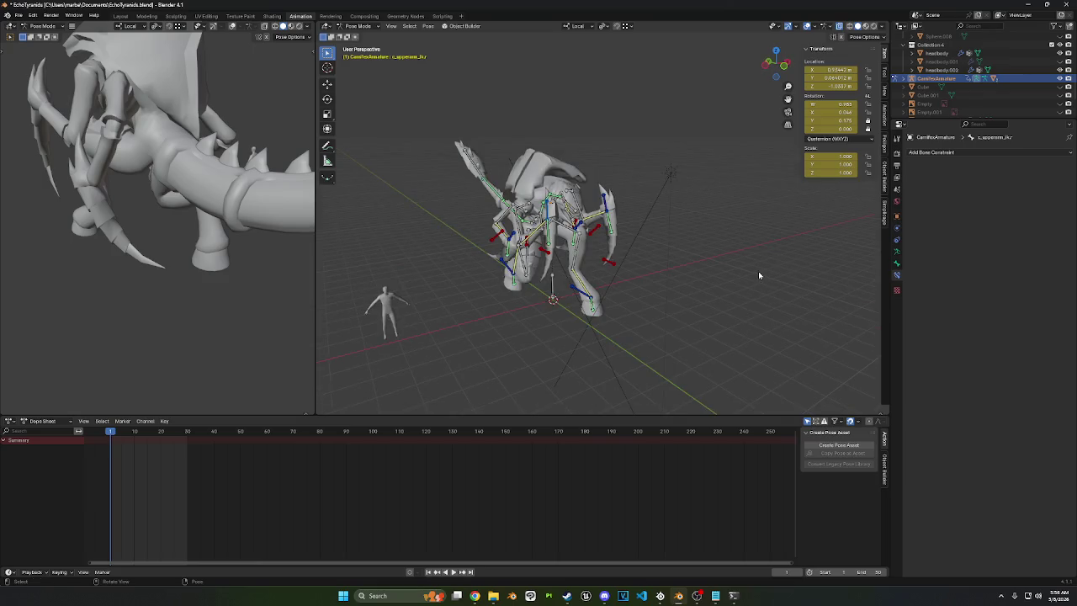
pyautogui.hotkey('ctrl', 's')
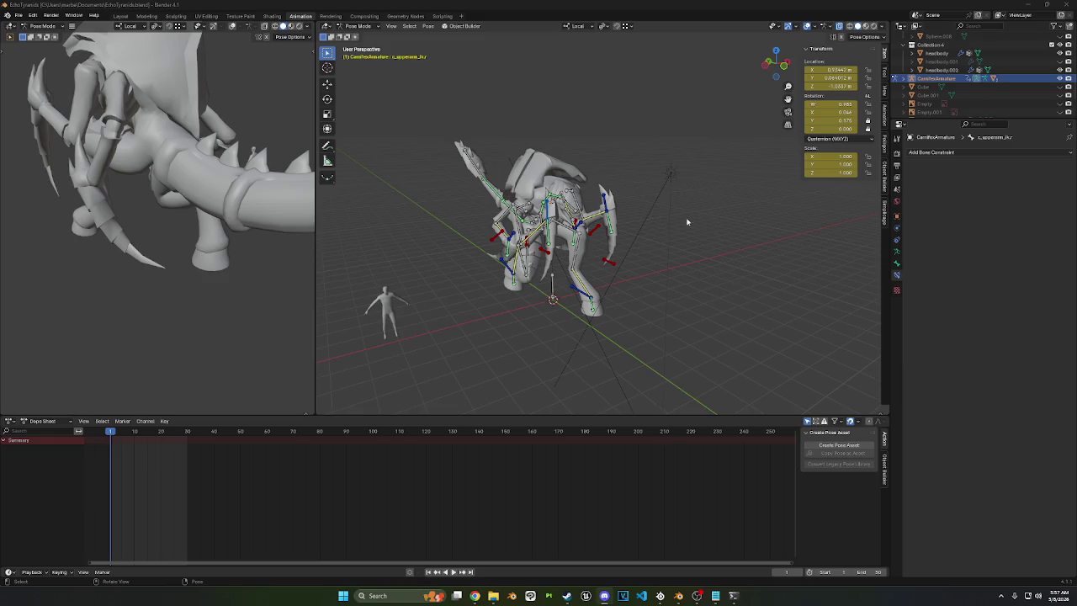
pyautogui.moveTo(687, 224)
pyautogui.mouseDown(button='middle')
pyautogui.moveTo(764, 225)
pyautogui.moveTo(683, 242)
pyautogui.mouseUp(button='middle')
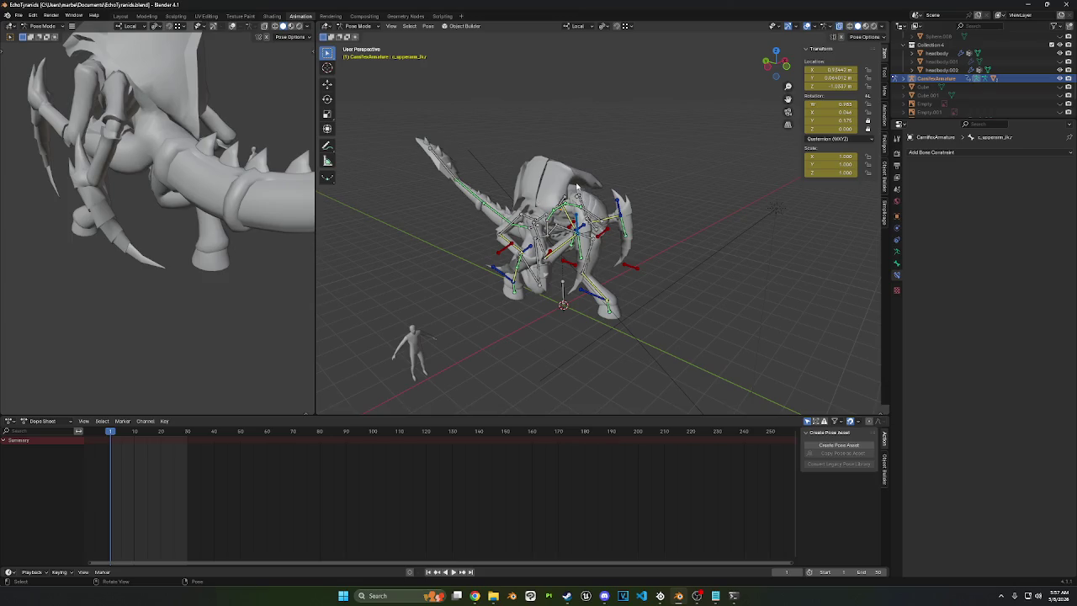
pyautogui.moveTo(577, 186)
pyautogui.mouseDown(button='middle')
pyautogui.moveTo(682, 153)
pyautogui.moveTo(648, 178)
pyautogui.moveTo(684, 163)
pyautogui.mouseUp(button='middle')
pyautogui.hotkey('ctrl', 's')
# Step: Play the animation from several angles and select the c_thigh.r bone to view its keyframes
pyautogui.press('space')
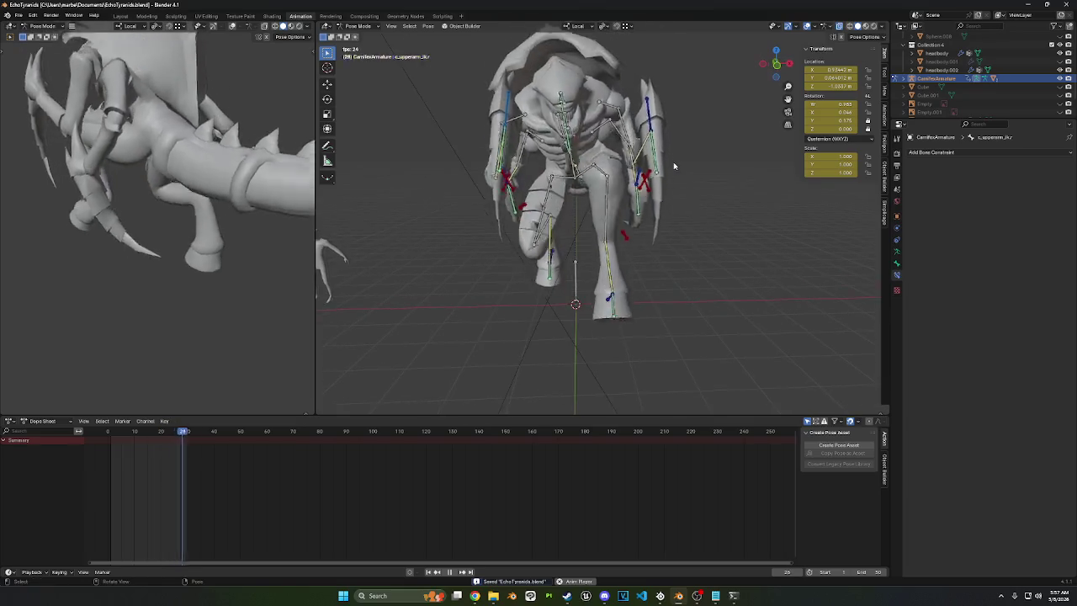
pyautogui.moveTo(673, 164)
pyautogui.mouseDown(button='middle')
pyautogui.moveTo(736, 168)
pyautogui.moveTo(641, 199)
pyautogui.moveTo(703, 160)
pyautogui.mouseUp(button='middle')
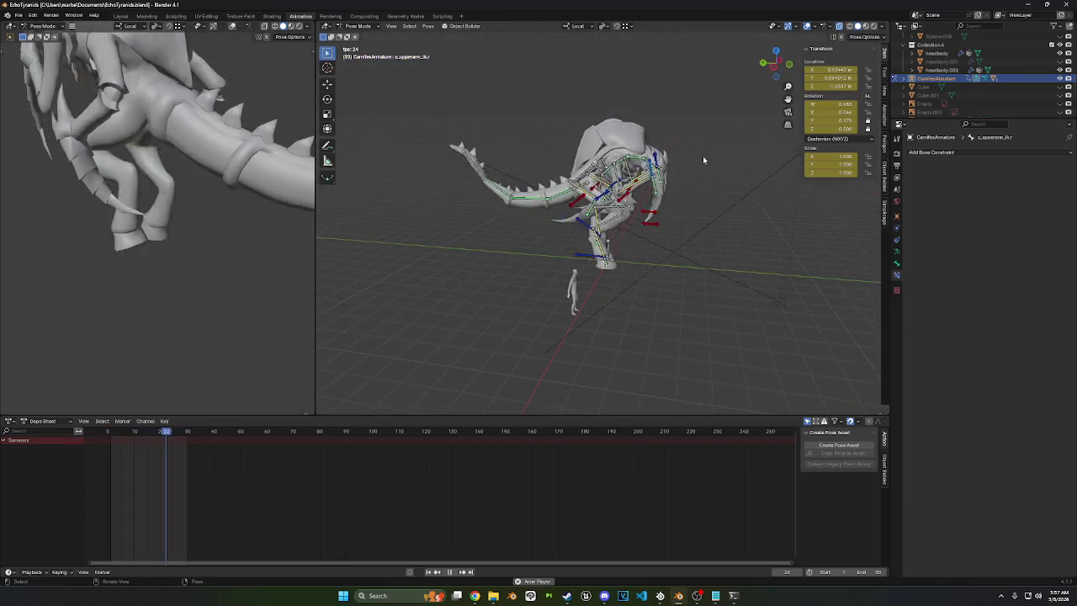
pyautogui.moveTo(696, 160)
pyautogui.mouseDown(button='middle')
pyautogui.moveTo(670, 167)
pyautogui.moveTo(623, 218)
pyautogui.mouseUp(button='middle')
pyautogui.click(610, 259)
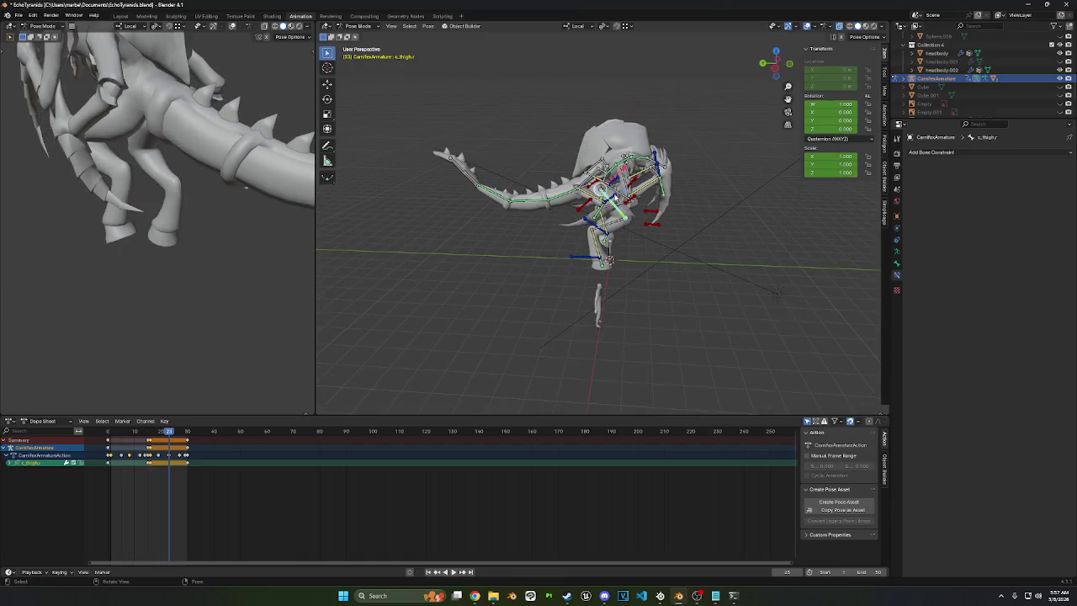
# Step: Select the four leg IK controls, switch to a side orthographic view, and stop at frame 5
pyautogui.keyDown('shift'); pyautogui.click(620, 184); pyautogui.keyUp('shift')
pyautogui.keyDown('shift'); pyautogui.click(660, 167); pyautogui.keyUp('shift')
pyautogui.keyDown('shift'); pyautogui.click(627, 180); pyautogui.keyUp('shift')
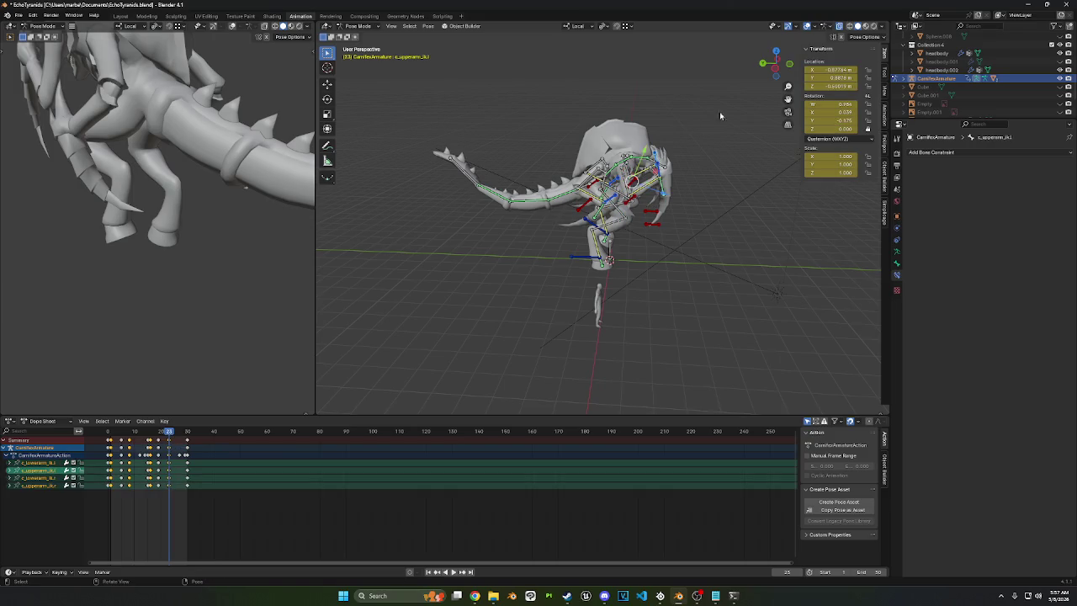
pyautogui.click(774, 72)
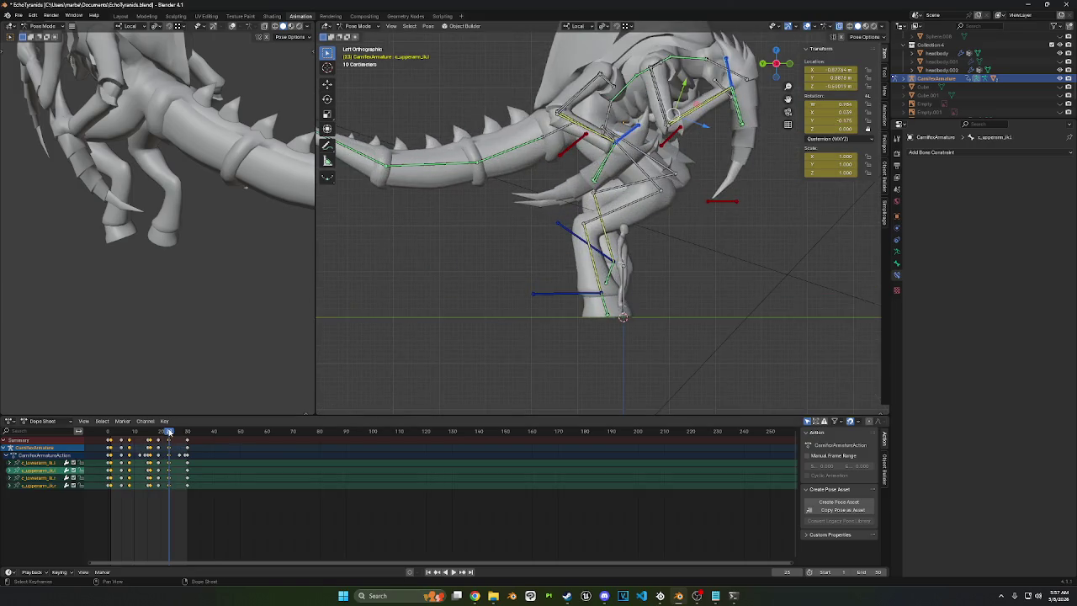
pyautogui.moveTo(169, 433); pyautogui.dragTo(118, 434)
pyautogui.press('space')
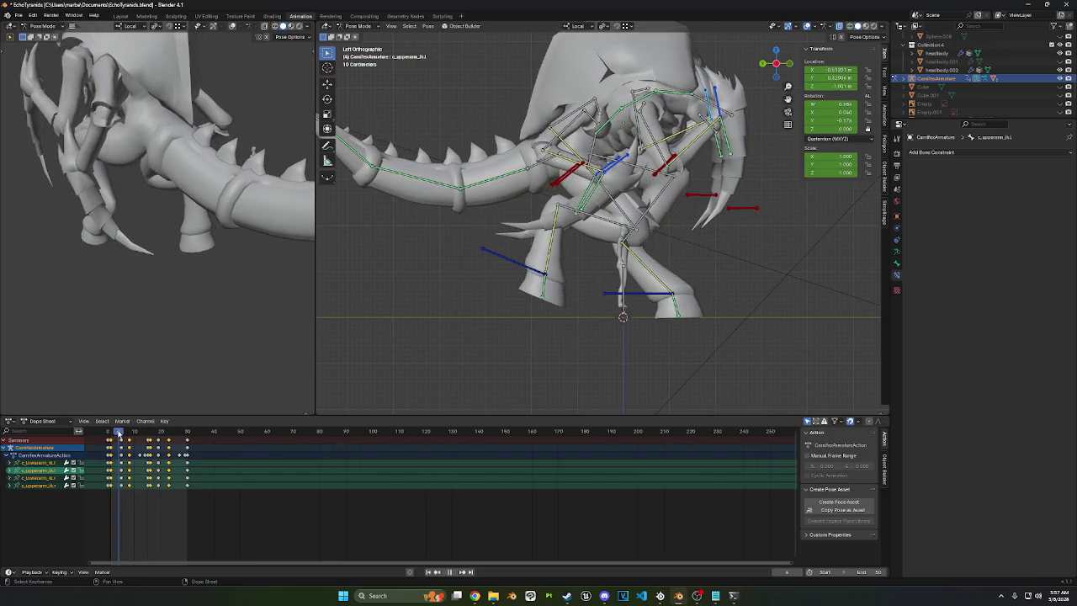
pyautogui.press('space')
# Step: Move the leg controls and key new poses at frames 5 and 8
pyautogui.press('g')
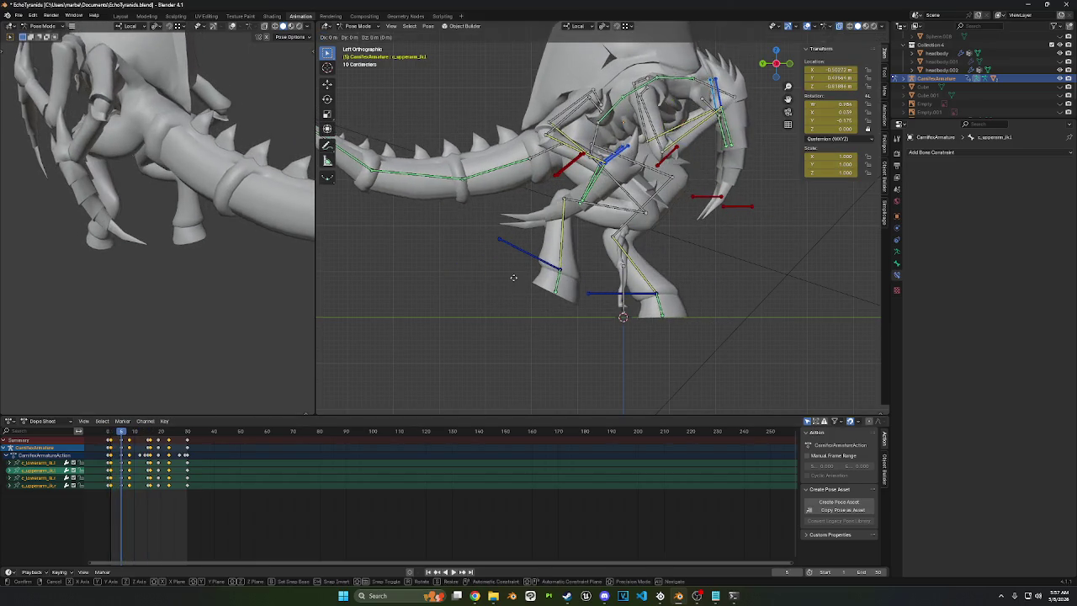
pyautogui.click(514, 373)
pyautogui.press('i')
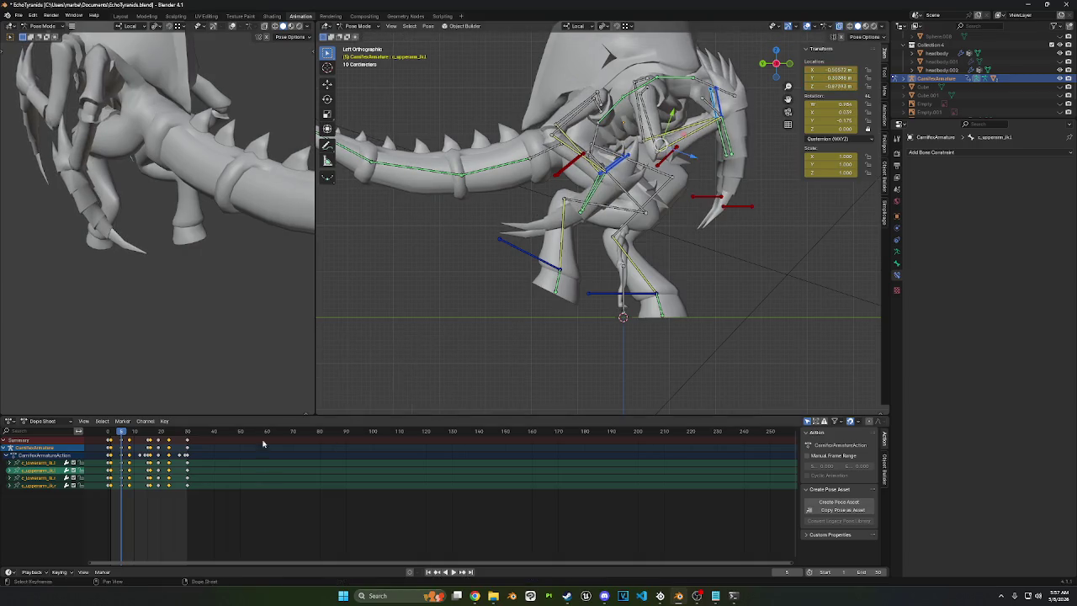
pyautogui.press('space')
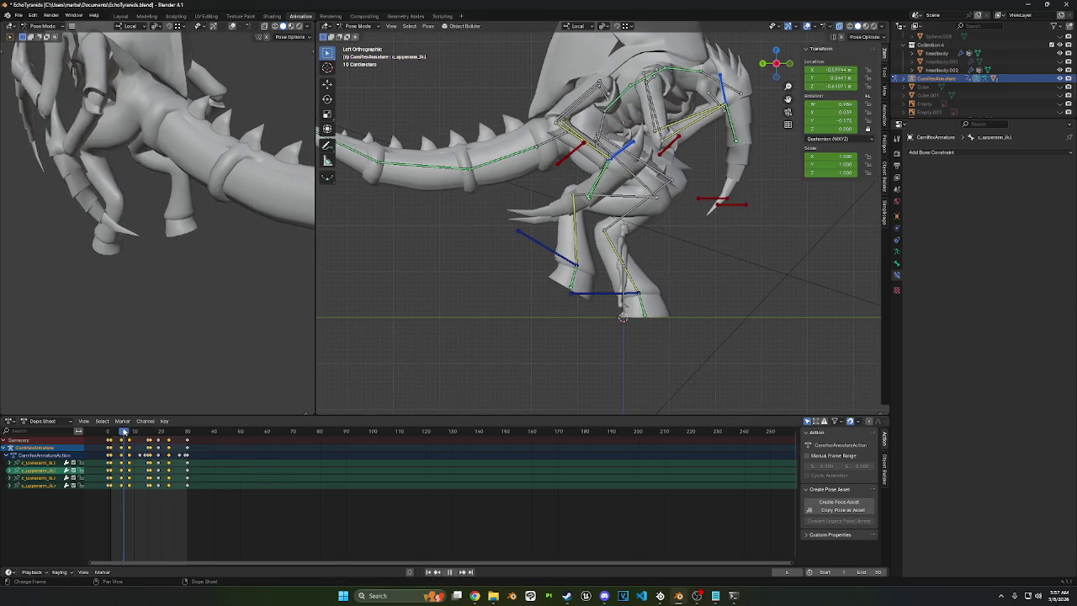
pyautogui.press('space')
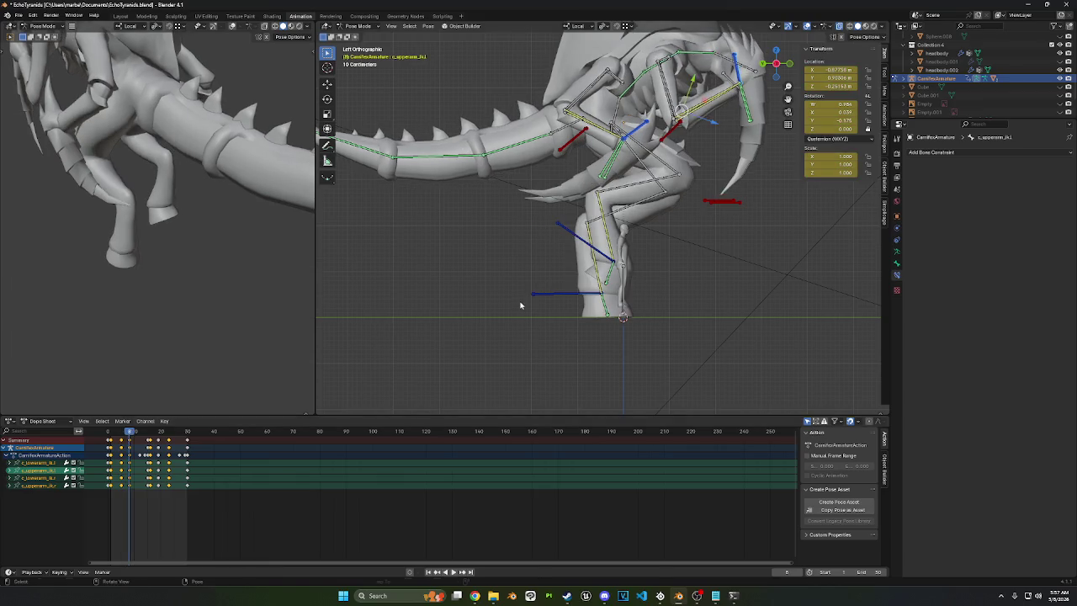
pyautogui.press('g')
pyautogui.press('Return')
pyautogui.press('i')
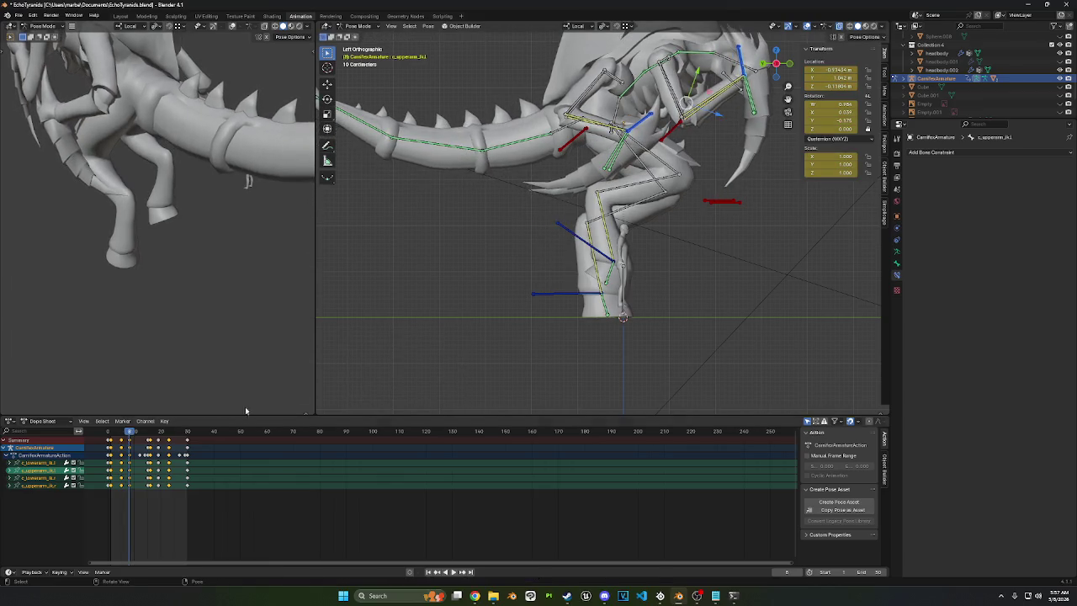
# Step: Move and rotate the leg controls at a later frame and at frame 15, keying the pose
pyautogui.moveTo(130, 433); pyautogui.dragTo(139, 434)
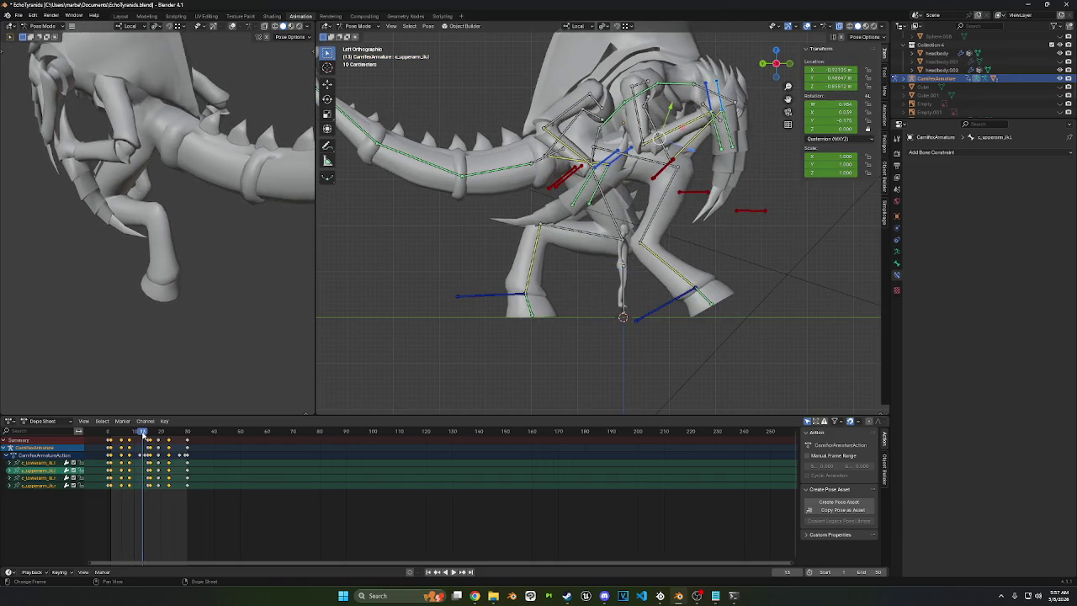
pyautogui.press('g')
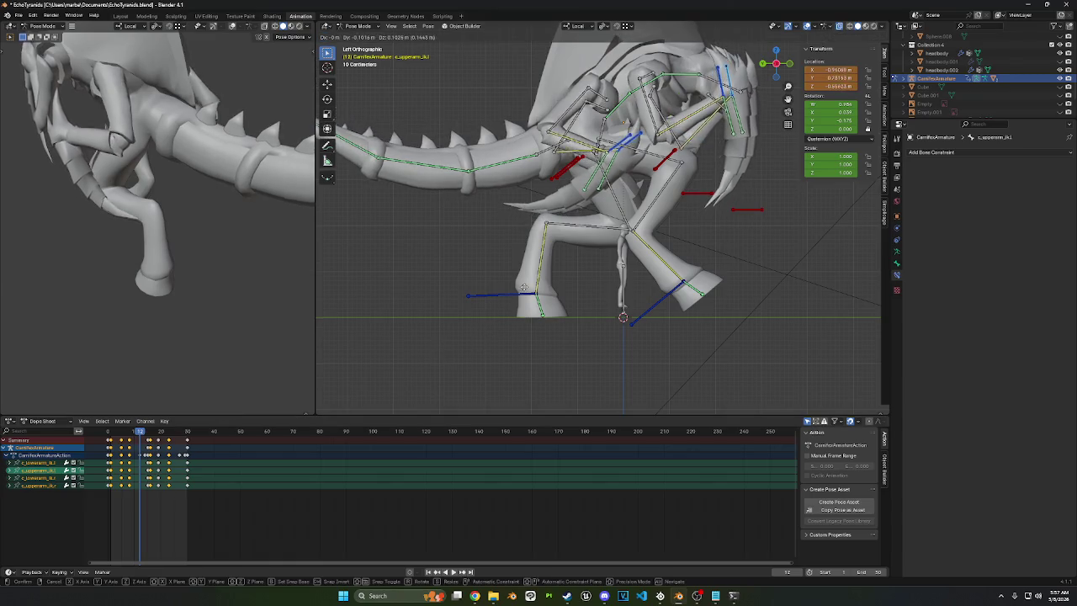
pyautogui.press('Return')
pyautogui.press('r')
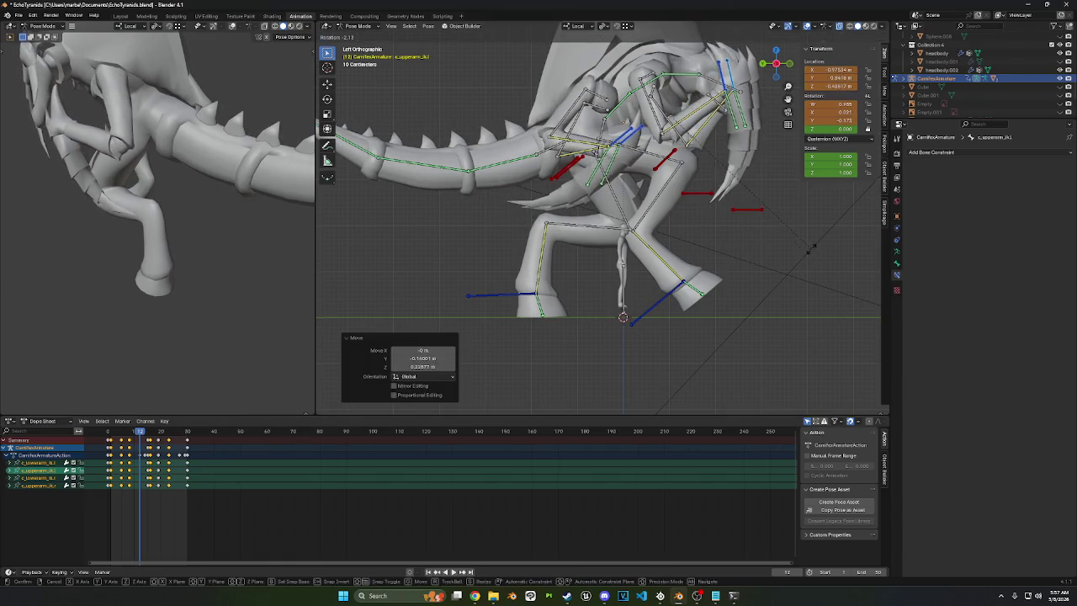
pyautogui.press('Return')
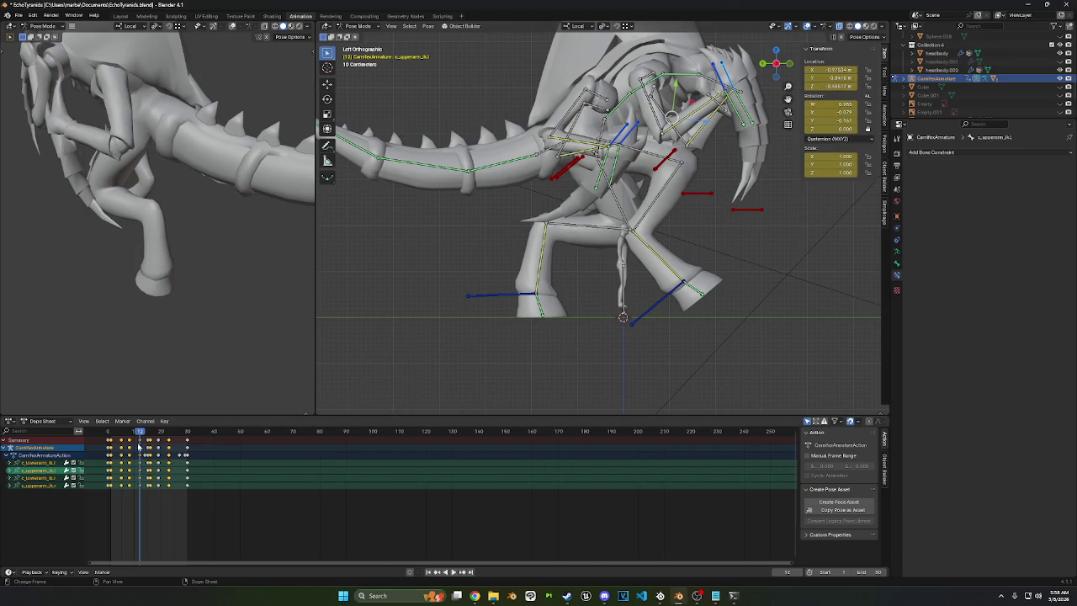
pyautogui.press('space')
pyautogui.press('space')
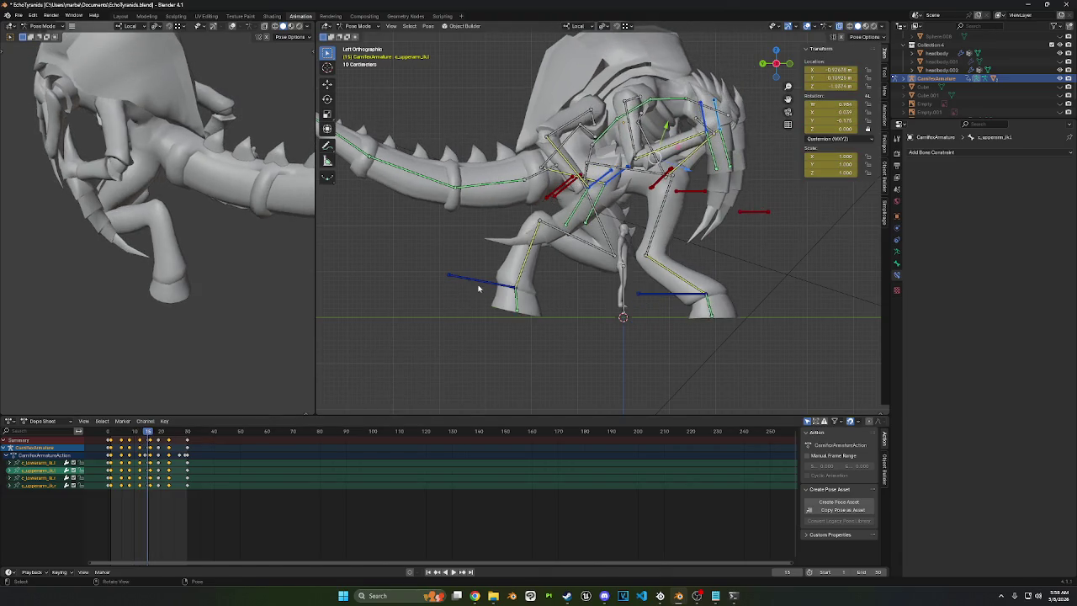
pyautogui.press('g')
pyautogui.press('Return')
pyautogui.press('r')
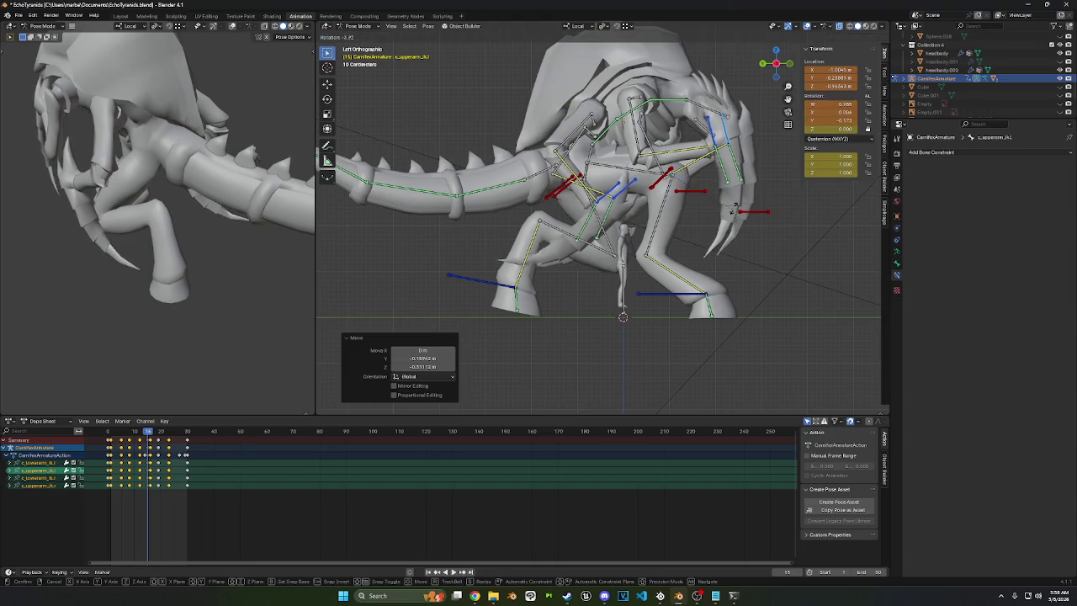
pyautogui.click(481, 253)
pyautogui.press('i')
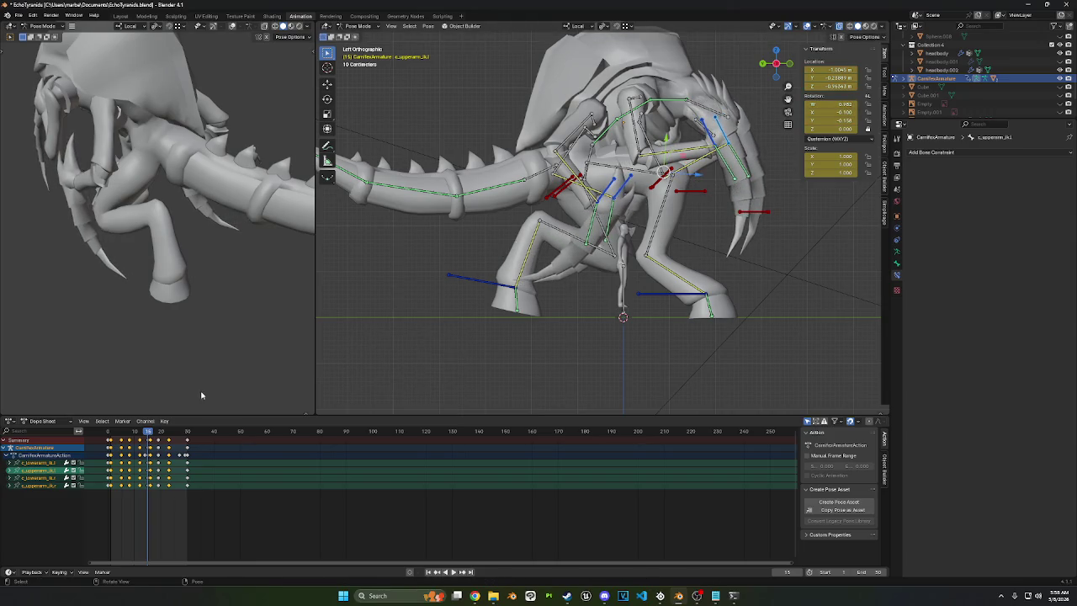
# Step: Move and rotate the leg controls at the following frames and key the rotated pose
pyautogui.press('space')
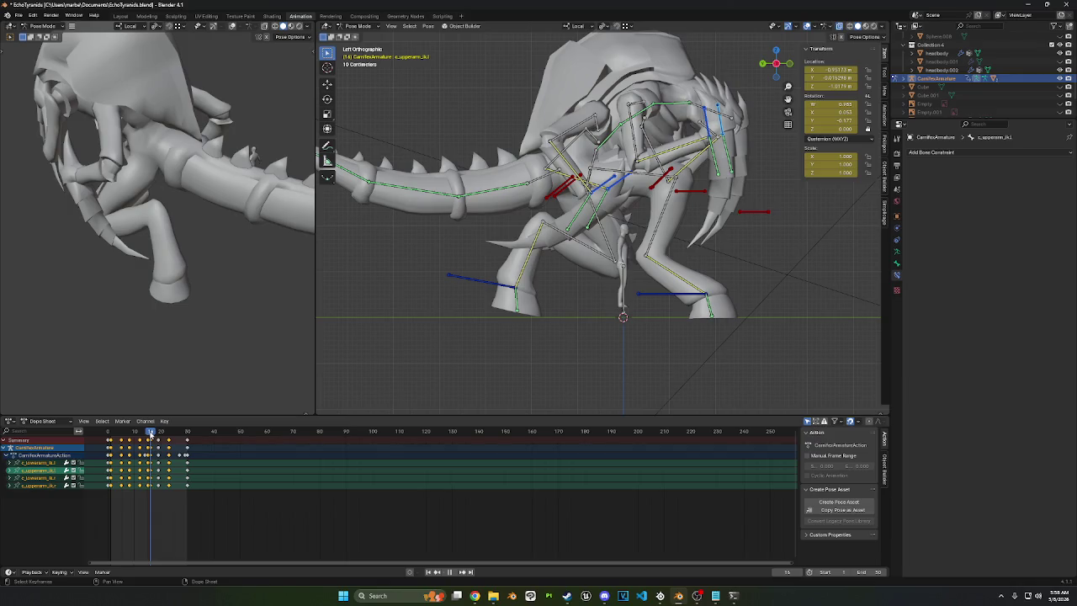
pyautogui.press('space')
pyautogui.press('g')
pyautogui.press('Return')
pyautogui.press('r')
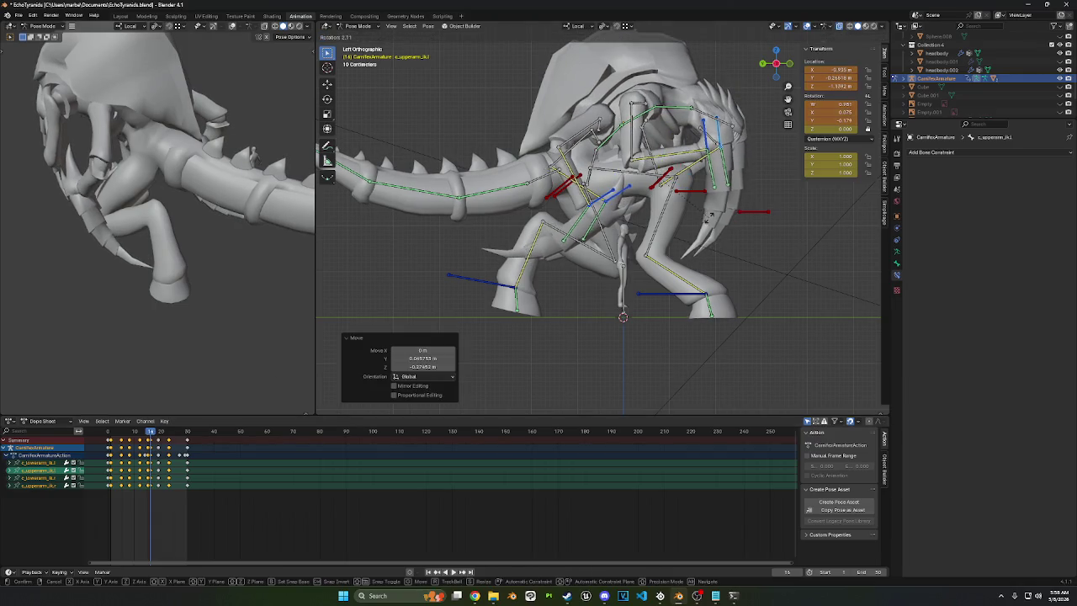
pyautogui.click(710, 217)
pyautogui.moveTo(161, 431); pyautogui.dragTo(151, 432)
pyautogui.press('r')
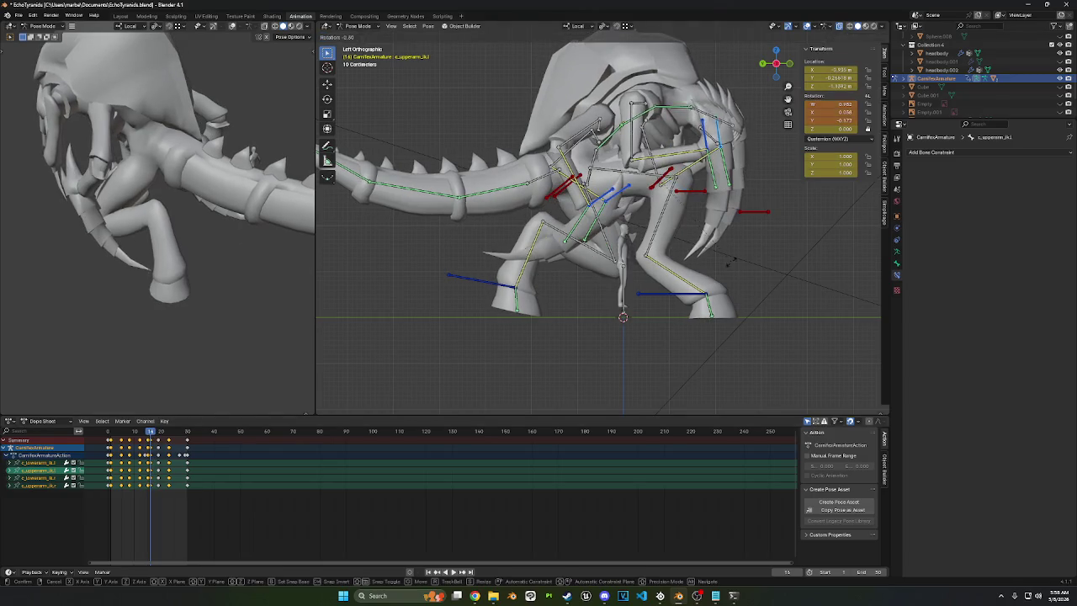
pyautogui.click(683, 268)
pyautogui.press('i')
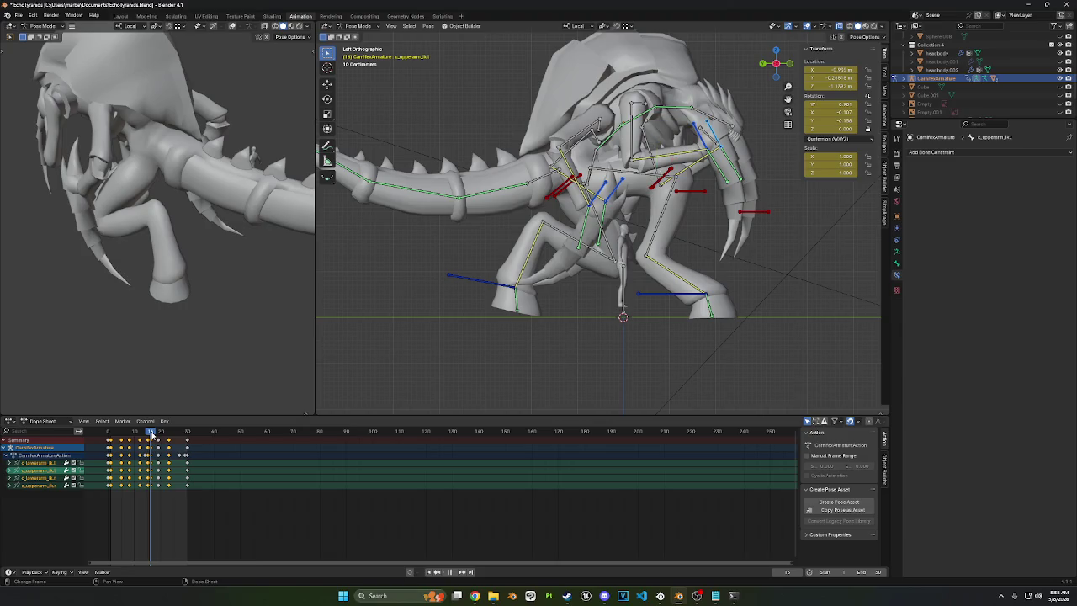
# Step: Rotate and key the legs at frame 19, move and key them at frame 23, then replay
pyautogui.moveTo(152, 433); pyautogui.dragTo(159, 433)
pyautogui.press('r')
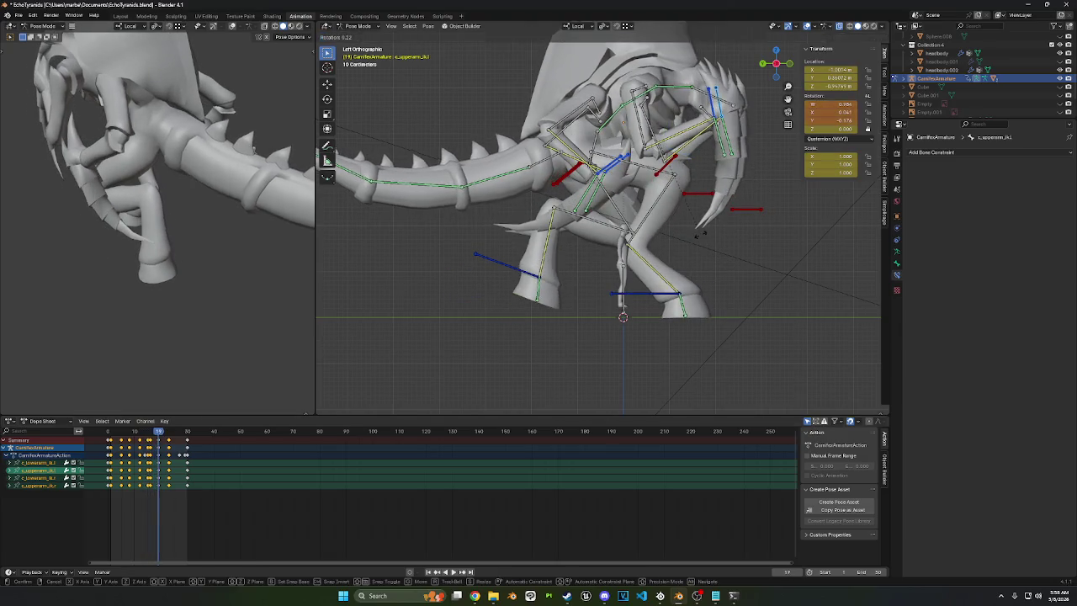
pyautogui.click(673, 247)
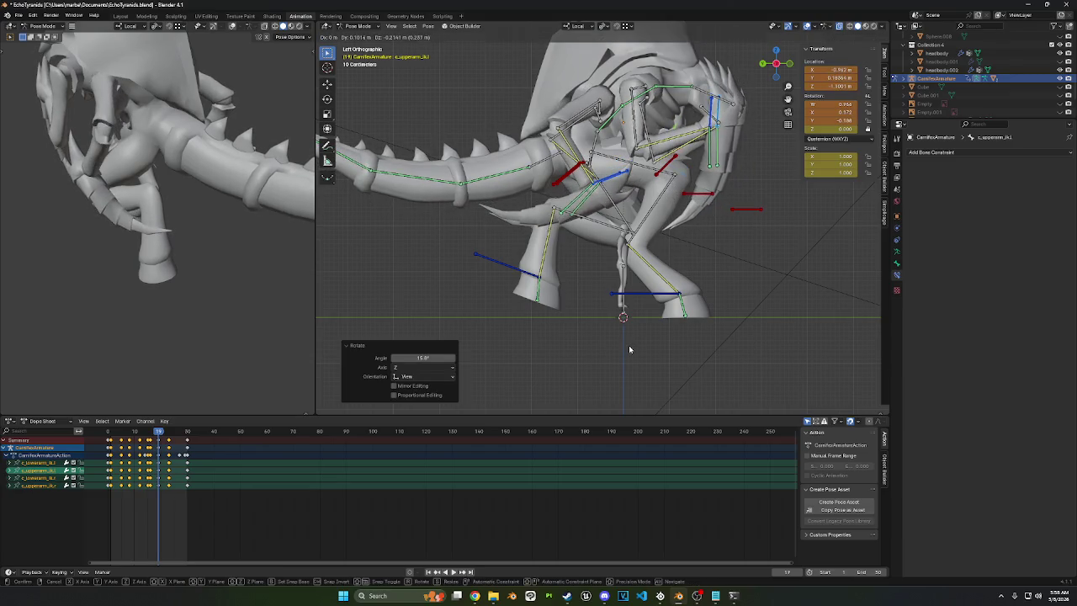
pyautogui.press('i')
pyautogui.press('space')
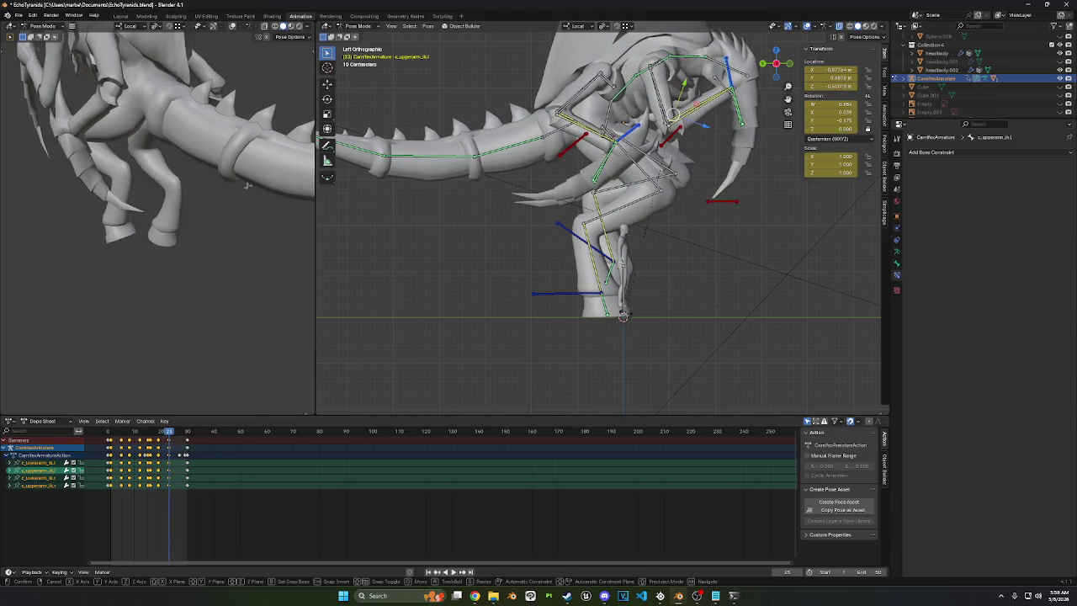
pyautogui.click(641, 307)
pyautogui.press('g')
pyautogui.click(644, 306)
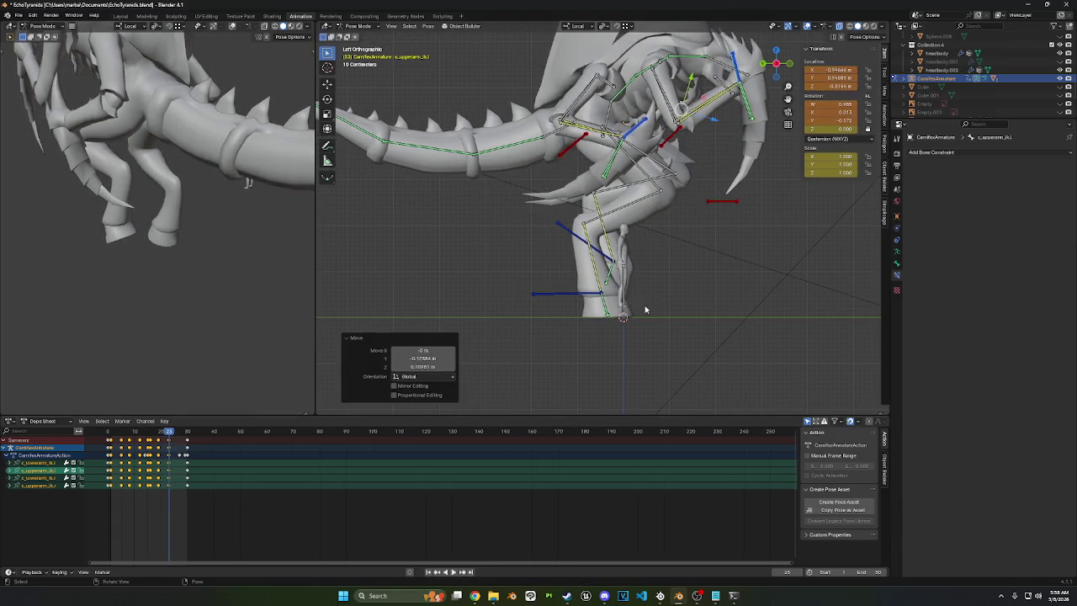
pyautogui.press('i')
pyautogui.press('space')
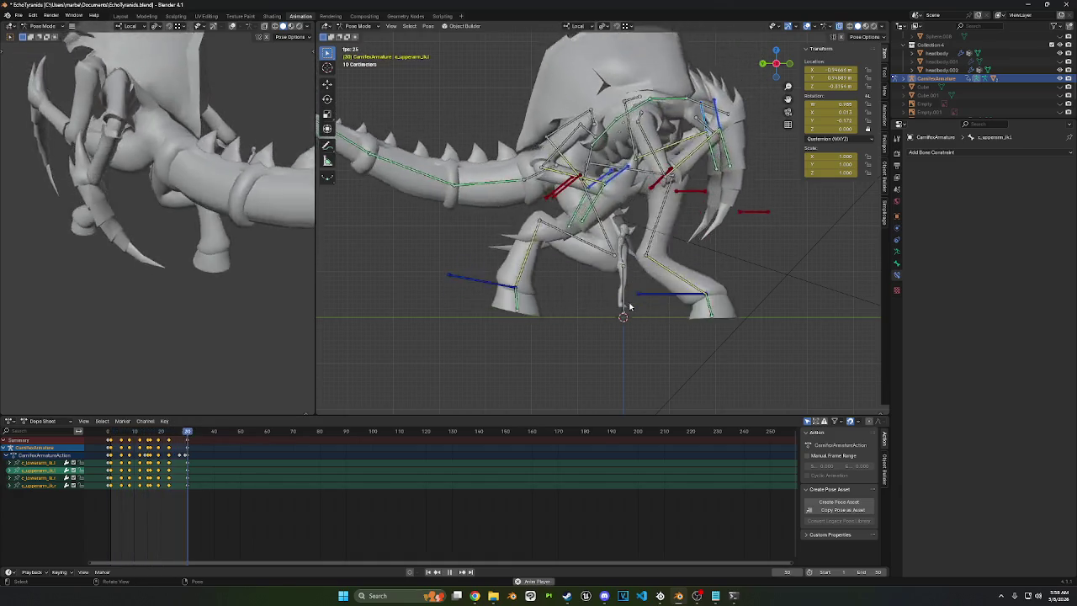
pyautogui.press('space')
pyautogui.press('space')
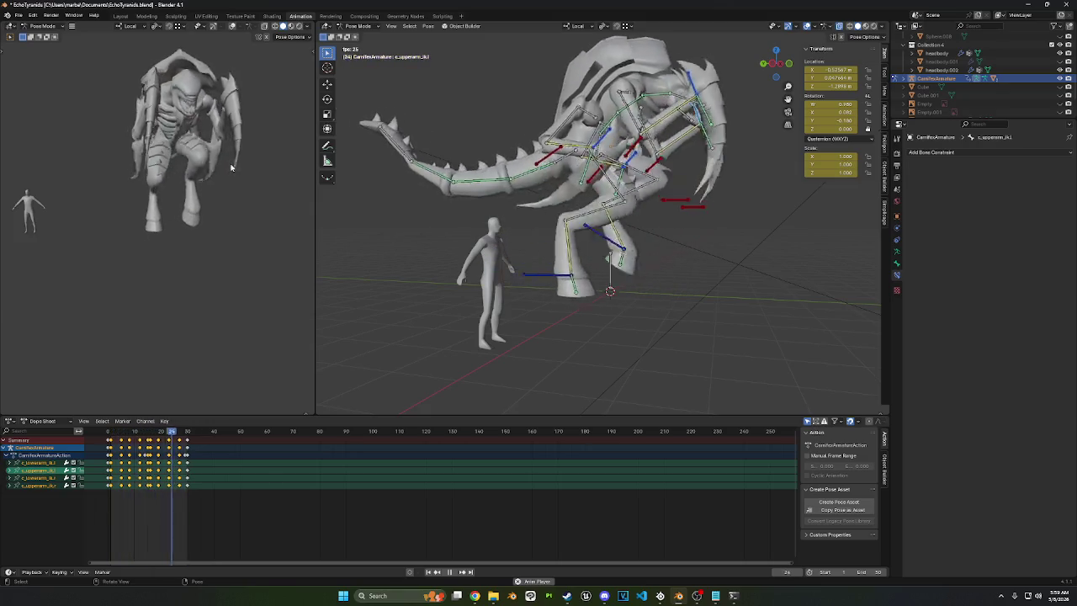
pyautogui.moveTo(385, 221)
pyautogui.mouseDown(button='middle')
pyautogui.moveTo(532, 215)
pyautogui.moveTo(627, 195)
pyautogui.moveTo(664, 173)
pyautogui.mouseUp(button='middle')
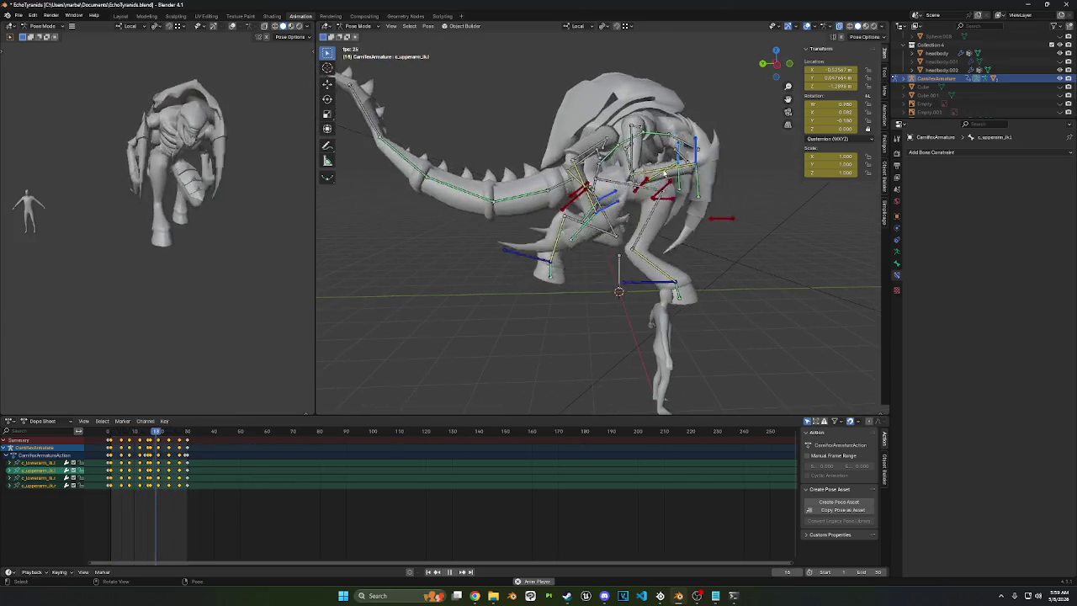
pyautogui.click(782, 65)
pyautogui.press('space')
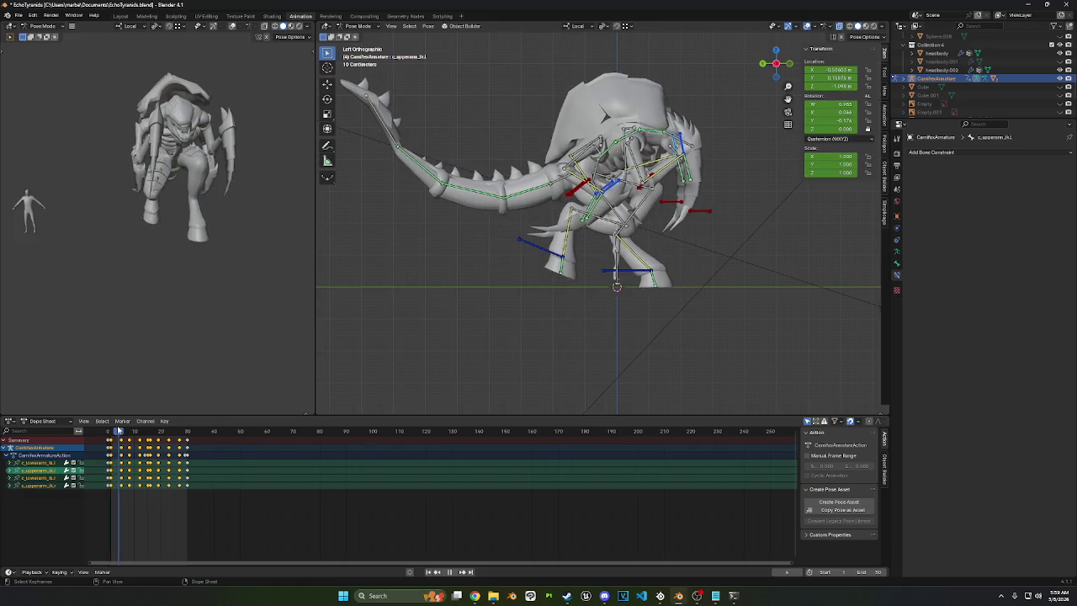
# Step: Confirm the leg move, then rotate and key the arm bones at frame 8
pyautogui.click(567, 296)
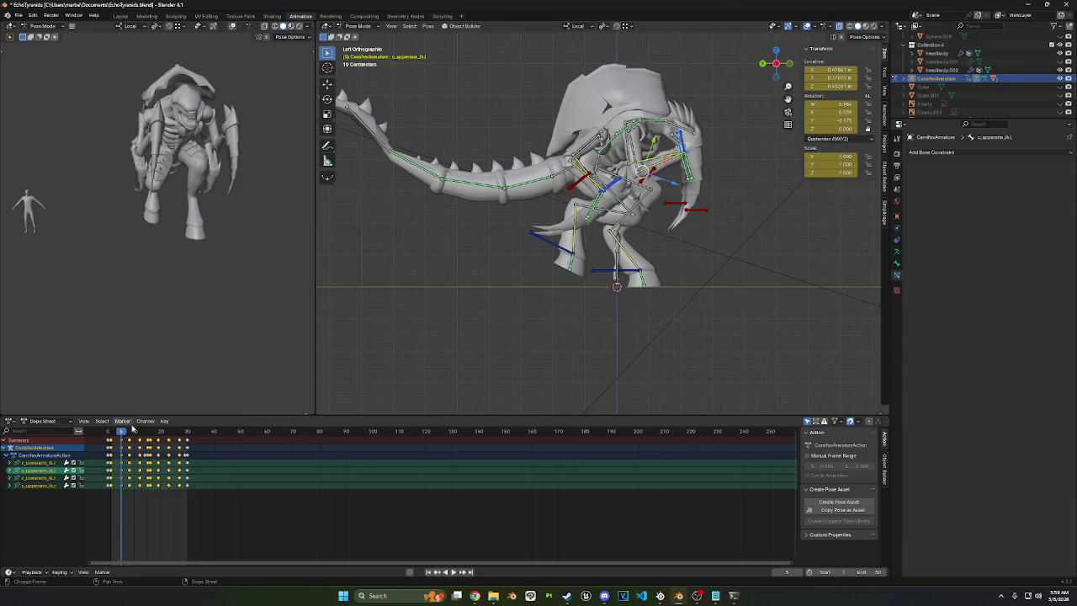
pyautogui.press('space')
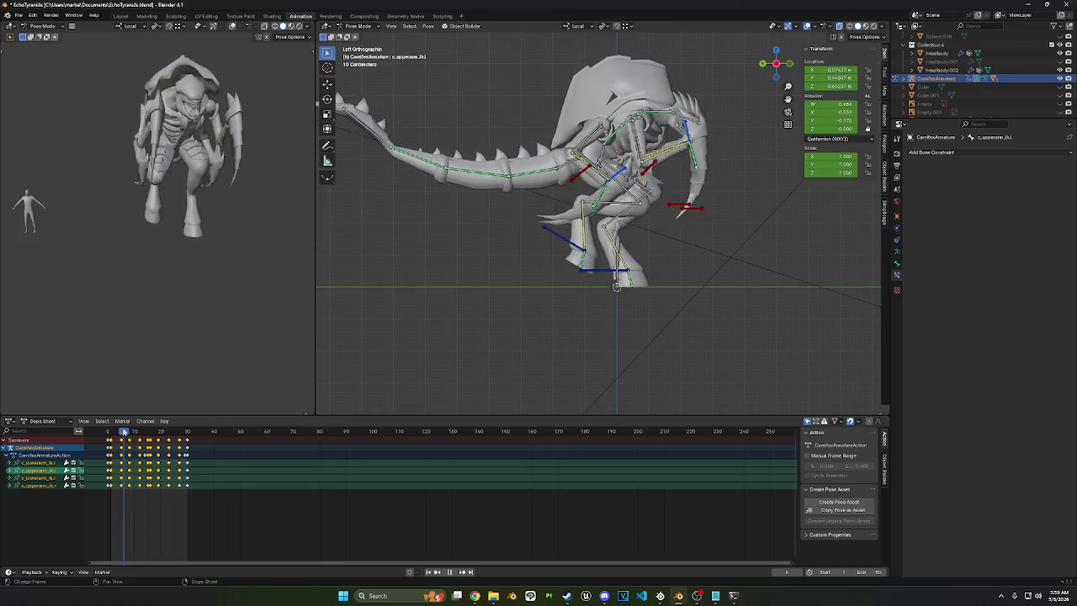
pyautogui.moveTo(135, 431); pyautogui.dragTo(141, 429)
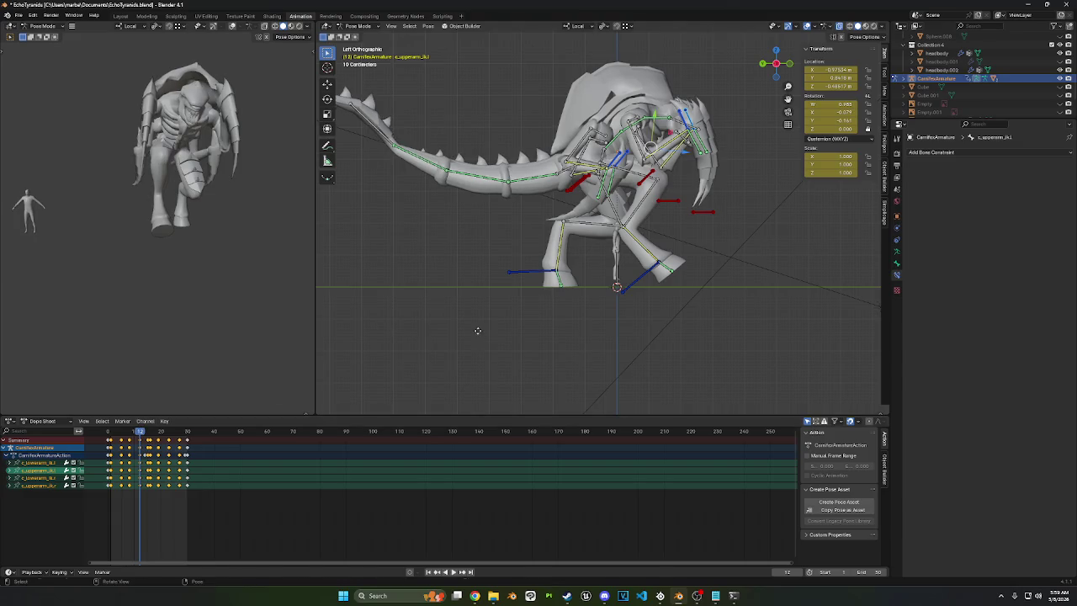
pyautogui.press('r')
pyautogui.click(577, 301)
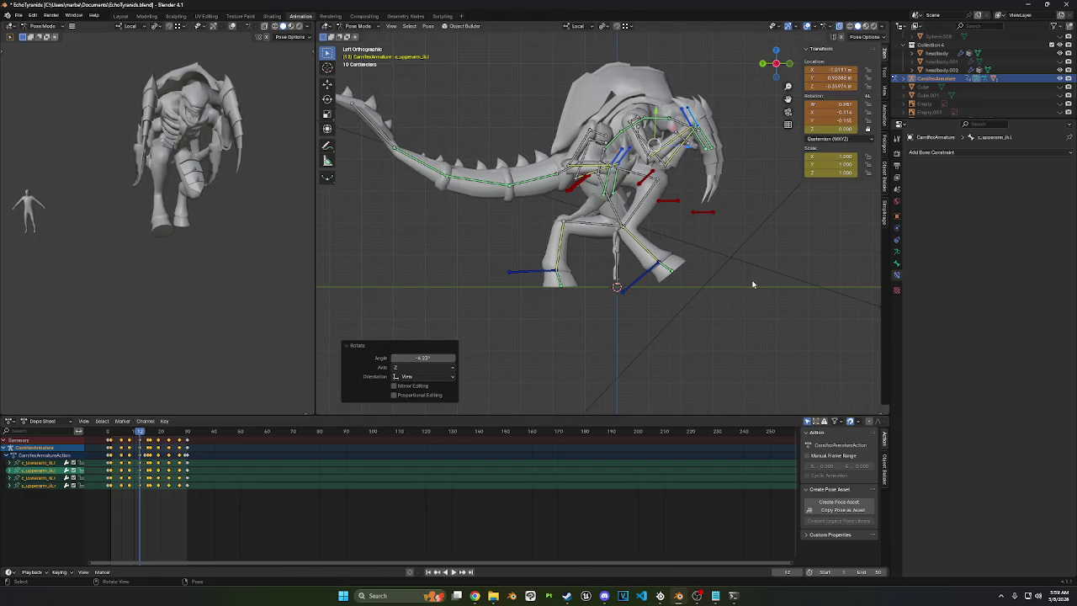
pyautogui.press('i')
pyautogui.press('space')
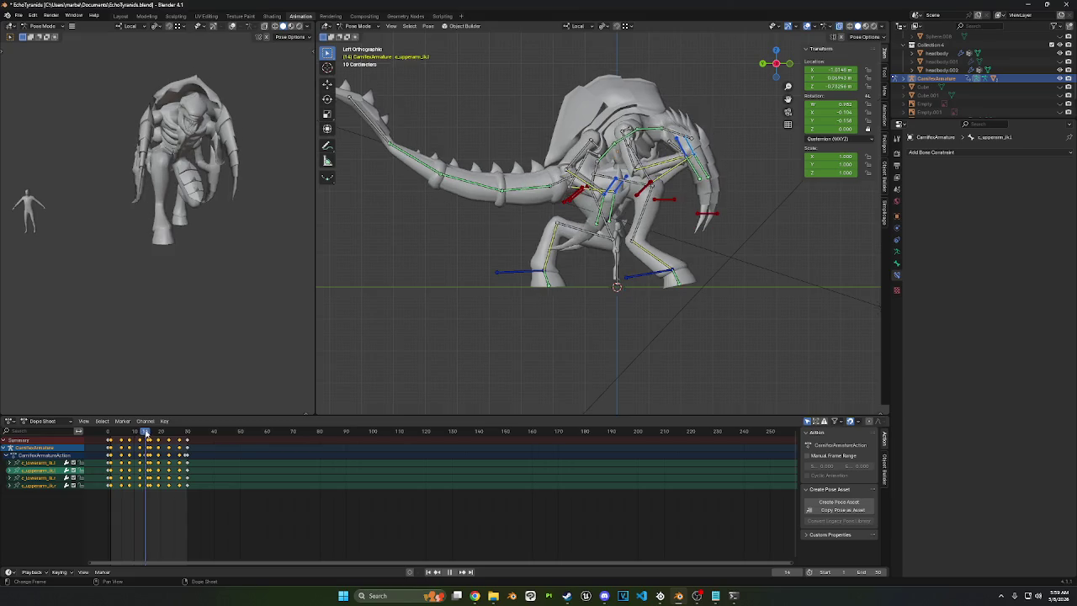
# Step: Move and rotate the arm bones at frame 23, then move and key them at frame 29
pyautogui.moveTo(158, 434); pyautogui.dragTo(180, 432)
pyautogui.press('g')
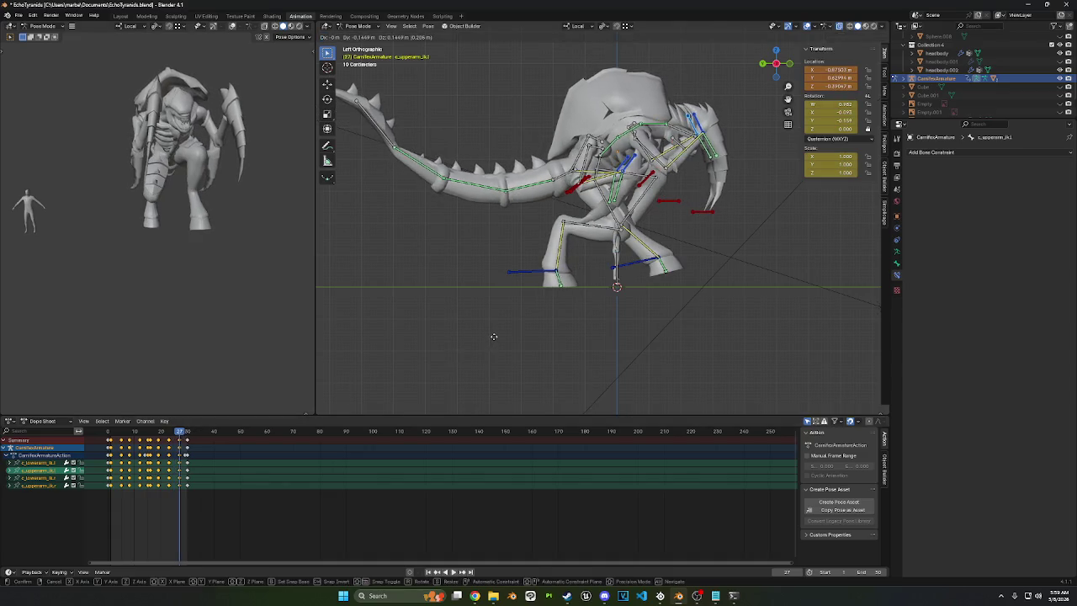
pyautogui.click(666, 339)
pyautogui.press('r')
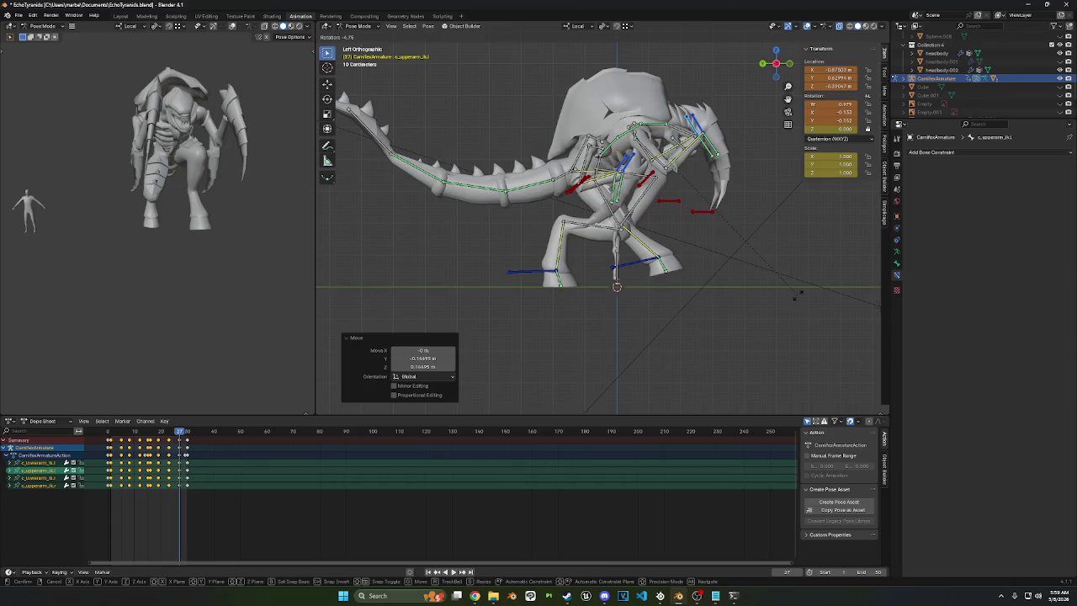
pyautogui.click(794, 295)
pyautogui.moveTo(182, 435); pyautogui.dragTo(187, 435)
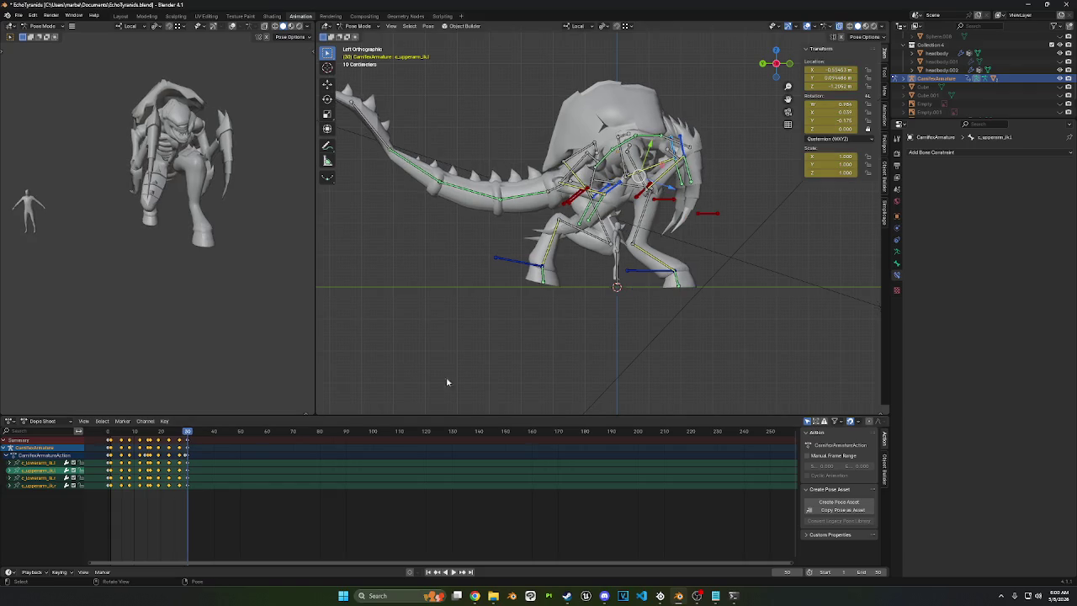
pyautogui.press('g')
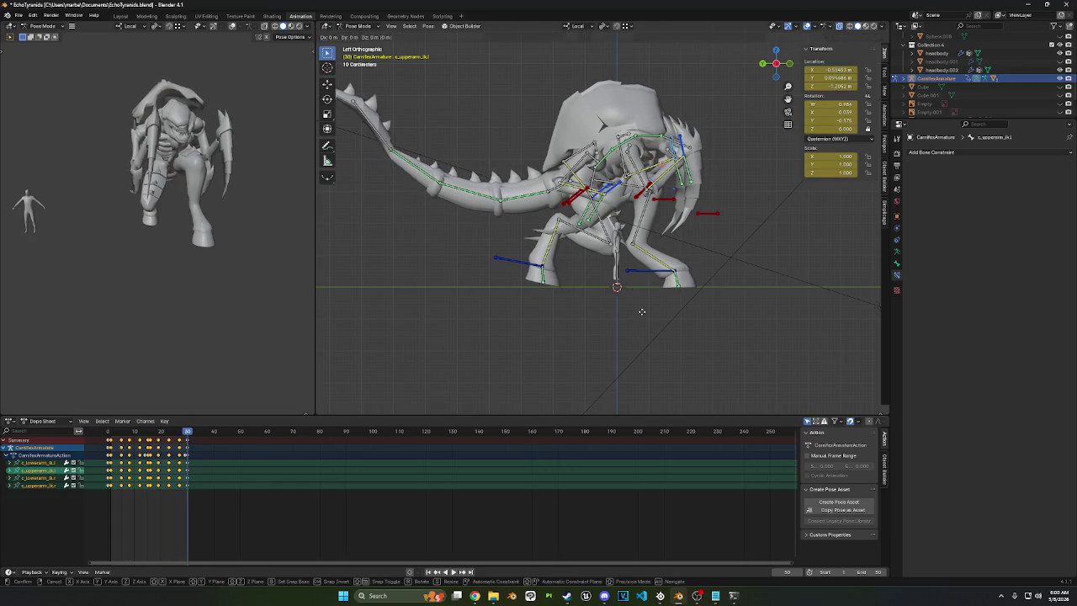
pyautogui.click(647, 374)
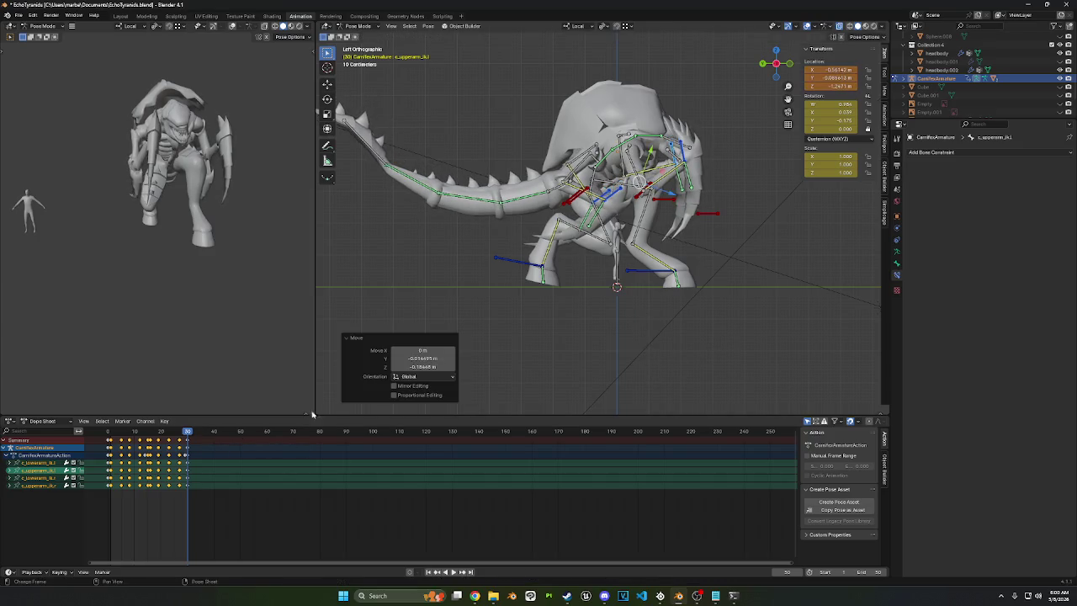
pyautogui.press('i')
# Step: Move and rotate the arm bone at frame 1, key it, and replay the animation
pyautogui.click(110, 433)
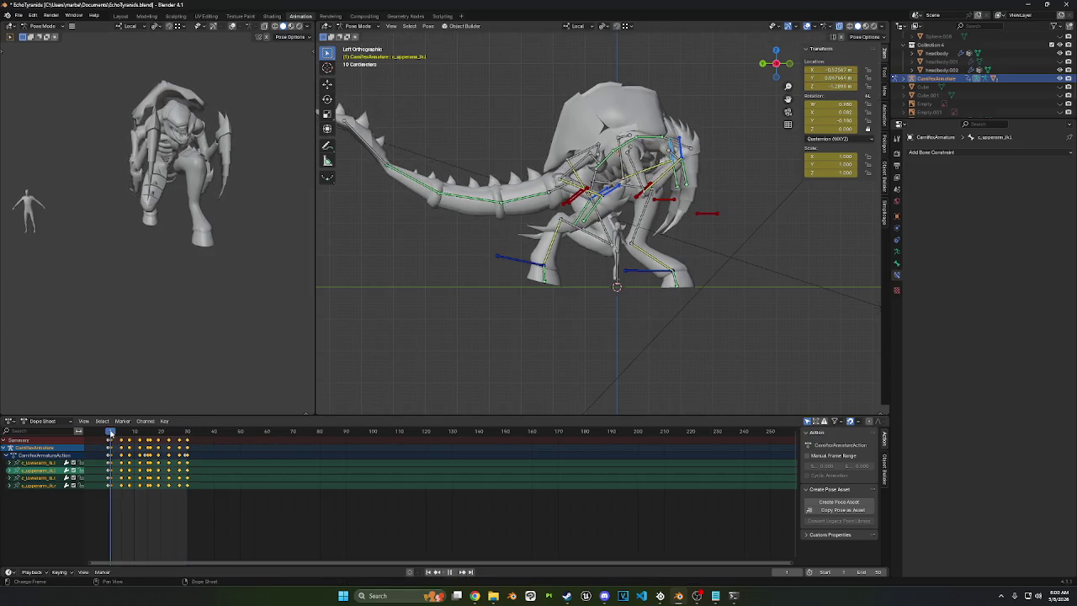
pyautogui.press('g')
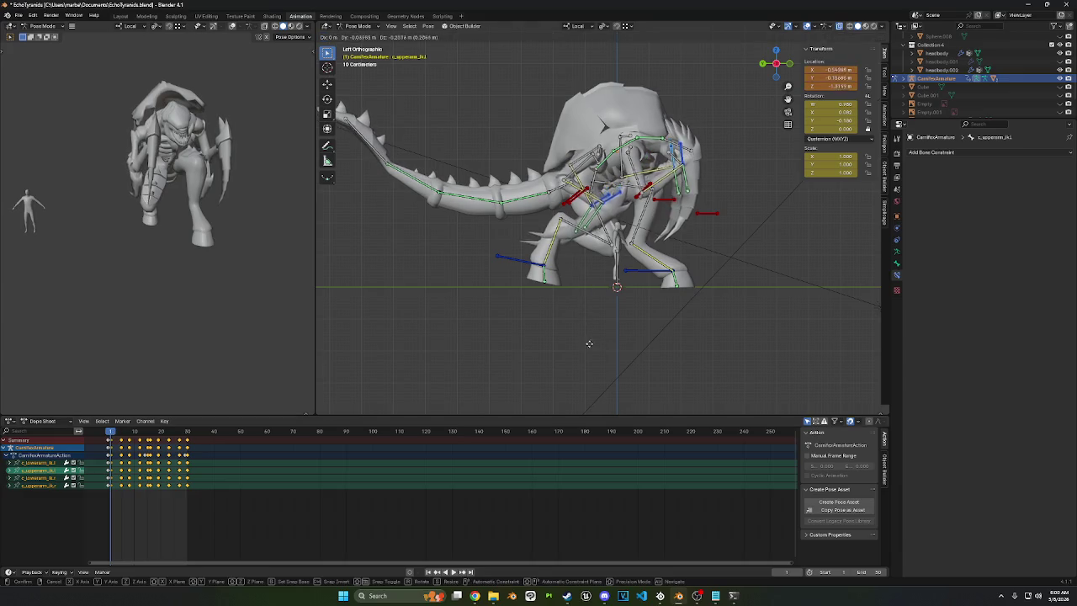
pyautogui.click(600, 349)
pyautogui.press('r')
pyautogui.click(808, 244)
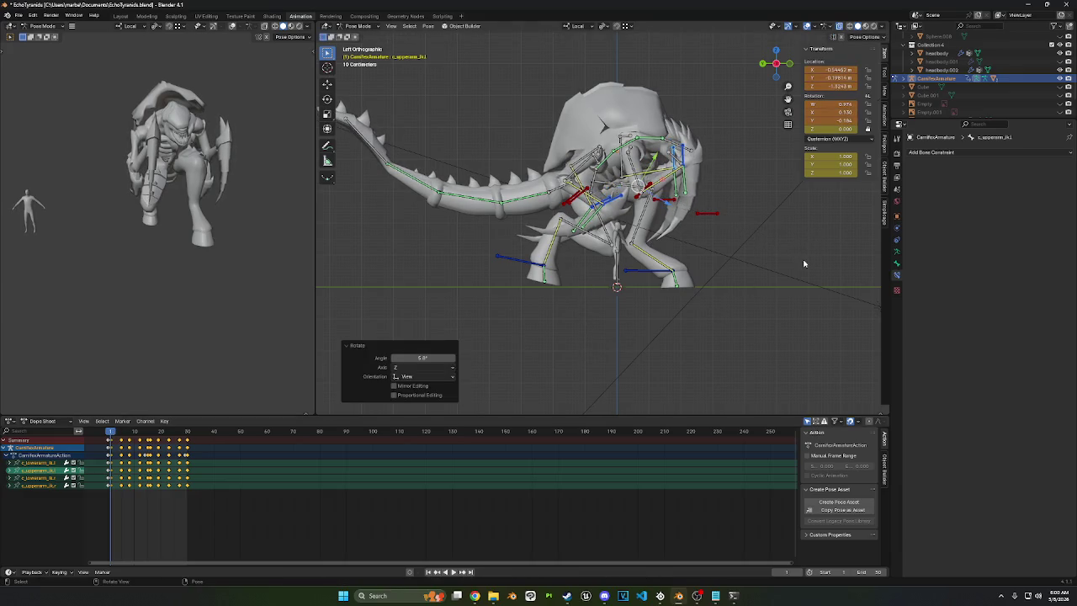
pyautogui.press('i')
pyautogui.press('space')
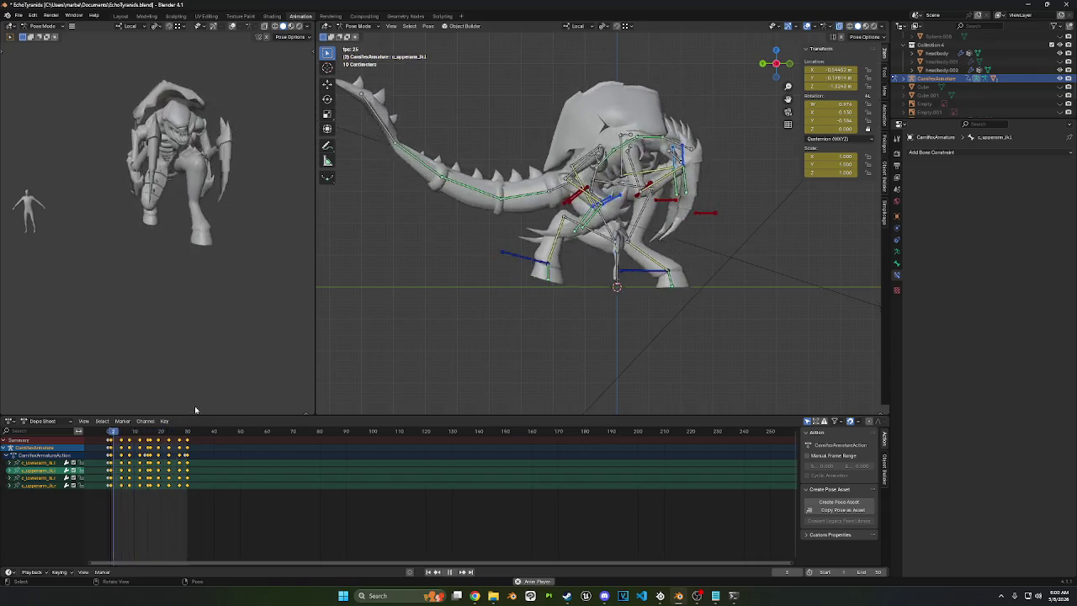
pyautogui.moveTo(580, 218); pyautogui.dragTo(630, 178, button='middle')
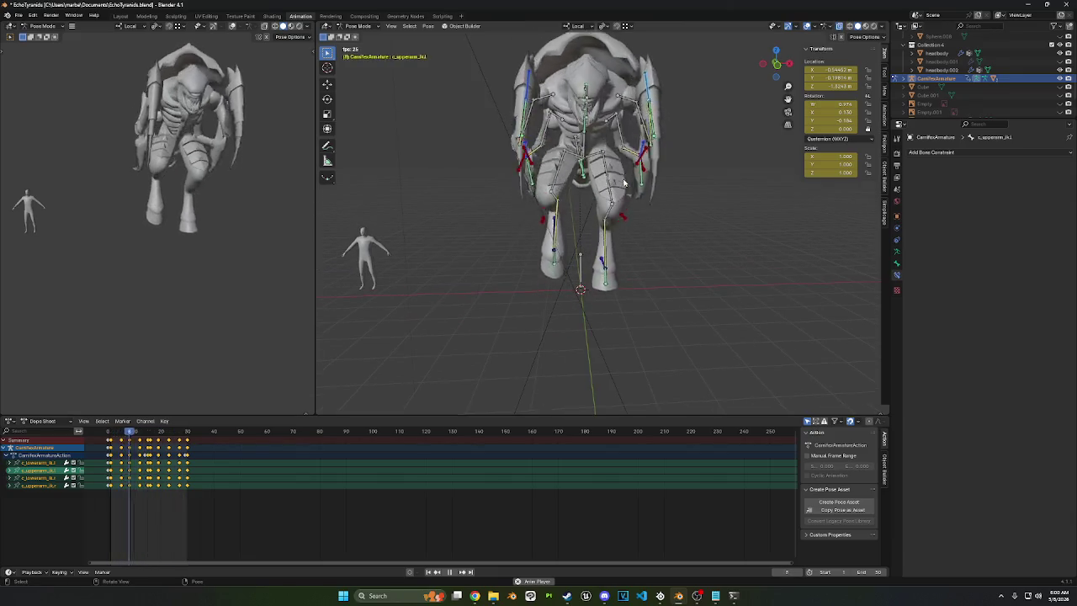
# Step: Stop playback, select c_spine, and lower its Damped Track influence to about 0.057
pyautogui.press('space')
pyautogui.moveTo(630, 178); pyautogui.dragTo(627, 184, button='middle')
pyautogui.click(594, 160)
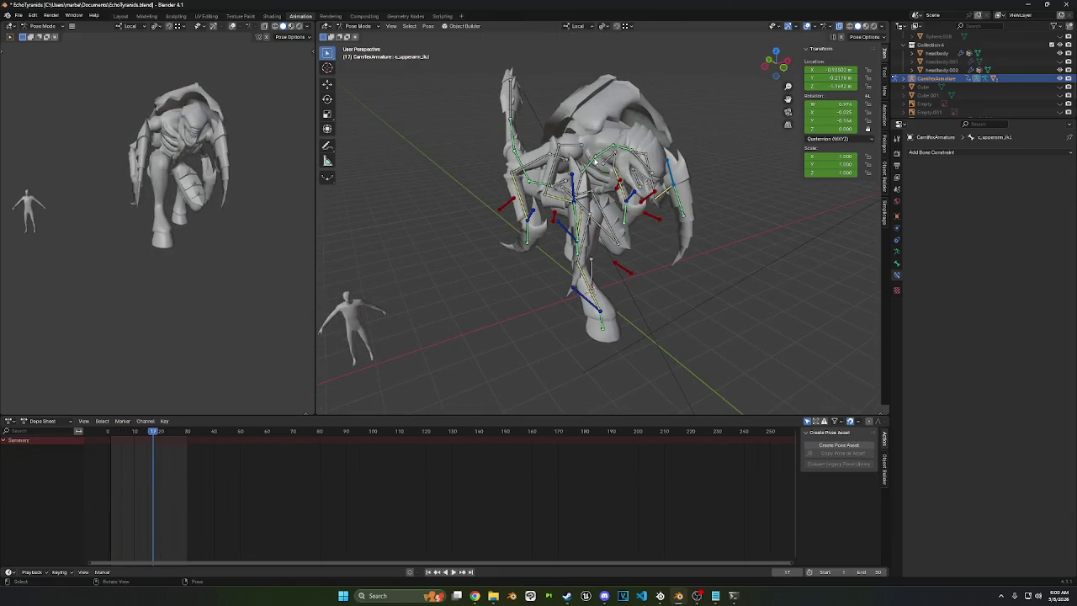
pyautogui.click(600, 160)
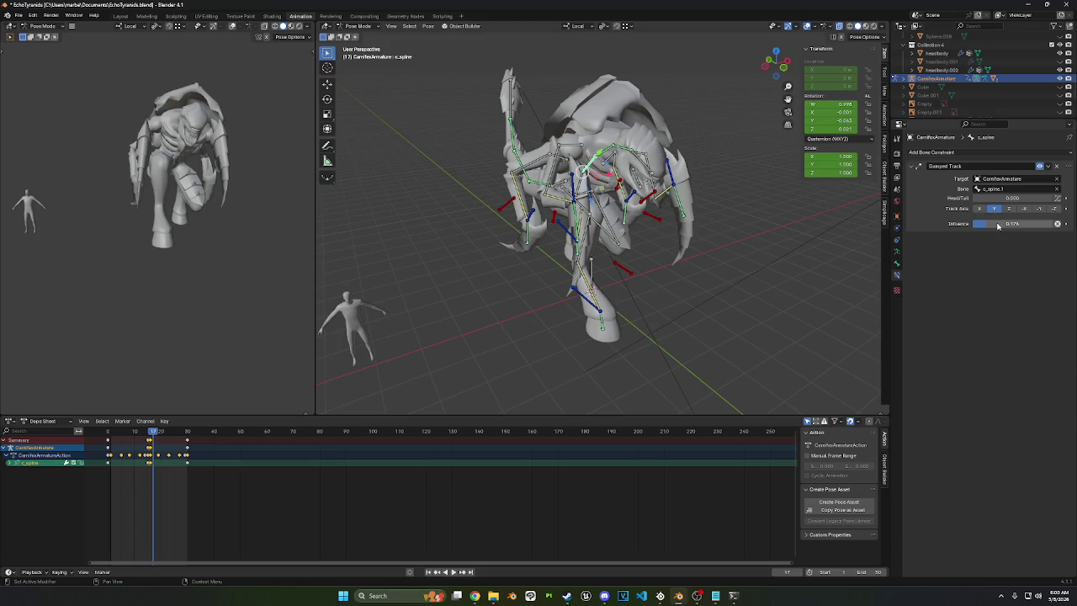
pyautogui.moveTo(997, 225); pyautogui.dragTo(995, 225)
# Step: Replay the animation from the front, then select c_head in front orthographic view
pyautogui.press('space')
pyautogui.press('KP_1')
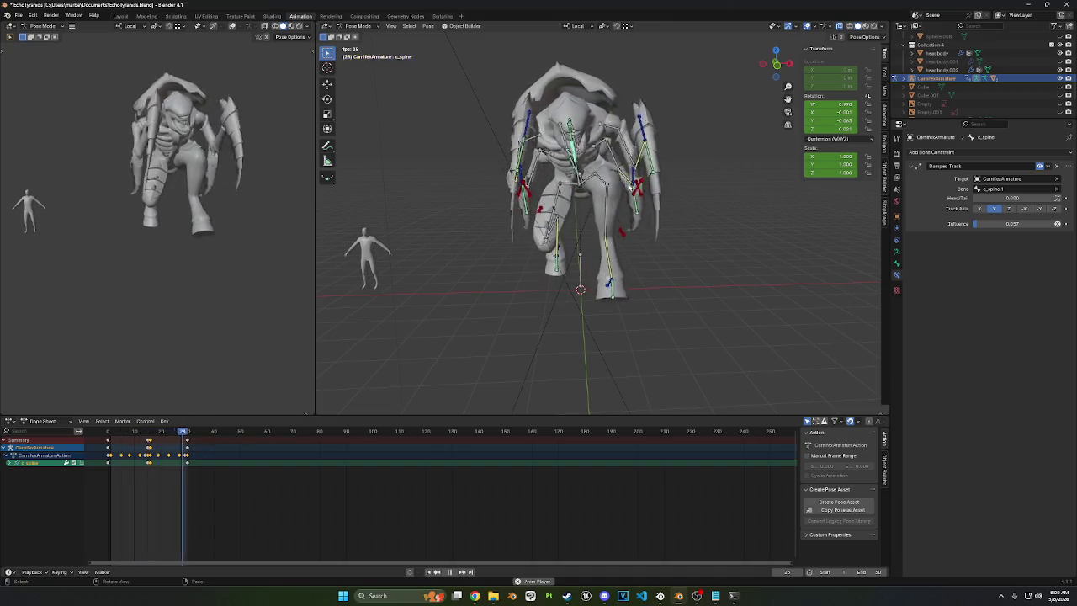
pyautogui.press('space')
pyautogui.click(578, 134)
pyautogui.click(777, 77)
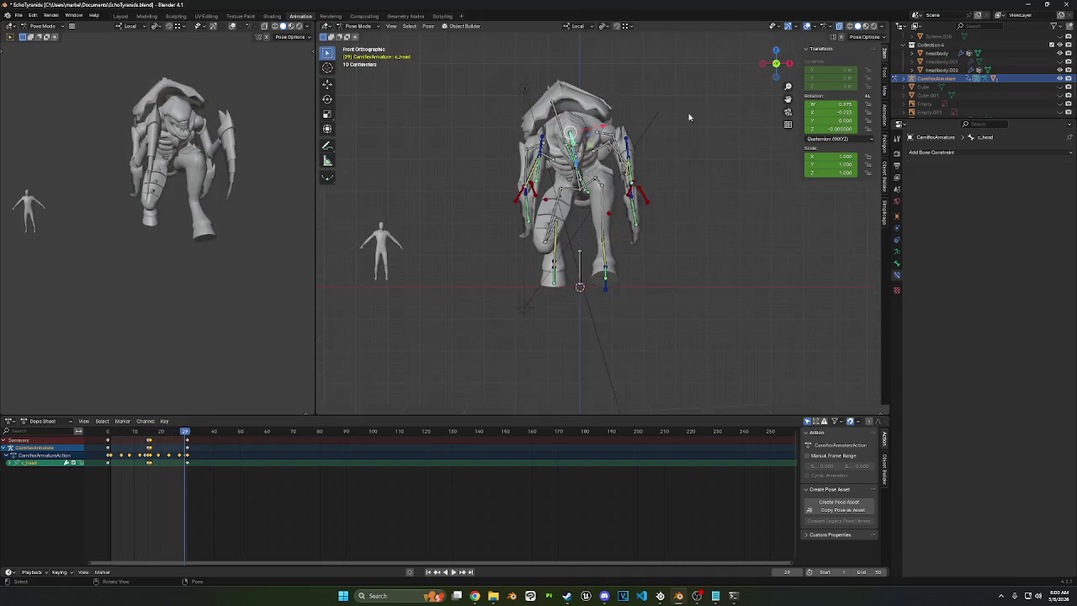
# Step: From frame 0, preview the animation, then key a head rotation around its local Z axis
pyautogui.scroll(3, 668, 150)
pyautogui.moveTo(185, 434); pyautogui.dragTo(108, 434)
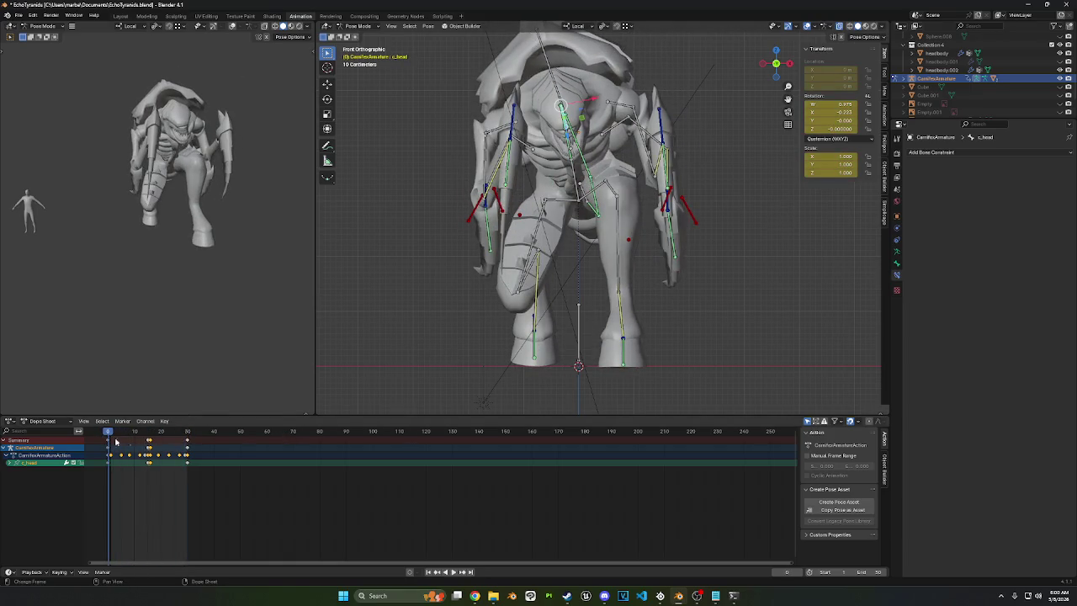
pyautogui.press('space')
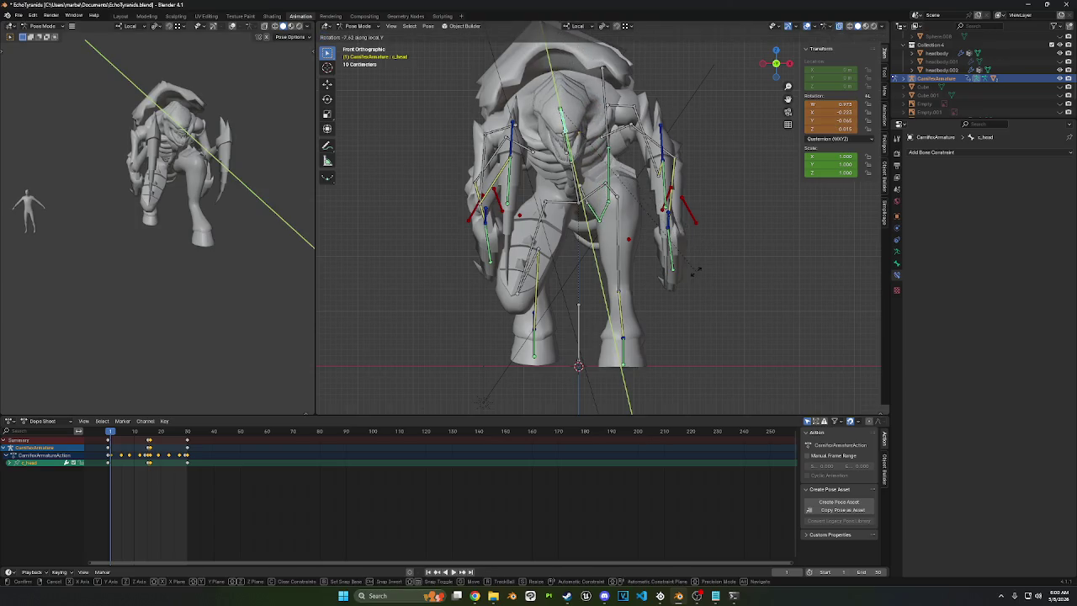
pyautogui.press('z')
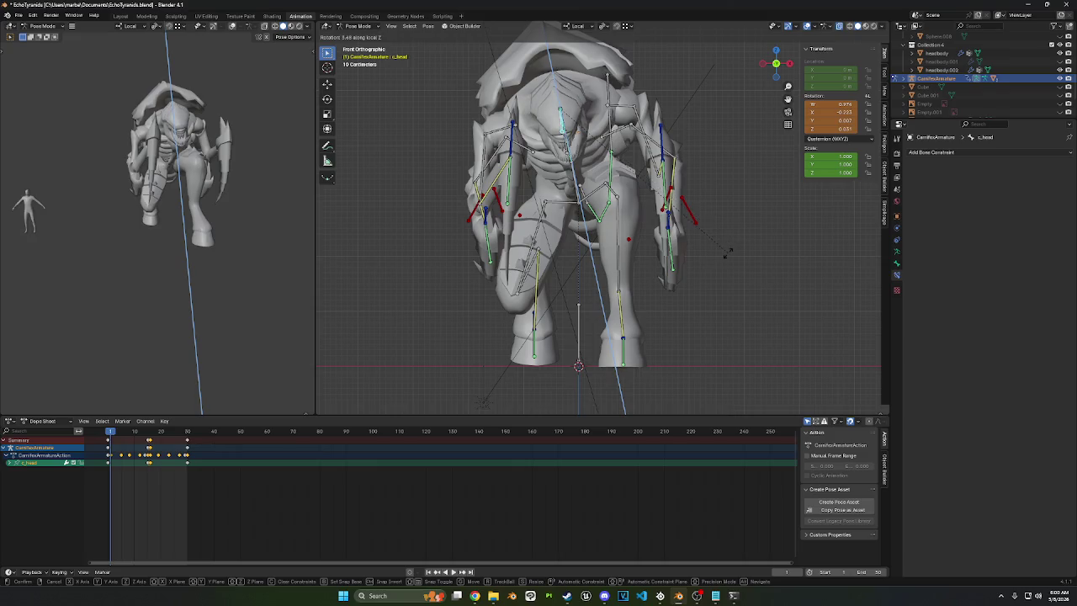
pyautogui.click(728, 251)
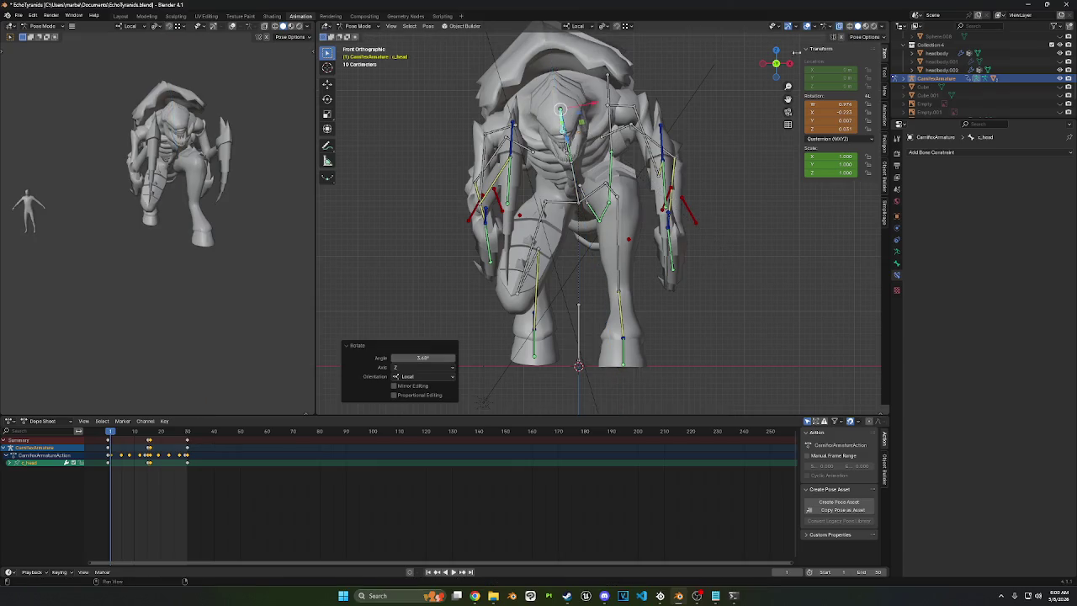
pyautogui.click(723, 192)
pyautogui.press('i')
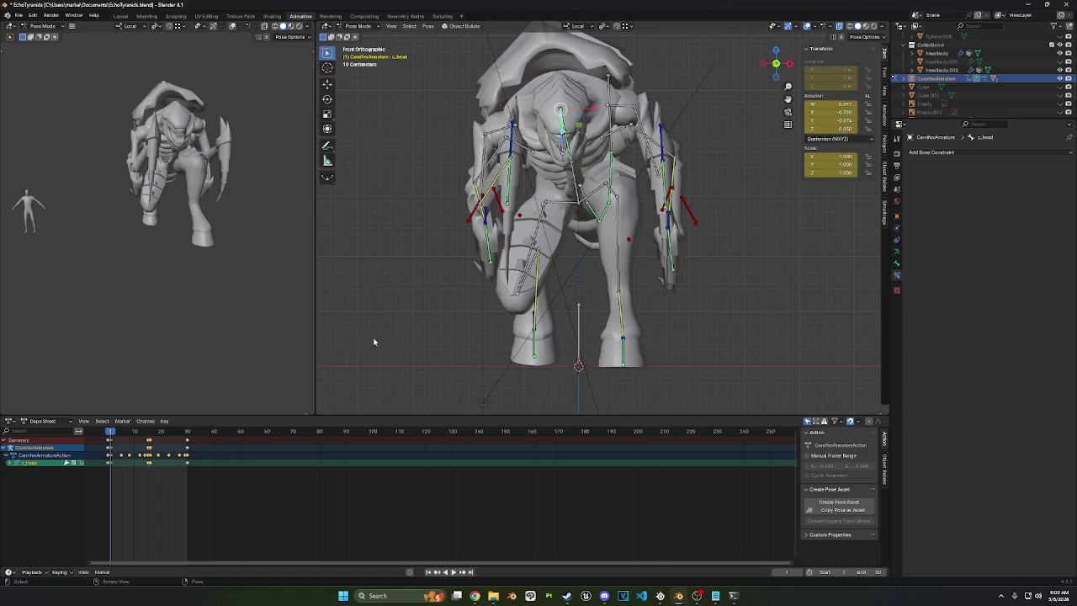
# Step: At frame 8, tilt and turn the head bone, keyframe the pose, and play it
pyautogui.moveTo(112, 434); pyautogui.dragTo(132, 429)
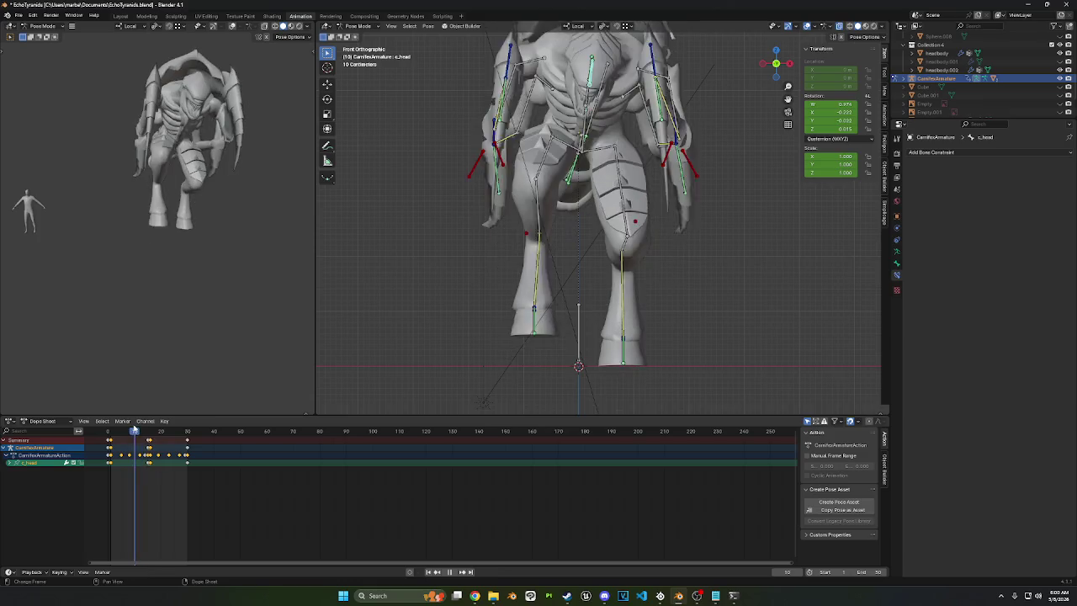
pyautogui.moveTo(133, 430); pyautogui.dragTo(130, 431)
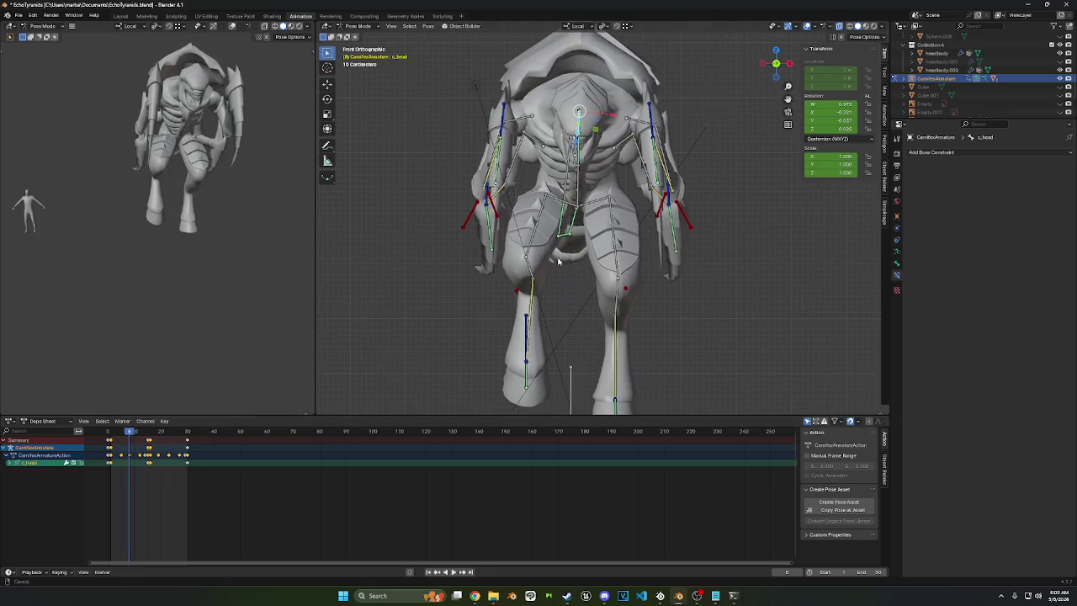
pyautogui.press('r')
pyautogui.click(728, 204)
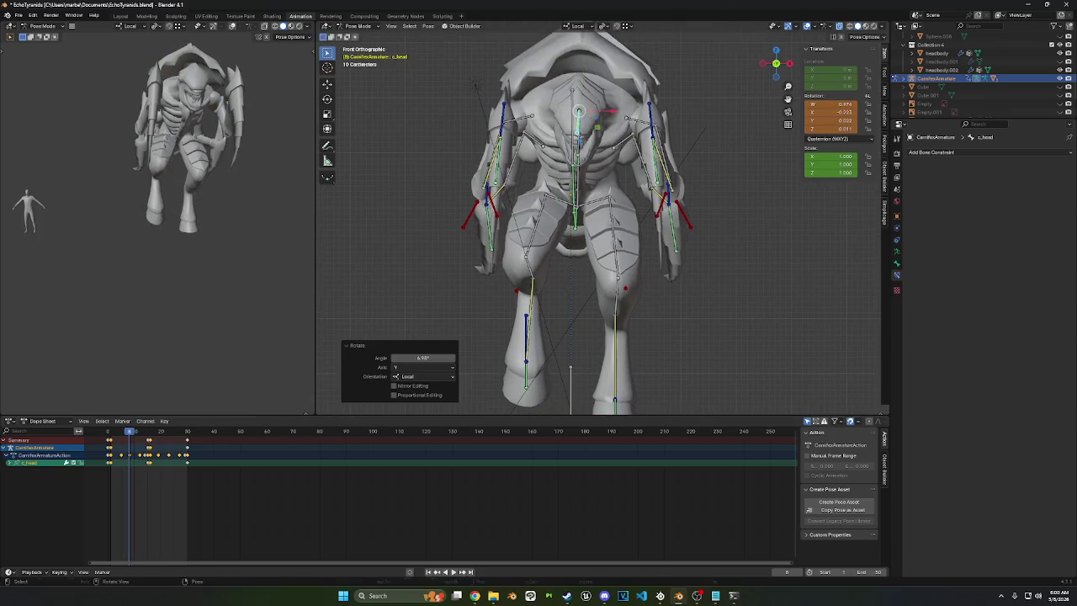
pyautogui.press('r')
pyautogui.press('z')
pyautogui.click(727, 199)
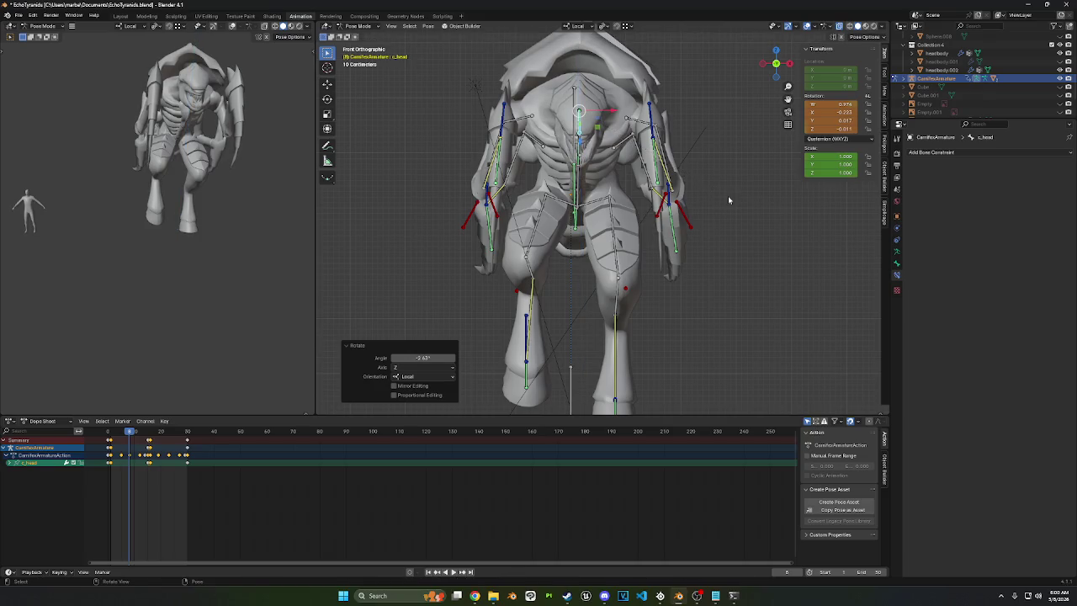
pyautogui.press('i')
pyautogui.press('space')
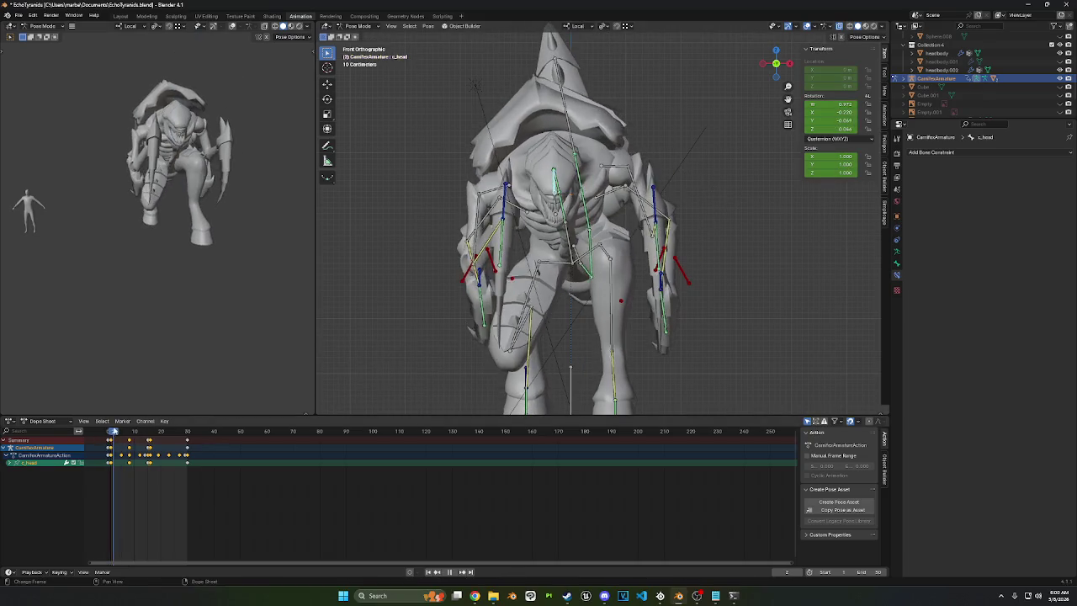
# Step: At frame 14, tilt the head bone and cancel a further rotation
pyautogui.moveTo(128, 431); pyautogui.dragTo(148, 430)
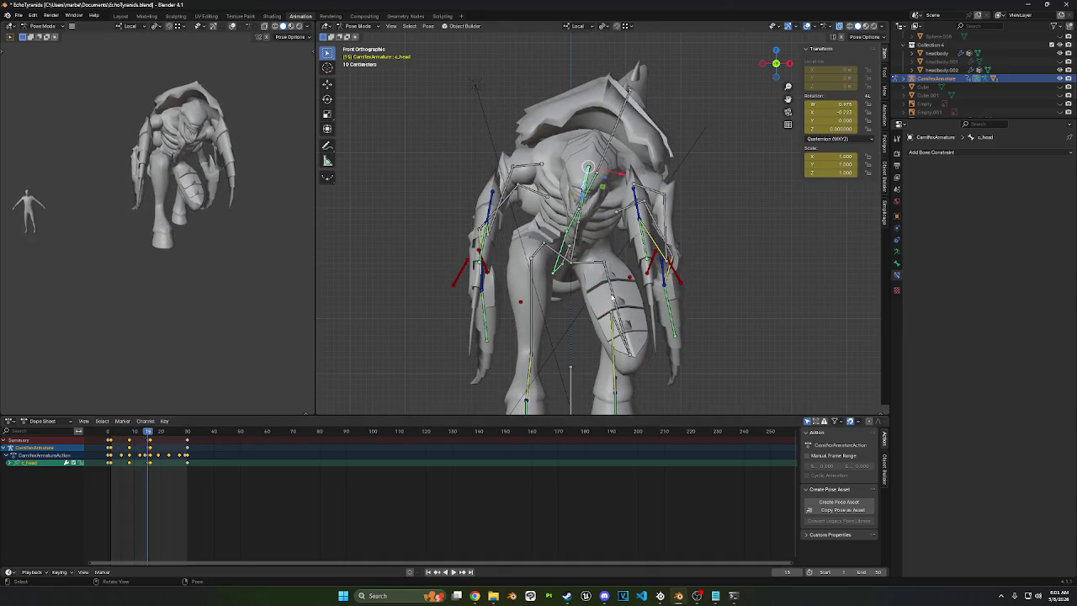
pyautogui.press('r')
pyautogui.press('Return')
pyautogui.press('r')
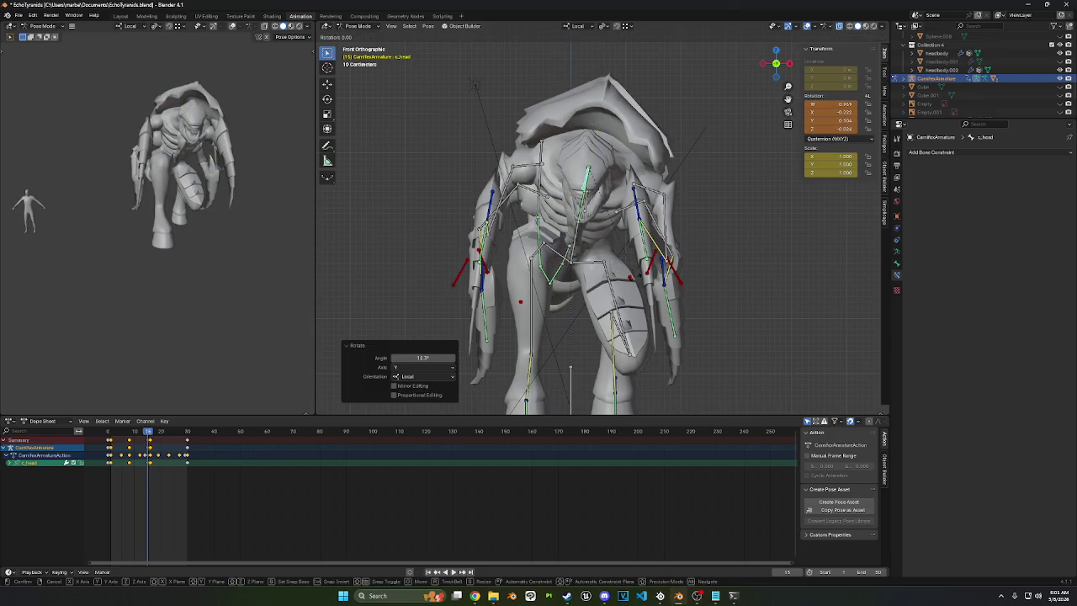
pyautogui.press('Escape')
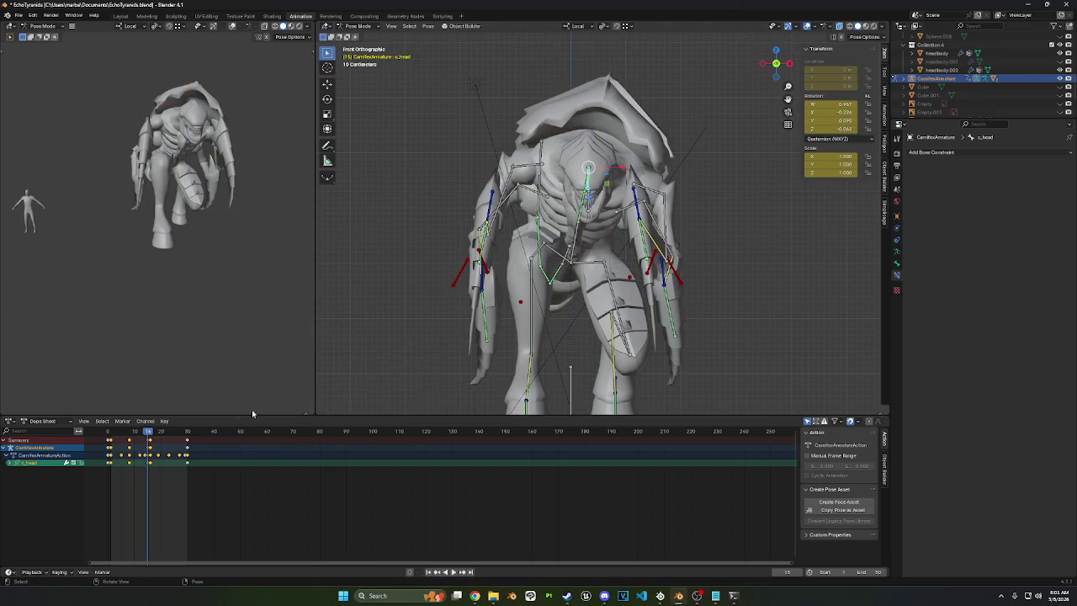
# Step: Duplicate the head keyframes to frame 17, apply a head rotation, and preview it
pyautogui.click(150, 436)
pyautogui.hotkey('shift', 'd')
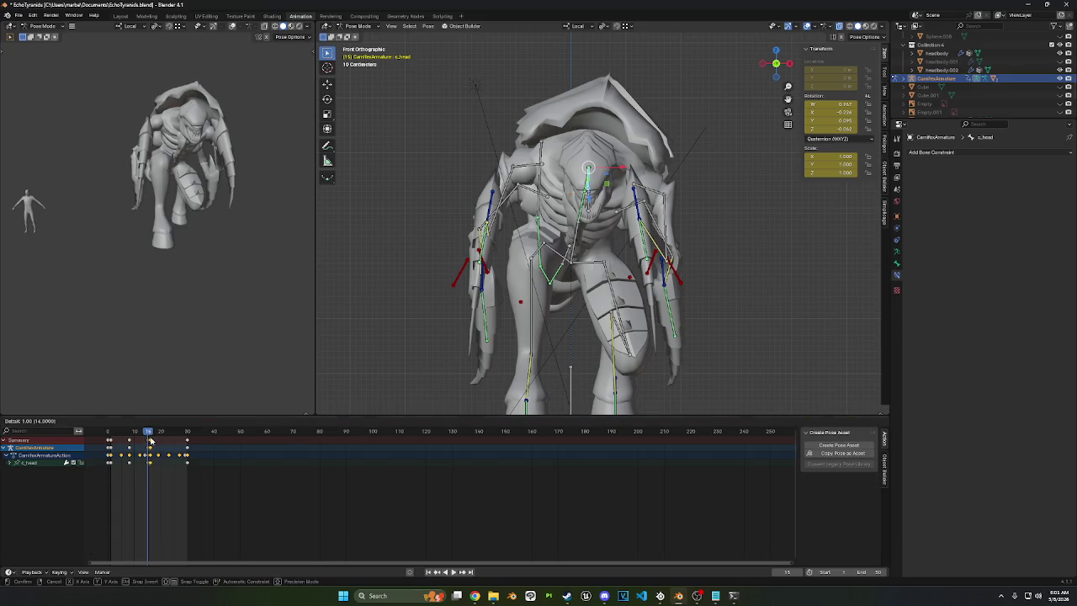
pyautogui.click(152, 435)
pyautogui.click(154, 432)
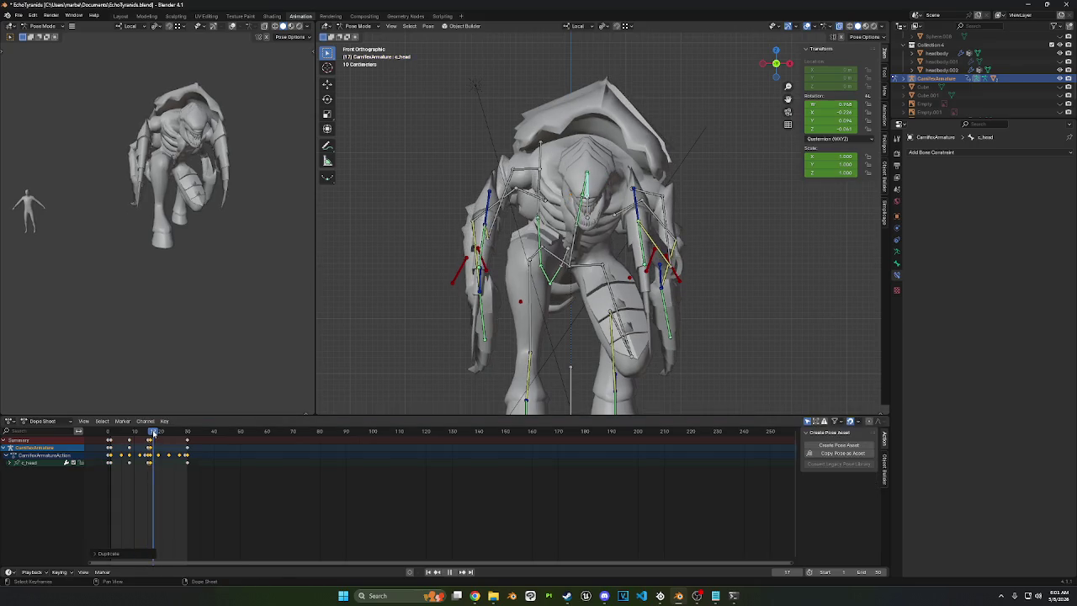
pyautogui.moveTo(154, 432); pyautogui.dragTo(150, 433)
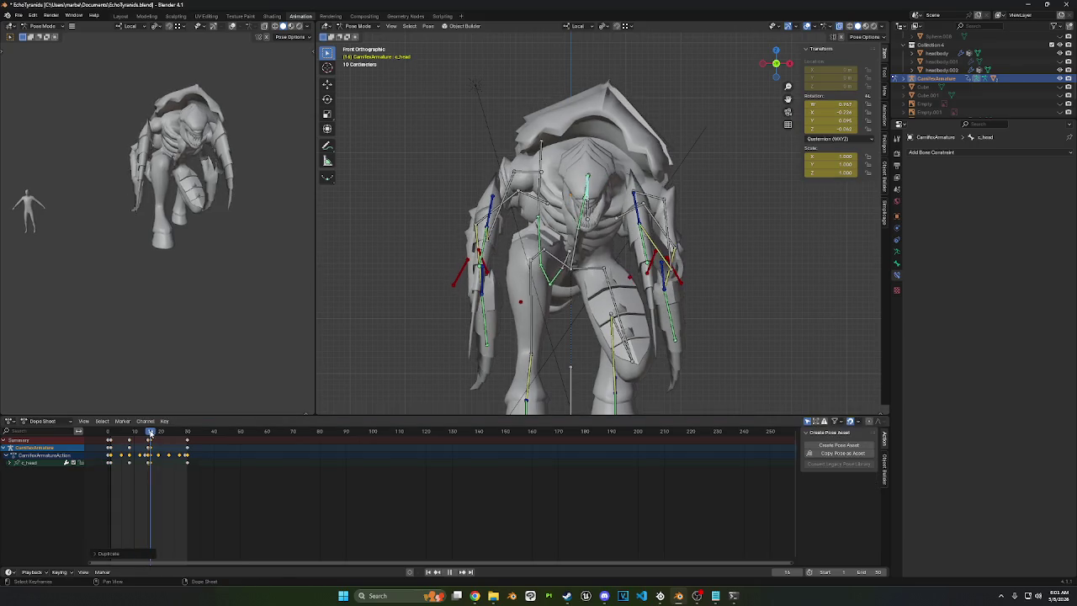
pyautogui.click(612, 291)
pyautogui.press('space')
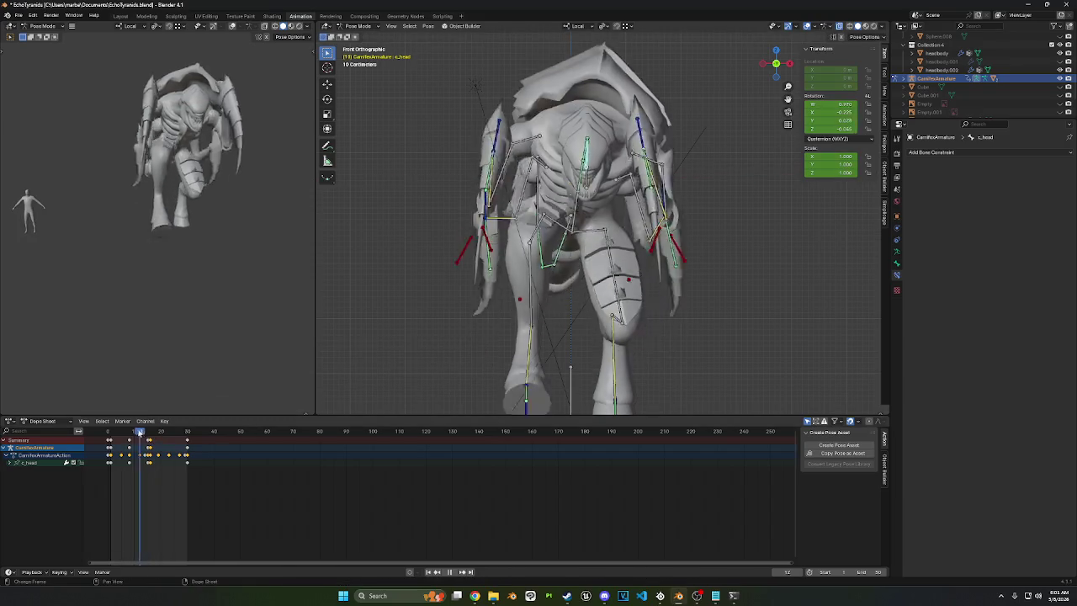
# Step: At frame 25, tilt the head about -5.8° and keyframe the pose
pyautogui.moveTo(138, 431); pyautogui.dragTo(168, 429)
pyautogui.moveTo(185, 429); pyautogui.dragTo(168, 429)
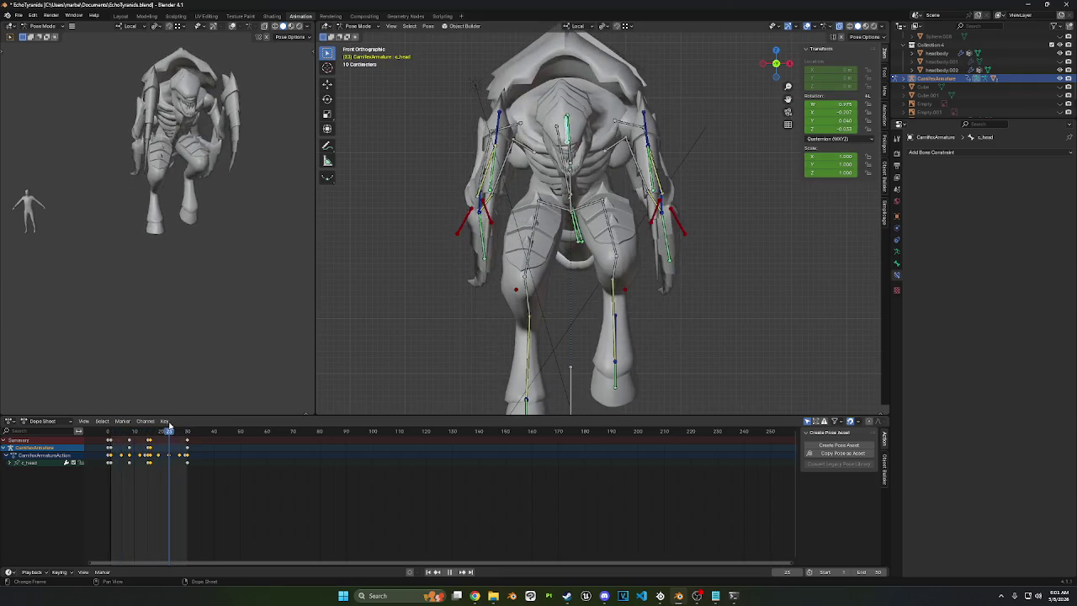
pyautogui.click(690, 309)
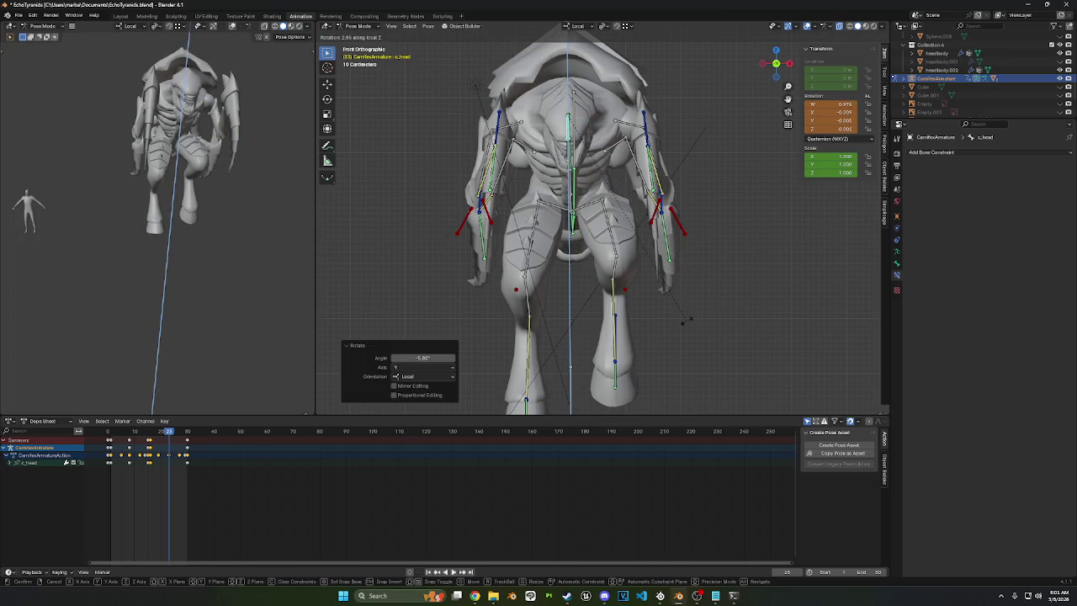
pyautogui.press('i')
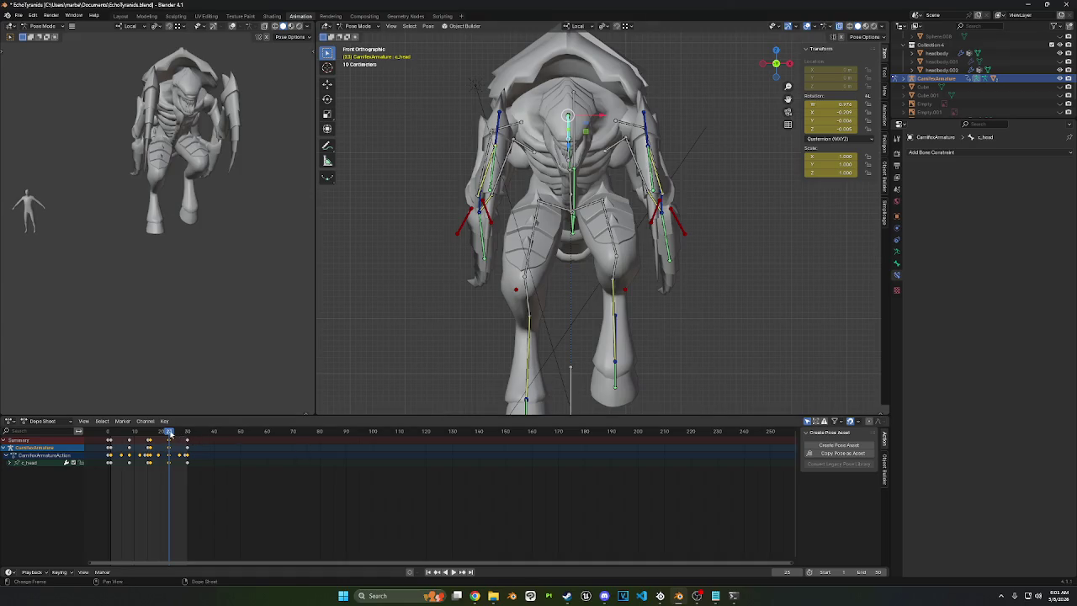
pyautogui.press('space')
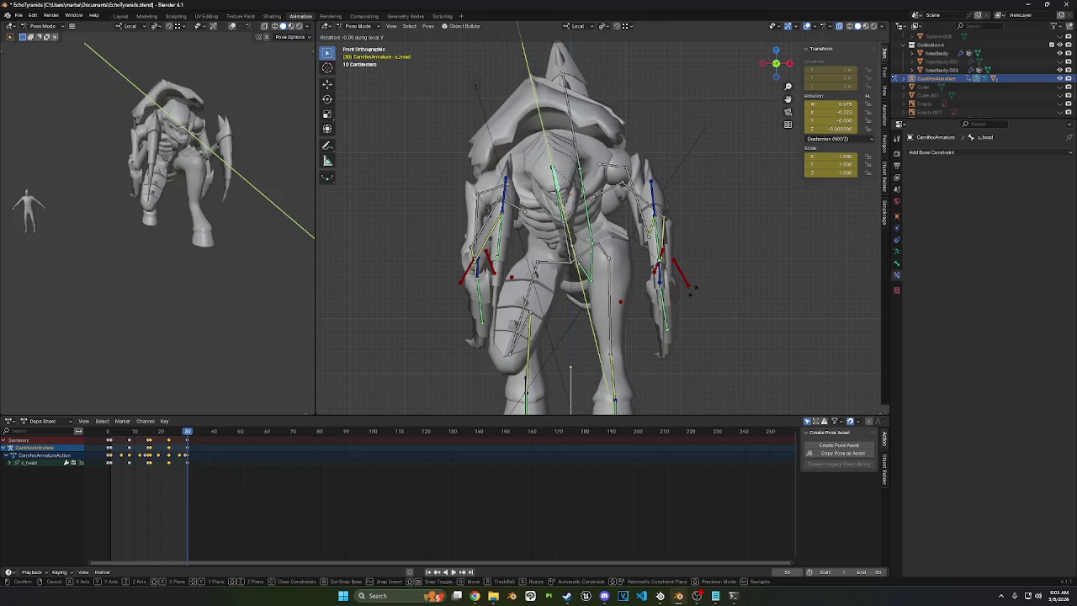
# Step: Key a -11.7° head rotation at frame 30 and play the animation back
pyautogui.click(675, 334)
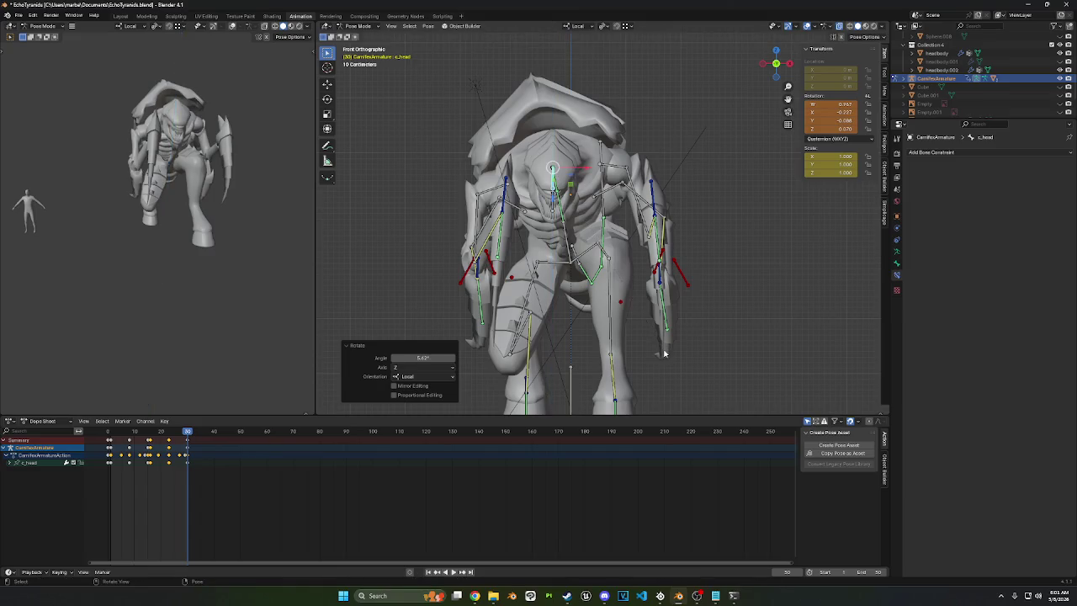
pyautogui.press('i')
pyautogui.press('space')
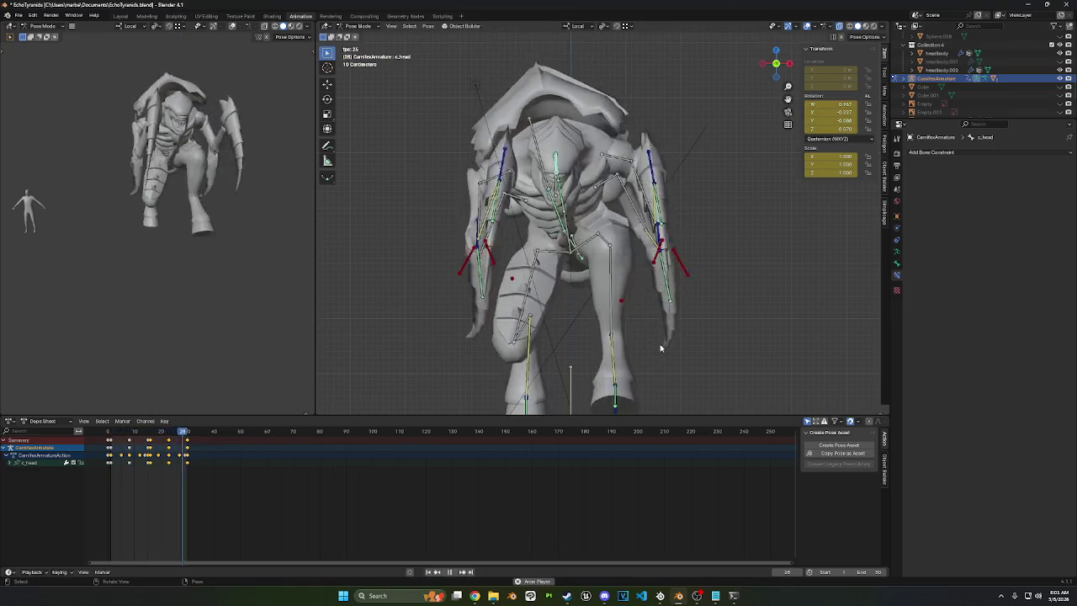
pyautogui.moveTo(660, 348)
pyautogui.mouseDown(button='middle')
pyautogui.moveTo(618, 271)
pyautogui.moveTo(610, 200)
pyautogui.moveTo(589, 252)
pyautogui.mouseUp(button='middle')
pyautogui.click(358, 25)
# Step: Switch the armature to Object Mode and reselect the creature's armature
pyautogui.click(362, 38)
pyautogui.moveTo(538, 210)
pyautogui.mouseDown(button='middle')
pyautogui.moveTo(565, 170)
pyautogui.moveTo(721, 300)
pyautogui.moveTo(737, 287)
pyautogui.mouseUp(button='middle')
pyautogui.click(721, 300)
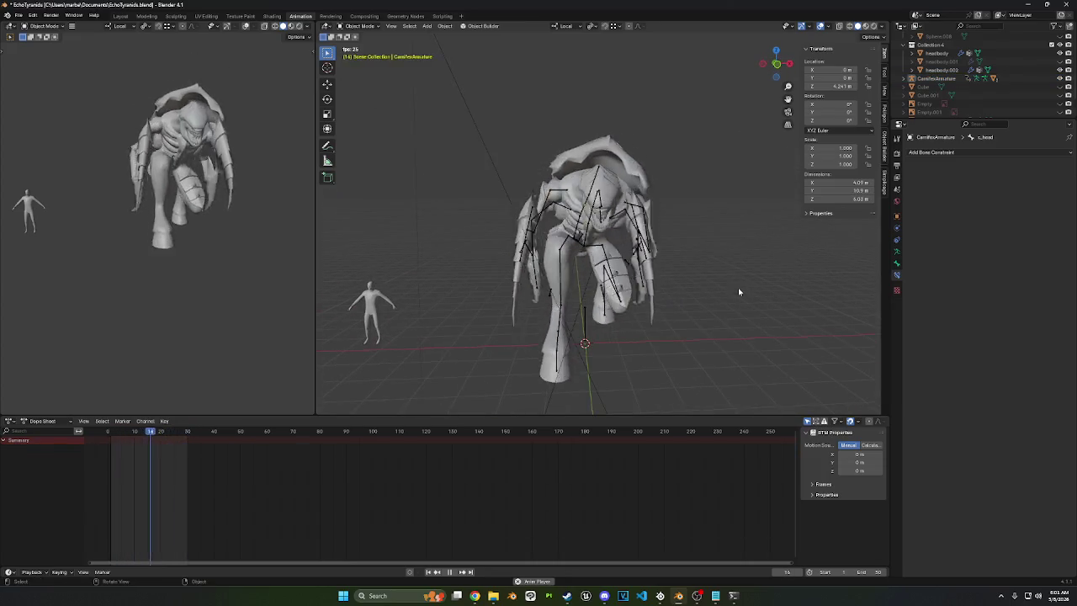
pyautogui.click(632, 219)
pyautogui.moveTo(714, 227)
pyautogui.mouseDown(button='middle')
pyautogui.moveTo(633, 251)
pyautogui.moveTo(737, 86)
pyautogui.mouseUp(button='middle')
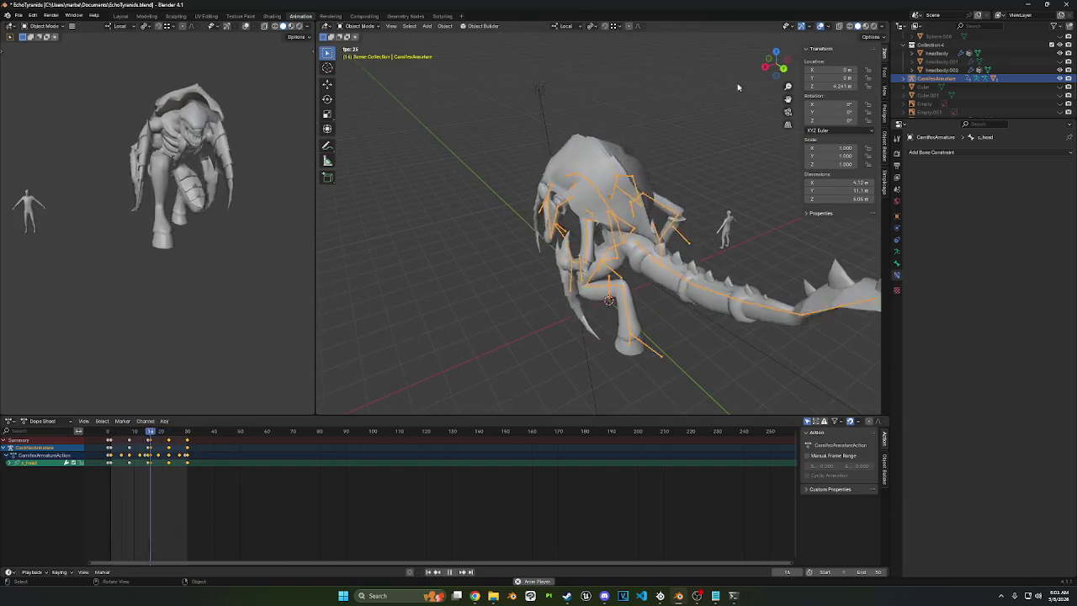
# Step: Return to Pose Mode, stop playback, and select the left elbow IK bone
pyautogui.click(359, 26)
pyautogui.click(358, 51)
pyautogui.moveTo(589, 253); pyautogui.dragTo(740, 169, button='middle')
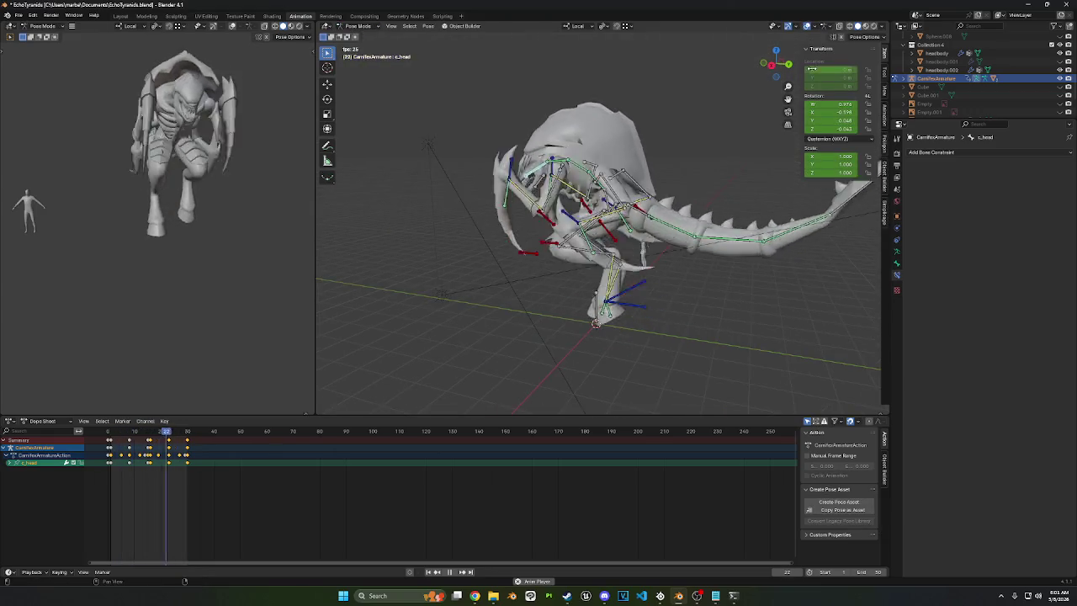
pyautogui.press('space')
pyautogui.click(616, 240)
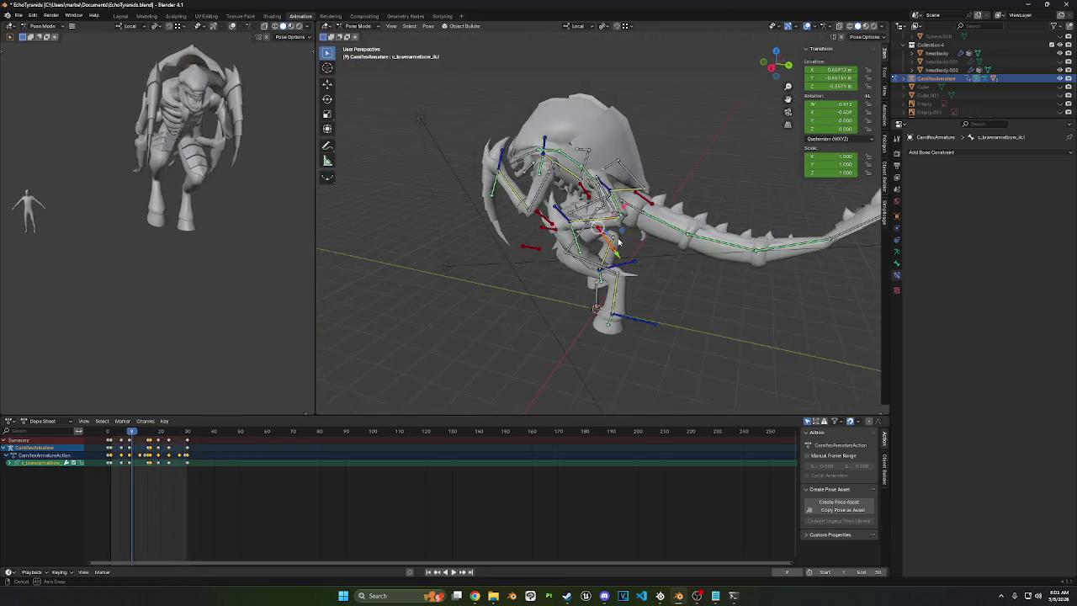
# Step: Add the right elbow IK bone to the selection and move both elbows in right-side view
pyautogui.moveTo(618, 241); pyautogui.dragTo(661, 197, button='middle')
pyautogui.keyDown('shift'); pyautogui.click(663, 199); pyautogui.keyUp('shift')
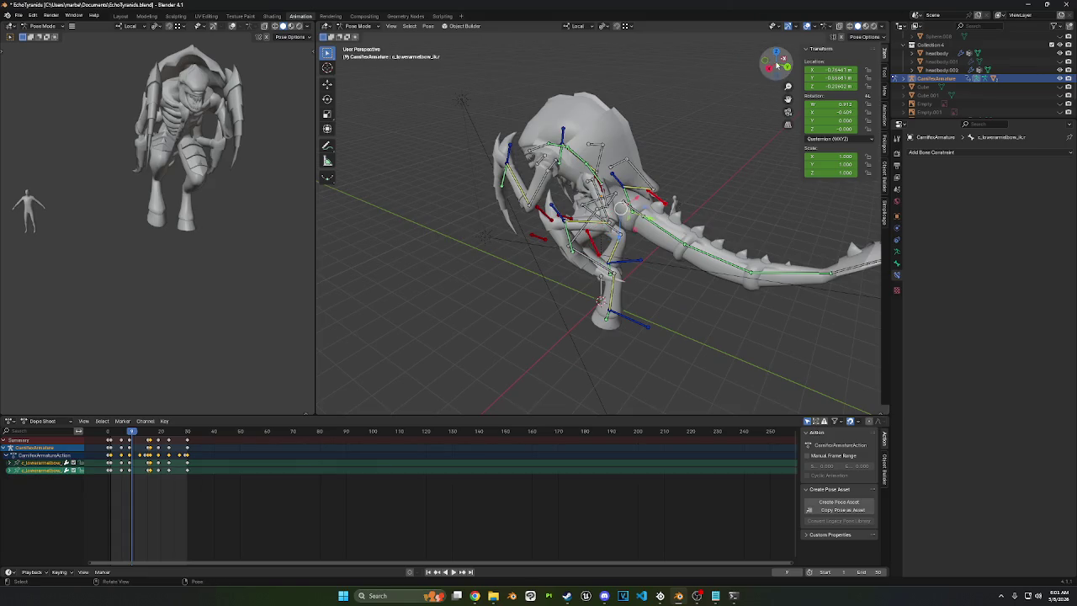
pyautogui.click(766, 68)
pyautogui.scroll(2, 562, 261)
pyautogui.press('g')
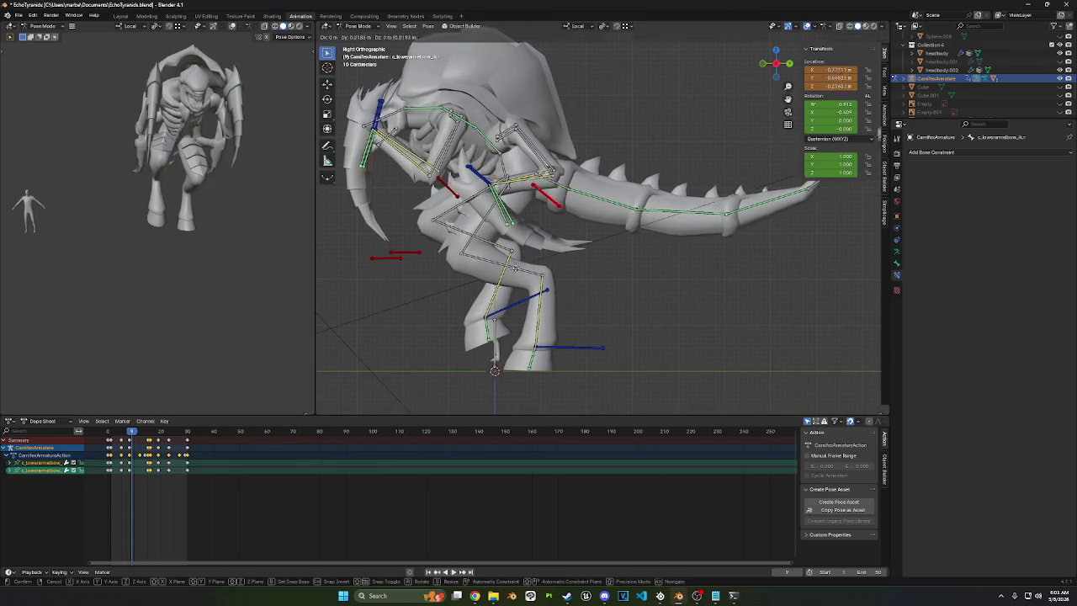
pyautogui.click(563, 262)
pyautogui.moveTo(563, 262)
pyautogui.mouseDown(button='middle')
pyautogui.moveTo(512, 303)
pyautogui.moveTo(604, 264)
pyautogui.mouseUp(button='middle')
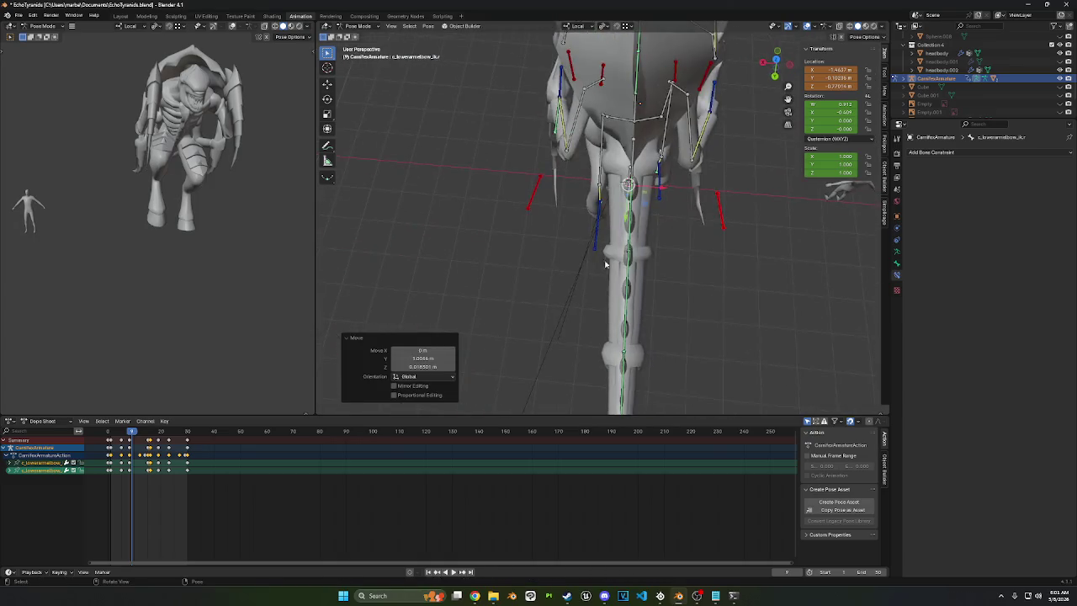
# Step: At frame 0, try a new elbow IK position, then cancel the move
pyautogui.moveTo(132, 432); pyautogui.dragTo(108, 436)
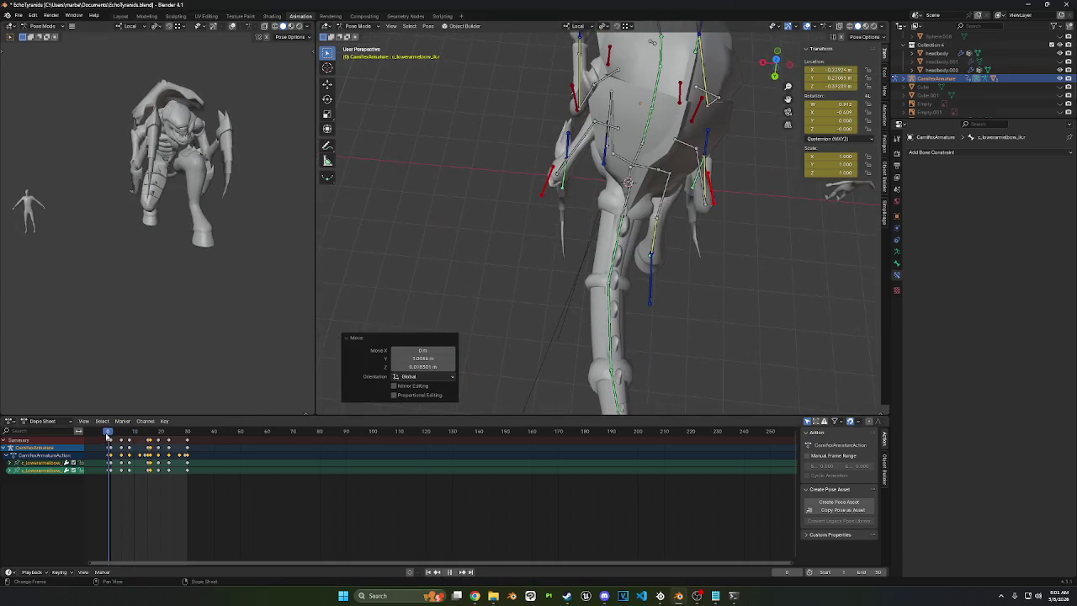
pyautogui.press('g')
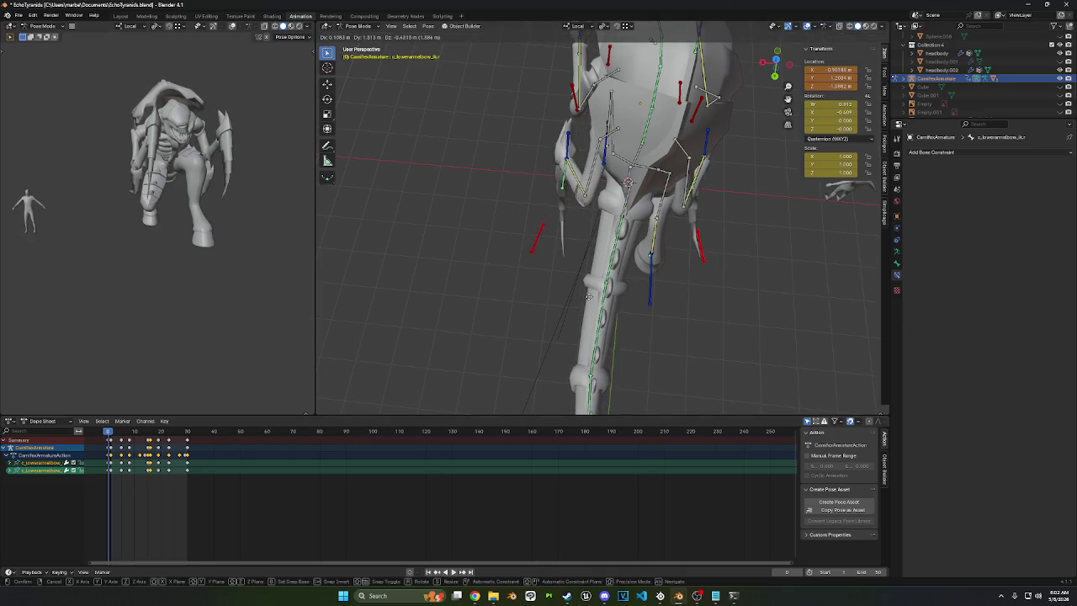
pyautogui.click(591, 263)
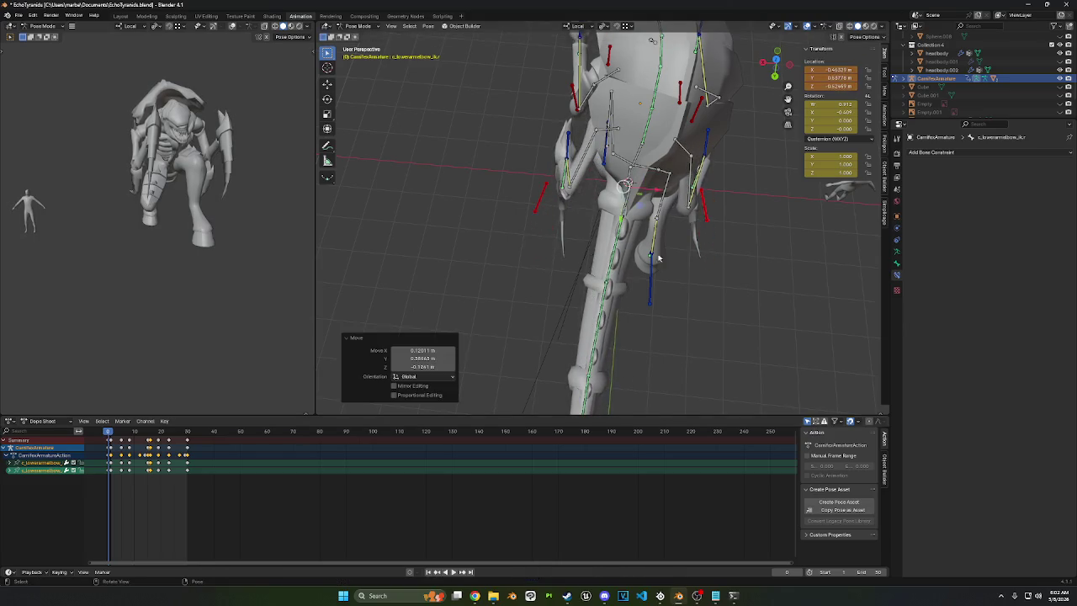
pyautogui.moveTo(591, 263); pyautogui.dragTo(706, 192, button='middle')
pyautogui.press('Escape')
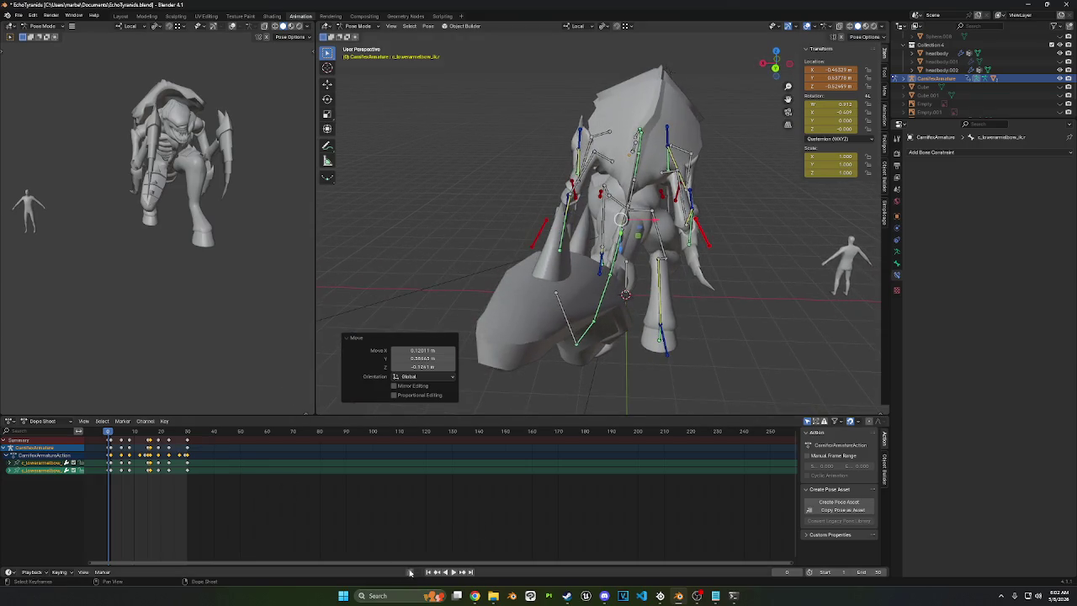
pyautogui.moveTo(620, 298); pyautogui.dragTo(554, 363, button='middle')
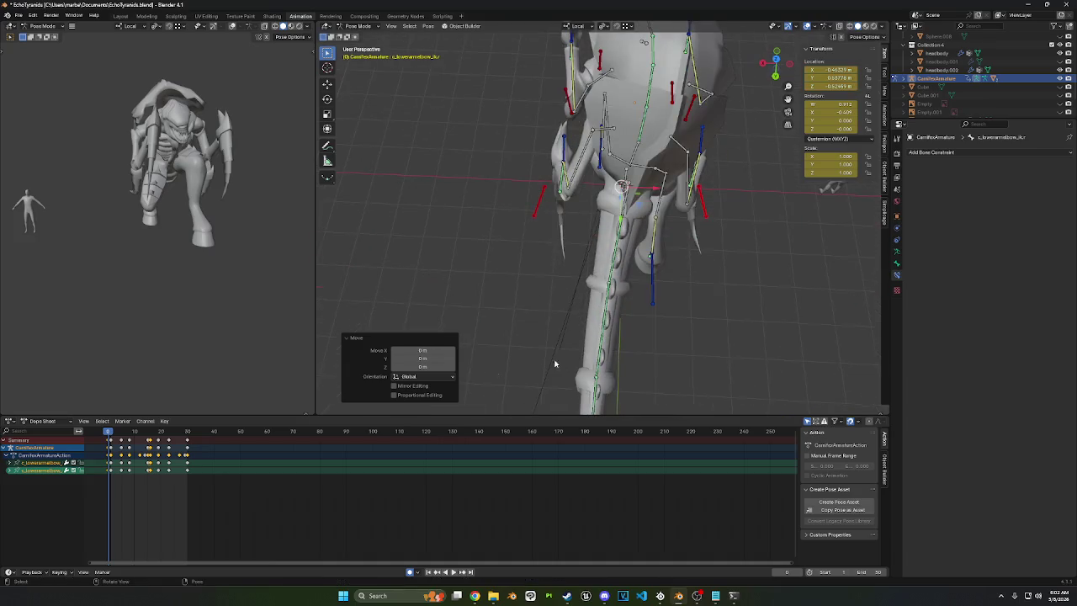
# Step: Move the elbow IK bones to new auto-keyed poses at frames 1, 5 and 9
pyautogui.click(112, 432)
pyautogui.press('g')
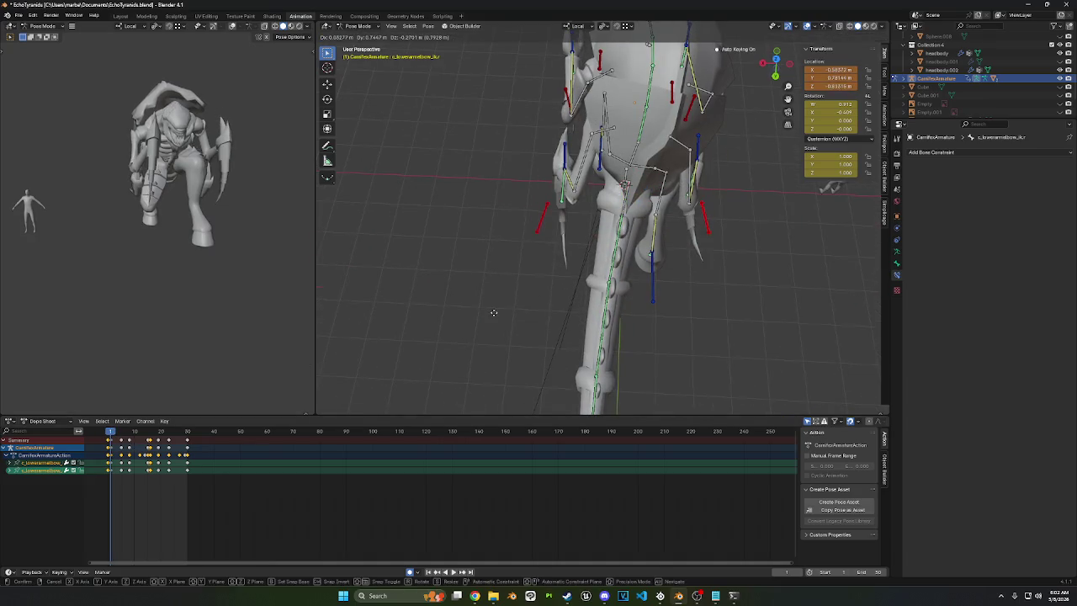
pyautogui.click(495, 312)
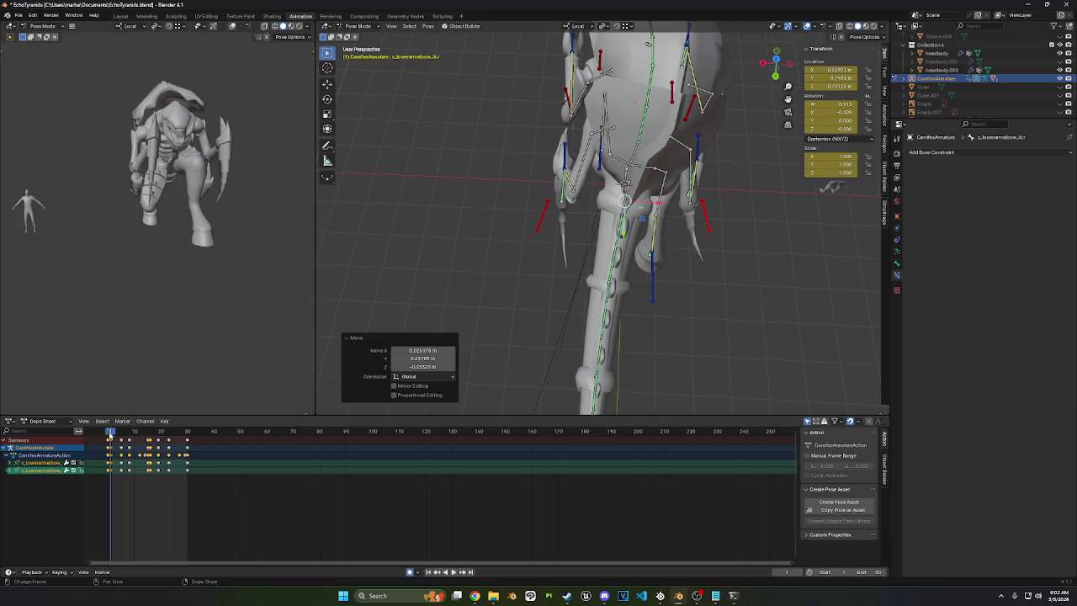
pyautogui.moveTo(110, 433); pyautogui.dragTo(121, 433)
pyautogui.moveTo(480, 241); pyautogui.dragTo(478, 266, button='middle')
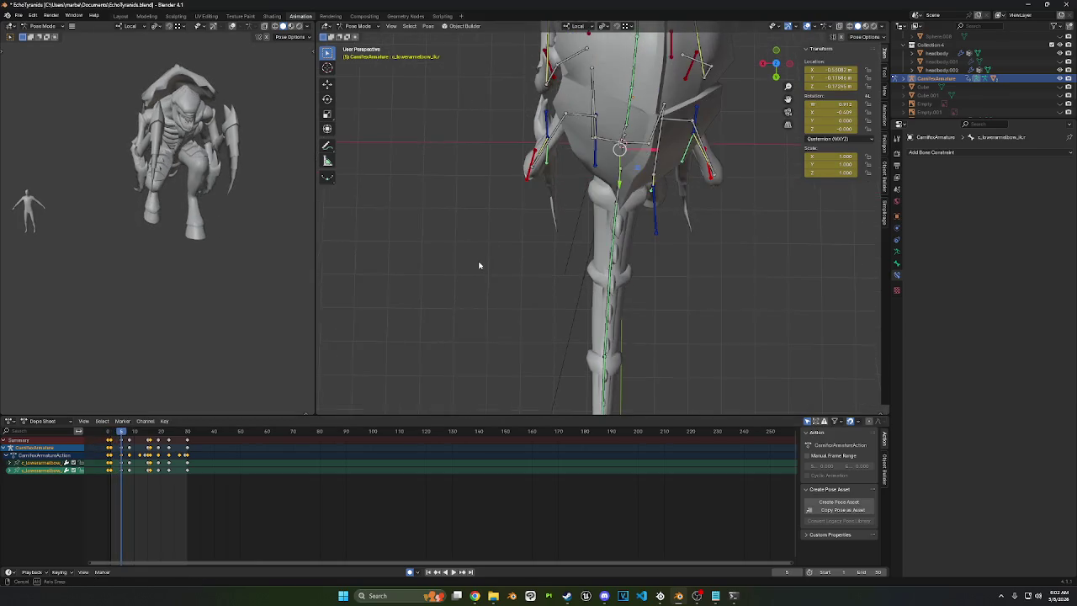
pyautogui.press('g')
pyautogui.click(479, 307)
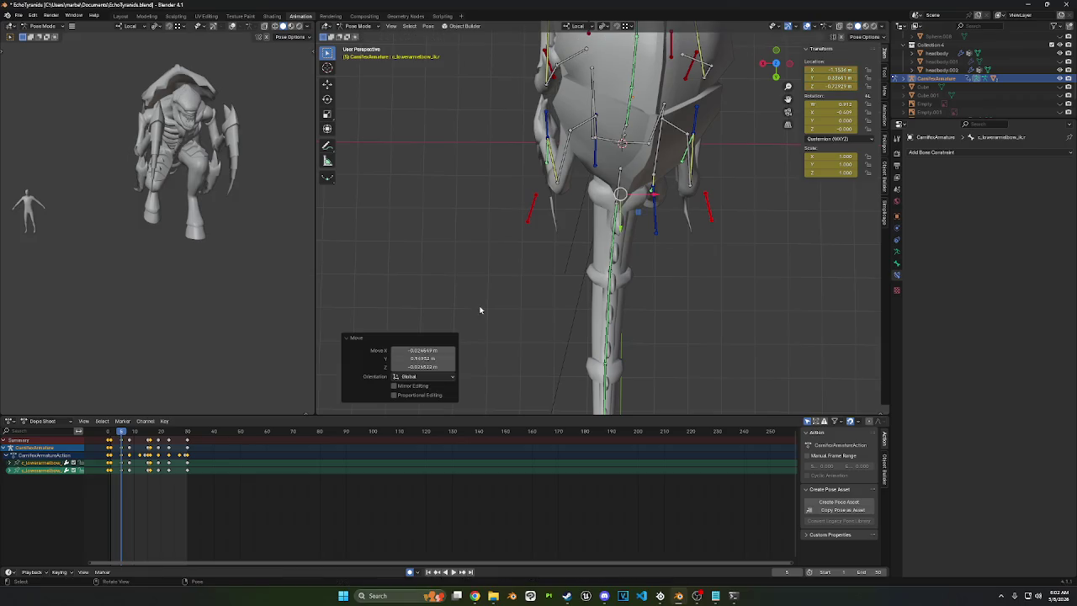
pyautogui.moveTo(123, 435); pyautogui.dragTo(128, 435)
pyautogui.moveTo(469, 291)
pyautogui.mouseDown(button='middle')
pyautogui.moveTo(488, 228)
pyautogui.moveTo(481, 233)
pyautogui.mouseUp(button='middle')
pyautogui.press('g')
pyautogui.click(486, 237)
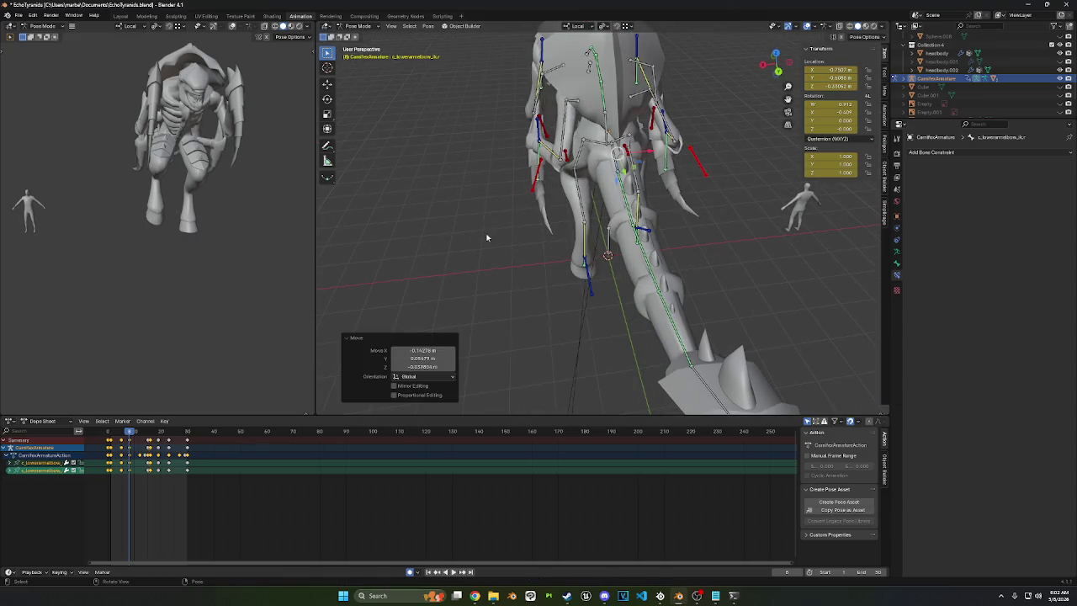
# Step: Review the arm motion, then move the tail bone to a new position
pyautogui.press('space')
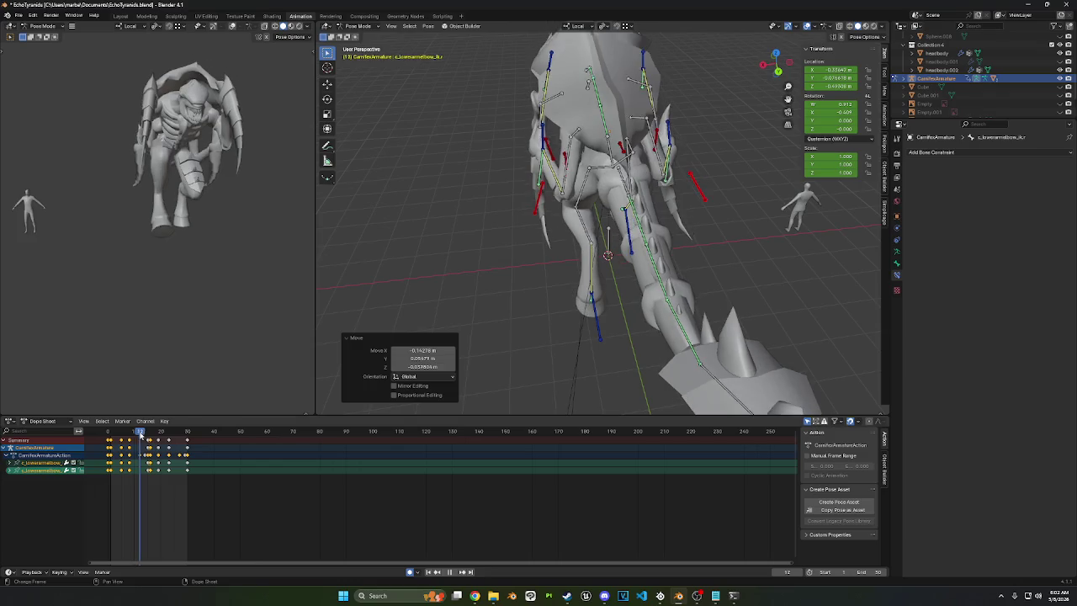
pyautogui.press('space')
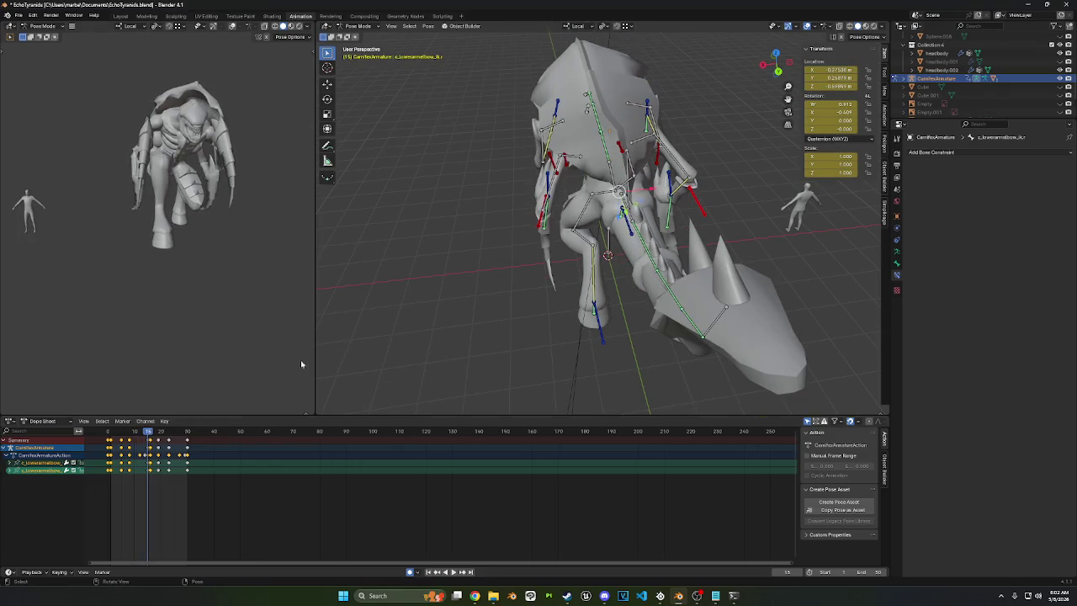
pyautogui.moveTo(438, 266)
pyautogui.mouseDown(button='middle')
pyautogui.moveTo(451, 286)
pyautogui.moveTo(498, 262)
pyautogui.mouseUp(button='middle')
pyautogui.press('g')
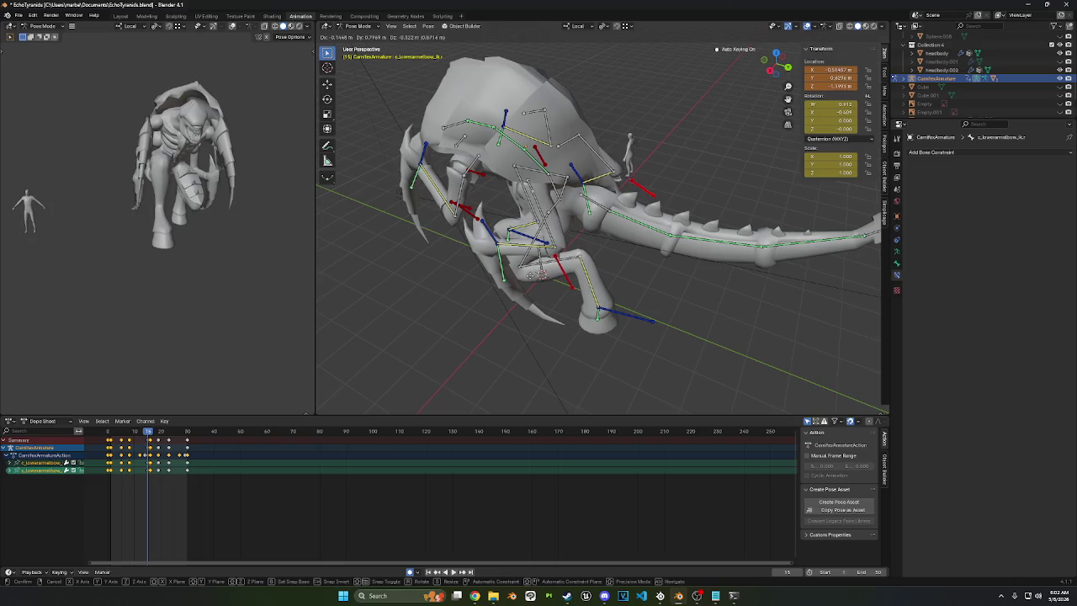
pyautogui.click(539, 278)
# Step: Re-pose the tail bone at frames 16, 19 and 23
pyautogui.moveTo(150, 434); pyautogui.dragTo(150, 435)
pyautogui.press('g')
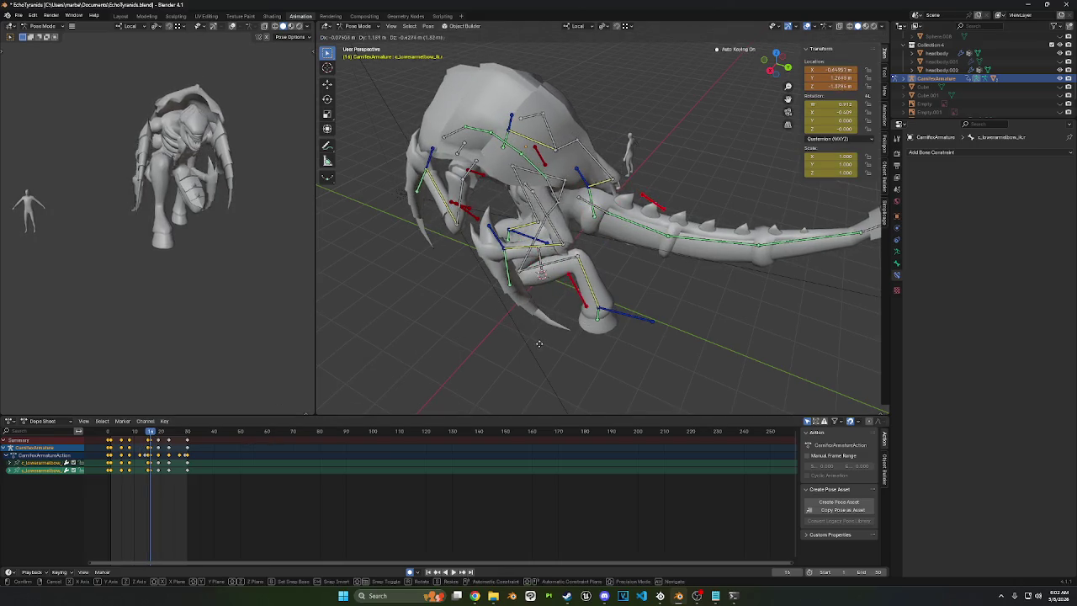
pyautogui.click(539, 343)
pyautogui.press('space')
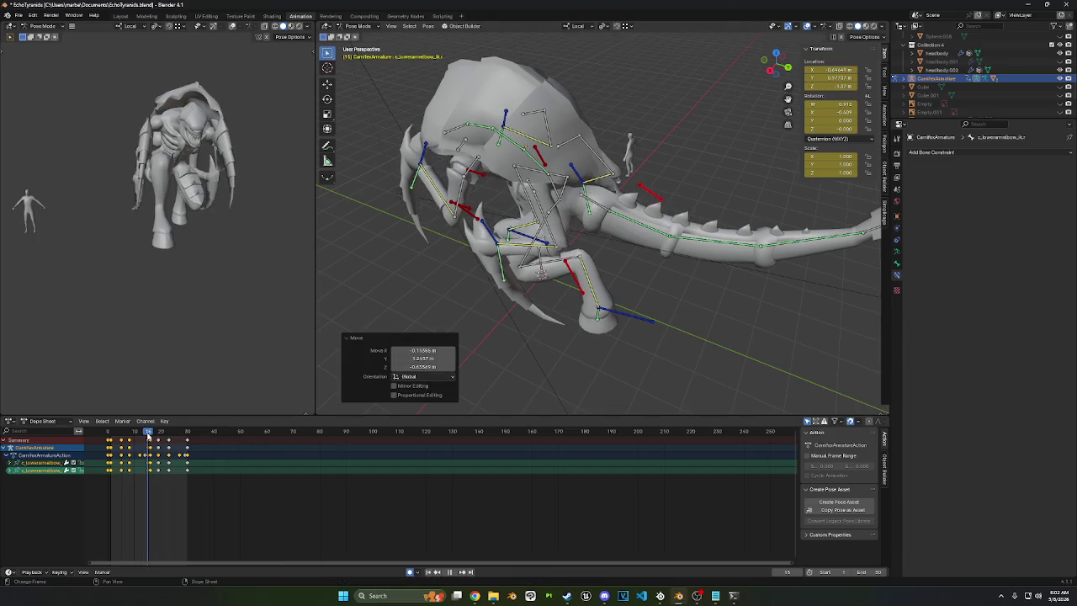
pyautogui.moveTo(150, 435); pyautogui.dragTo(168, 432)
pyautogui.press('g')
pyautogui.click(512, 341)
pyautogui.press('g')
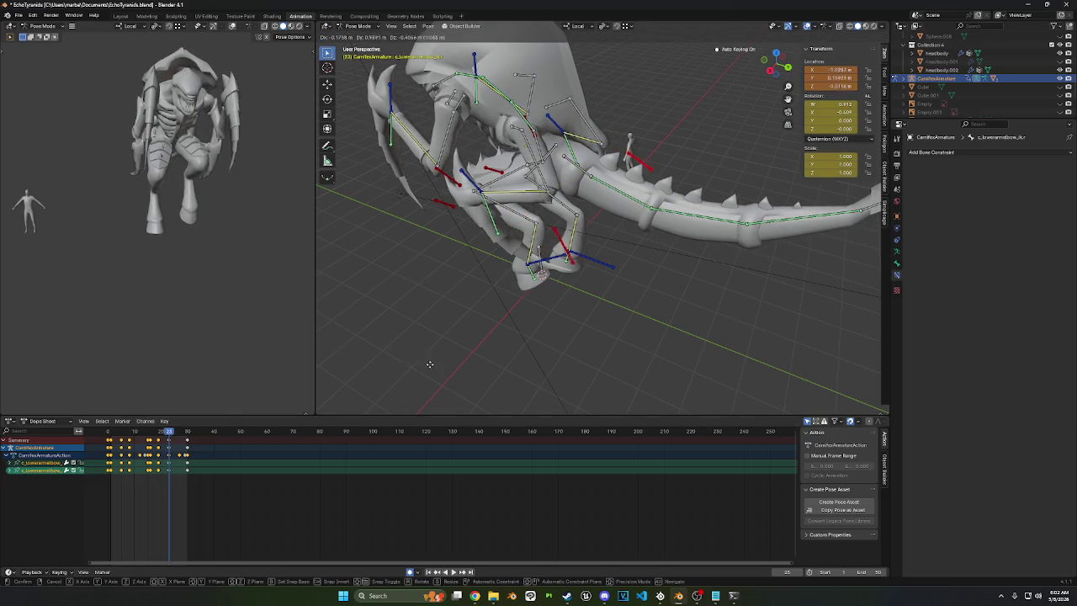
pyautogui.click(429, 364)
# Step: Preview from frame 31, then re-pose the tail bone again at frame 19
pyautogui.moveTo(169, 434); pyautogui.dragTo(191, 437)
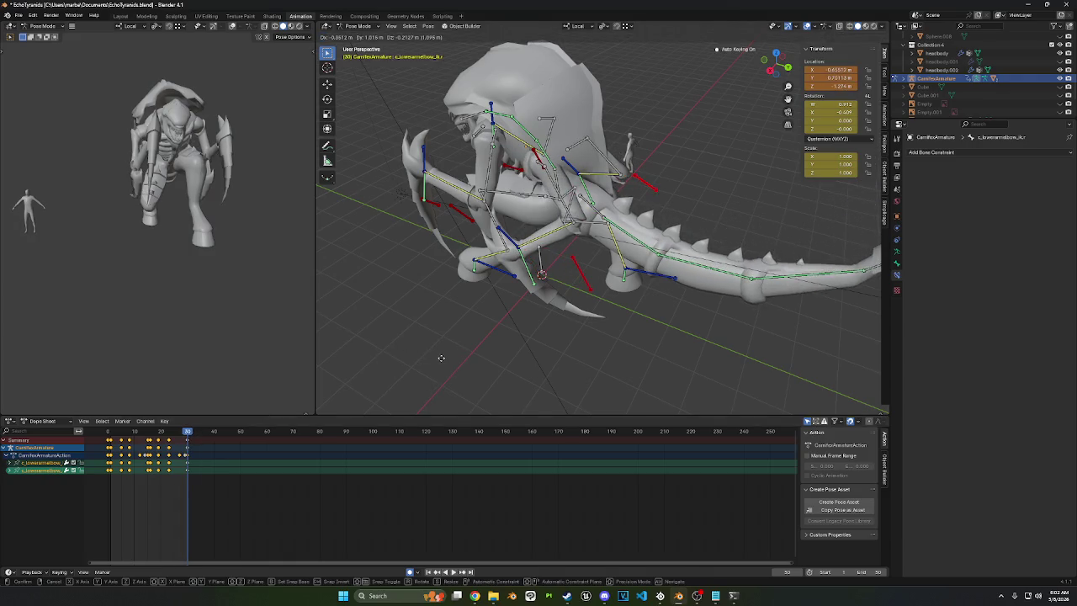
pyautogui.moveTo(505, 319); pyautogui.dragTo(461, 344, button='middle')
pyautogui.press('space')
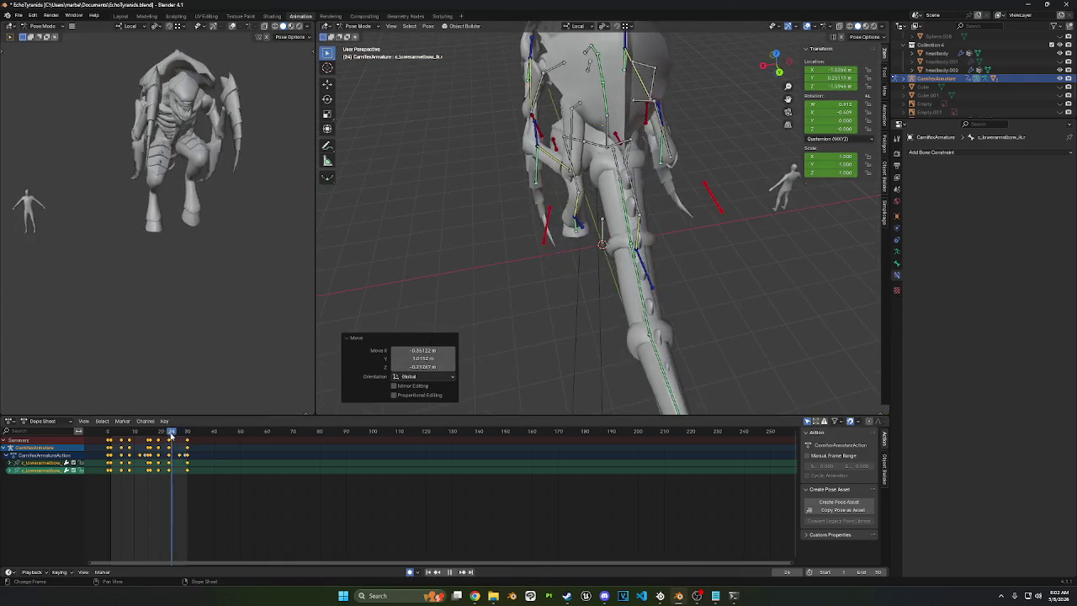
pyautogui.press('space')
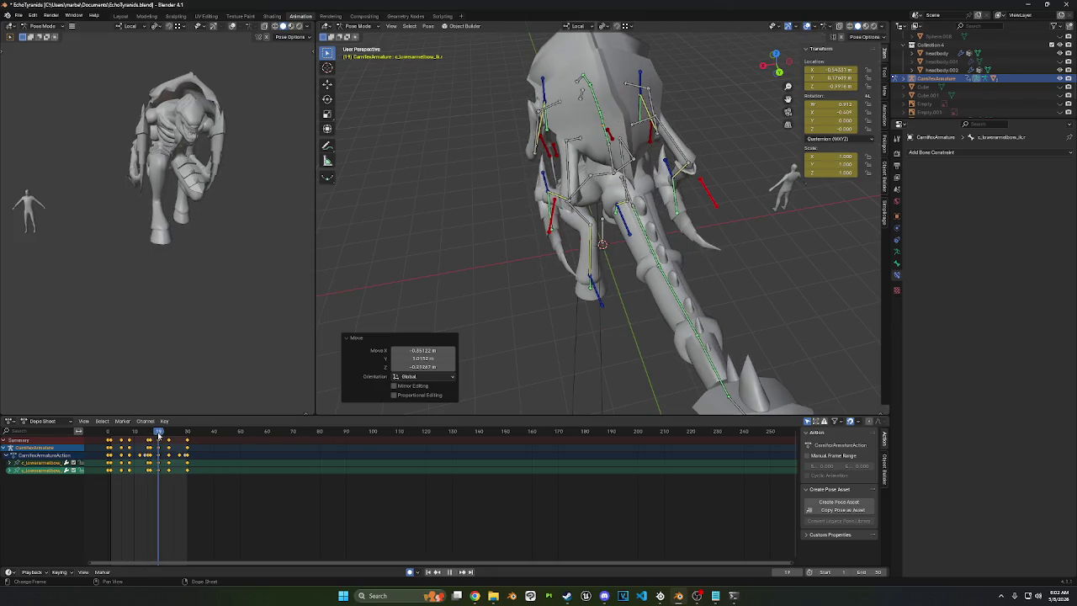
pyautogui.moveTo(583, 305); pyautogui.dragTo(551, 316, button='middle')
pyautogui.press('g')
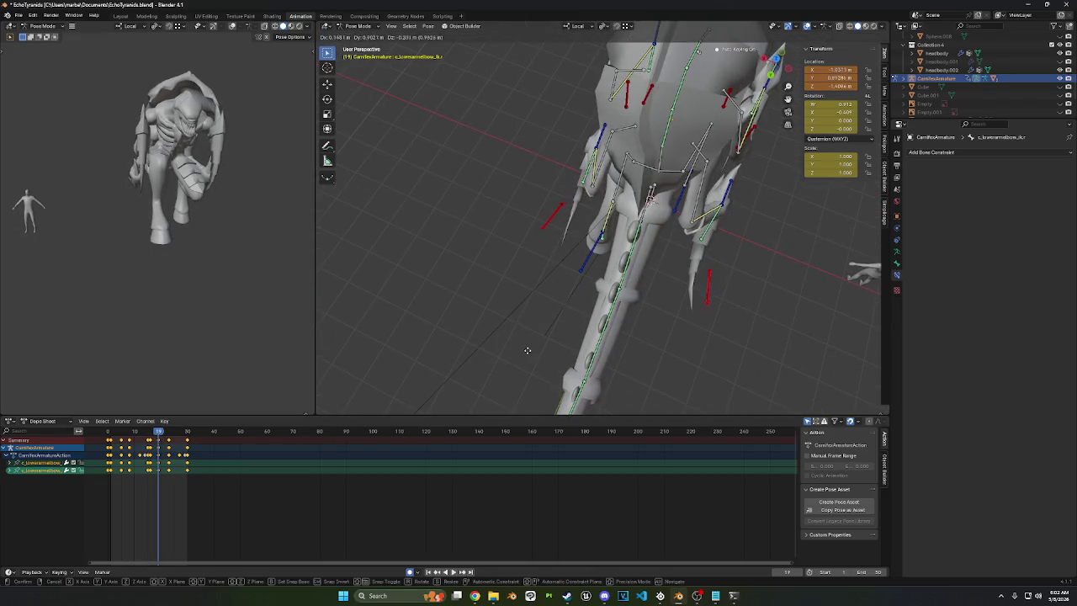
pyautogui.click(528, 354)
pyautogui.press('space')
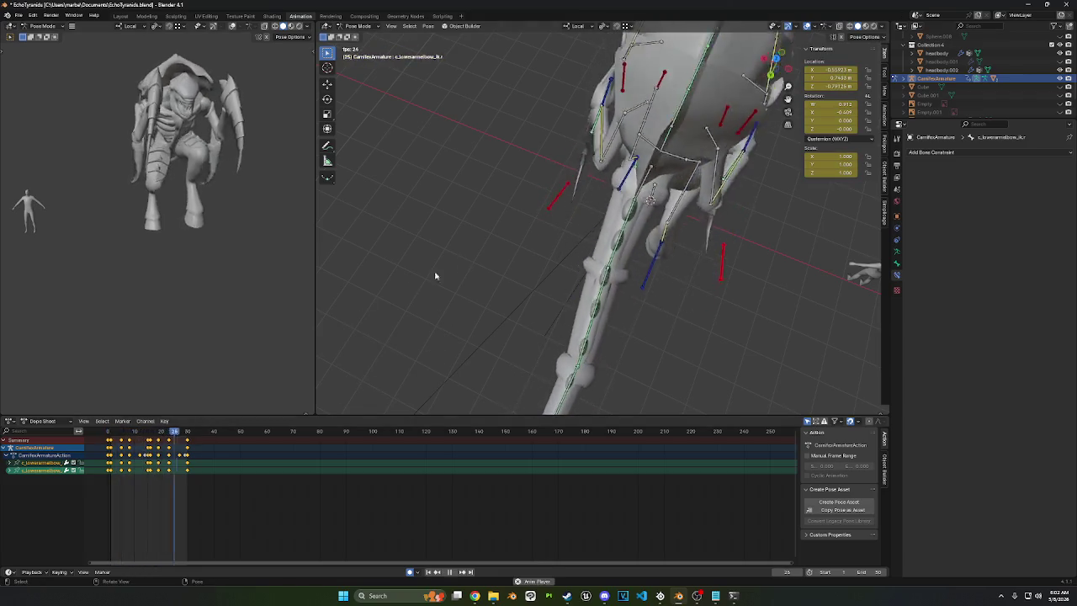
# Step: With all bones selected at frame 0, scale the keyframes about 1.92× to span frames 0–60
pyautogui.moveTo(435, 276)
pyautogui.mouseDown(button='middle')
pyautogui.moveTo(657, 204)
pyautogui.moveTo(642, 195)
pyautogui.moveTo(728, 183)
pyautogui.mouseUp(button='middle')
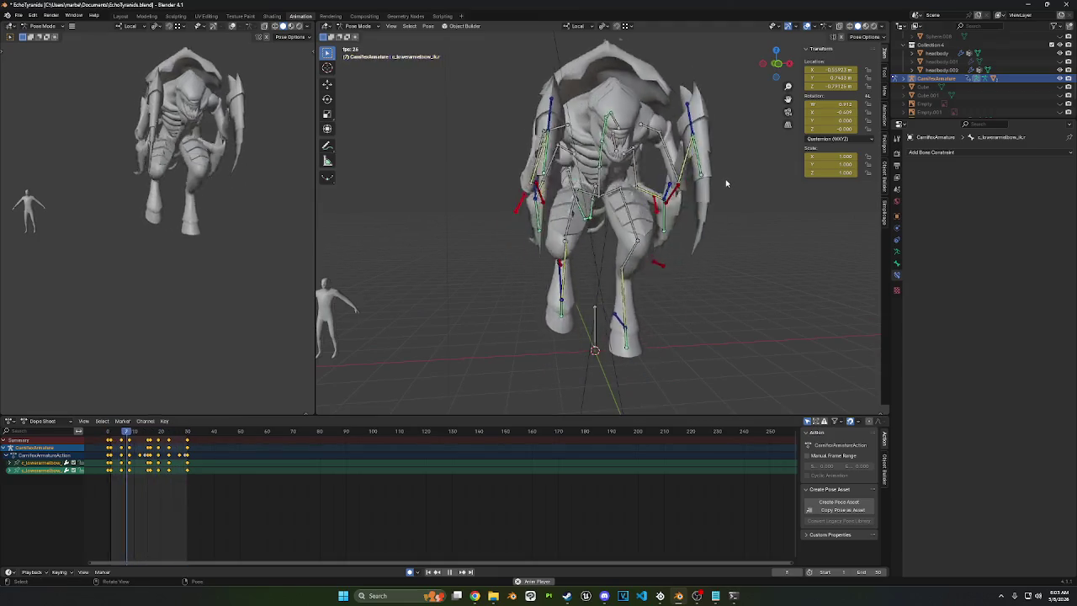
pyautogui.scroll(-3, 722, 179)
pyautogui.moveTo(708, 189)
pyautogui.mouseDown(button='middle')
pyautogui.moveTo(768, 187)
pyautogui.moveTo(522, 311)
pyautogui.mouseUp(button='middle')
pyautogui.press('a')
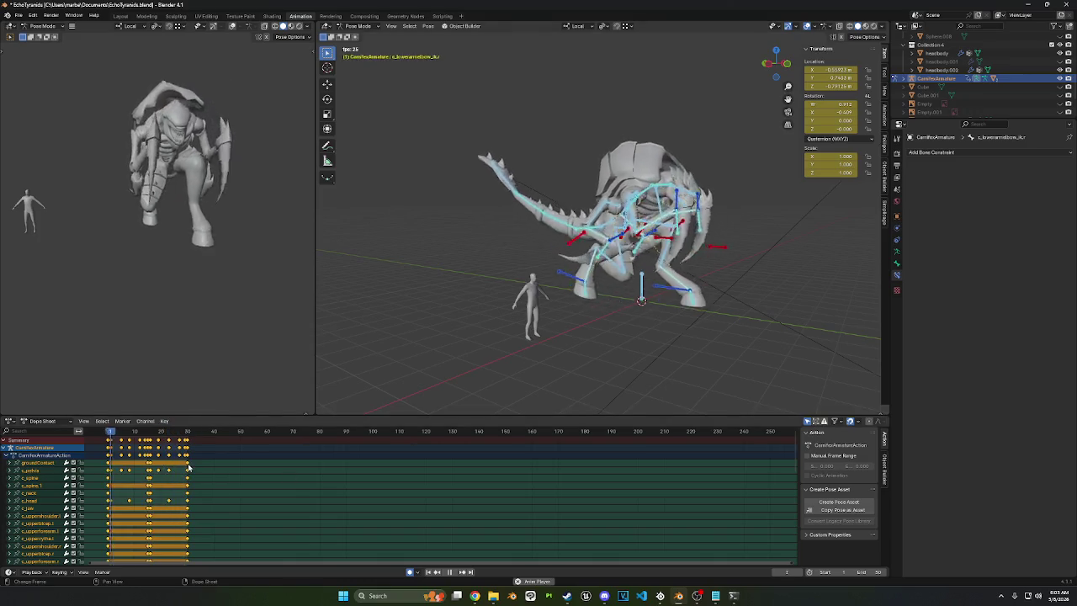
pyautogui.press('space')
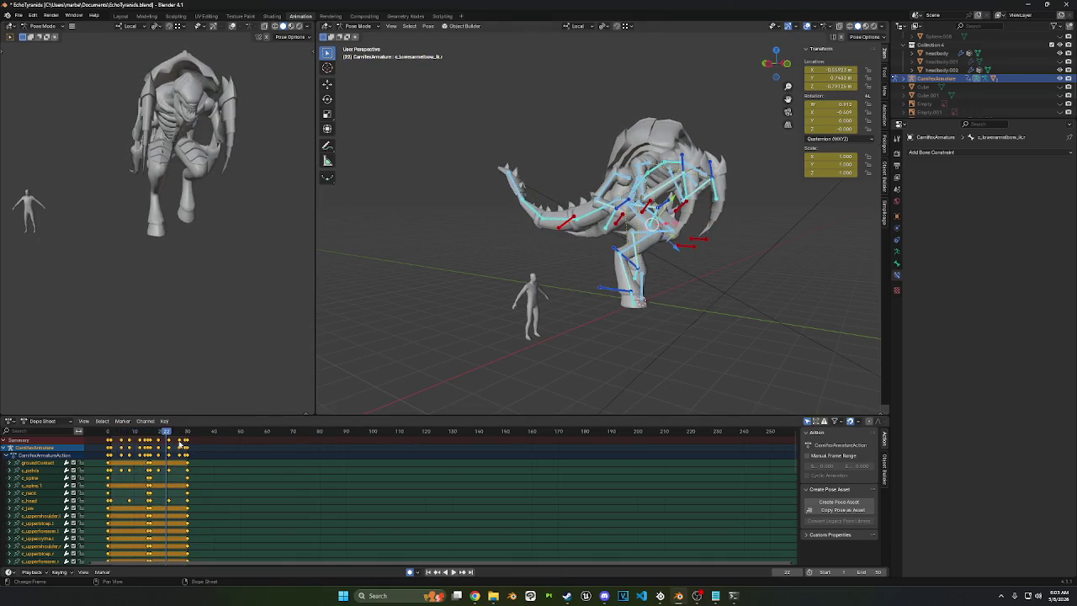
pyautogui.moveTo(170, 433); pyautogui.dragTo(108, 435)
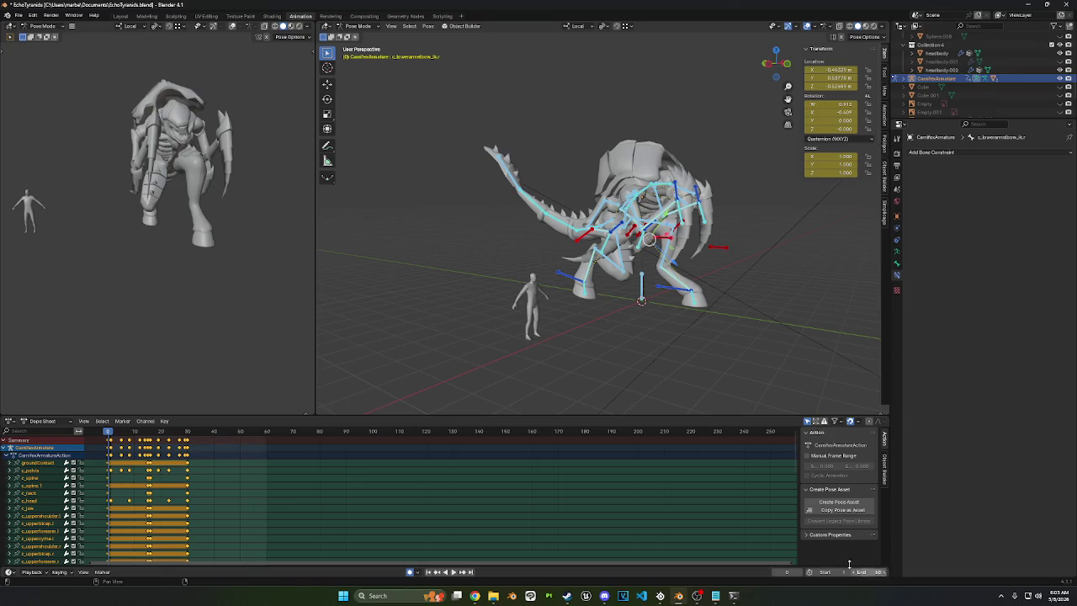
pyautogui.press('s')
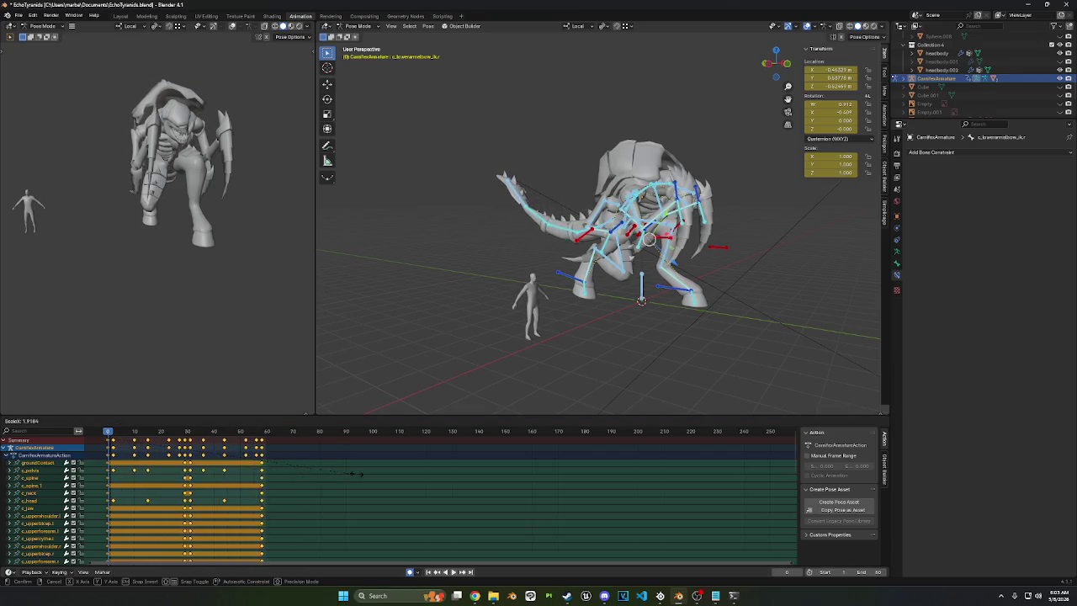
pyautogui.press('Escape')
pyautogui.press('space')
pyautogui.moveTo(404, 312)
pyautogui.mouseDown(button='middle')
pyautogui.moveTo(564, 308)
pyautogui.moveTo(624, 278)
pyautogui.mouseUp(button='middle')
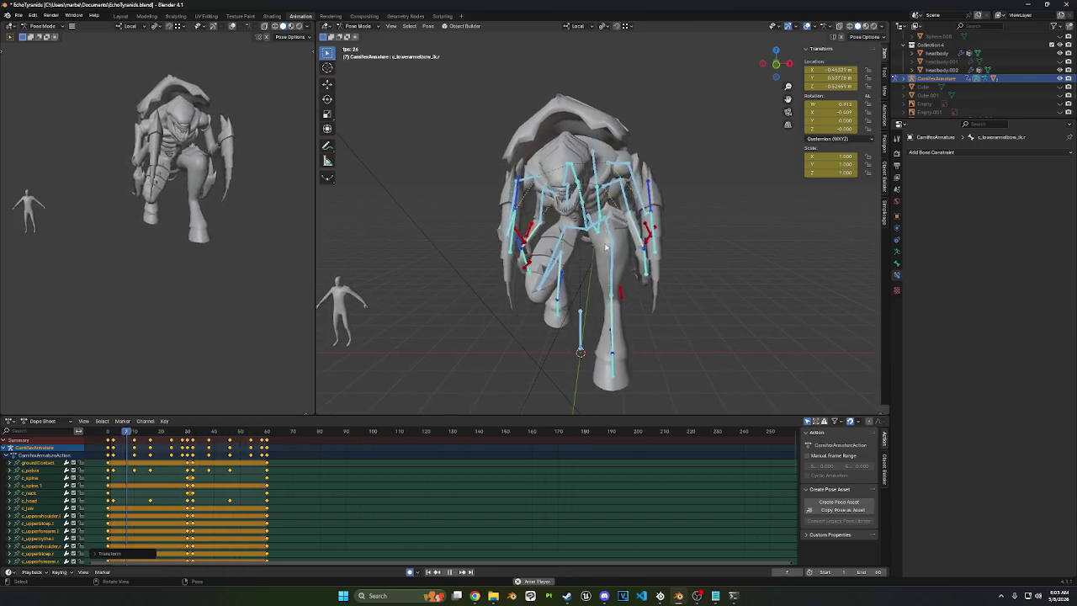
pyautogui.press('space')
pyautogui.click(582, 139)
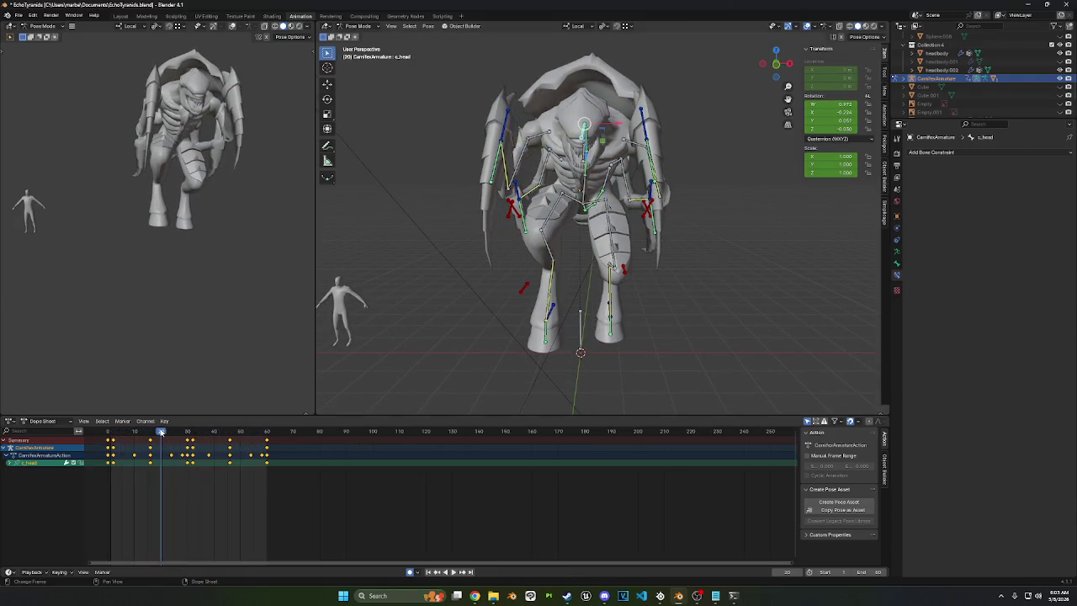
# Step: Shift the copied c_head keyframes 29 frames later to end at frame 60, and play it
pyautogui.moveTo(155, 432); pyautogui.dragTo(112, 433)
pyautogui.click(267, 431)
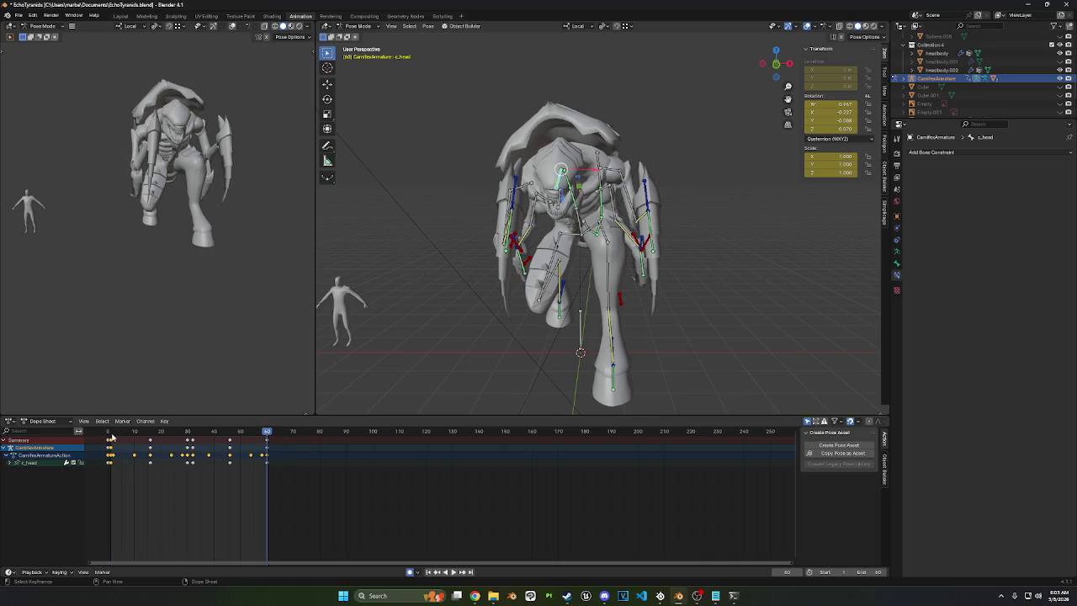
pyautogui.moveTo(110, 439); pyautogui.dragTo(187, 439)
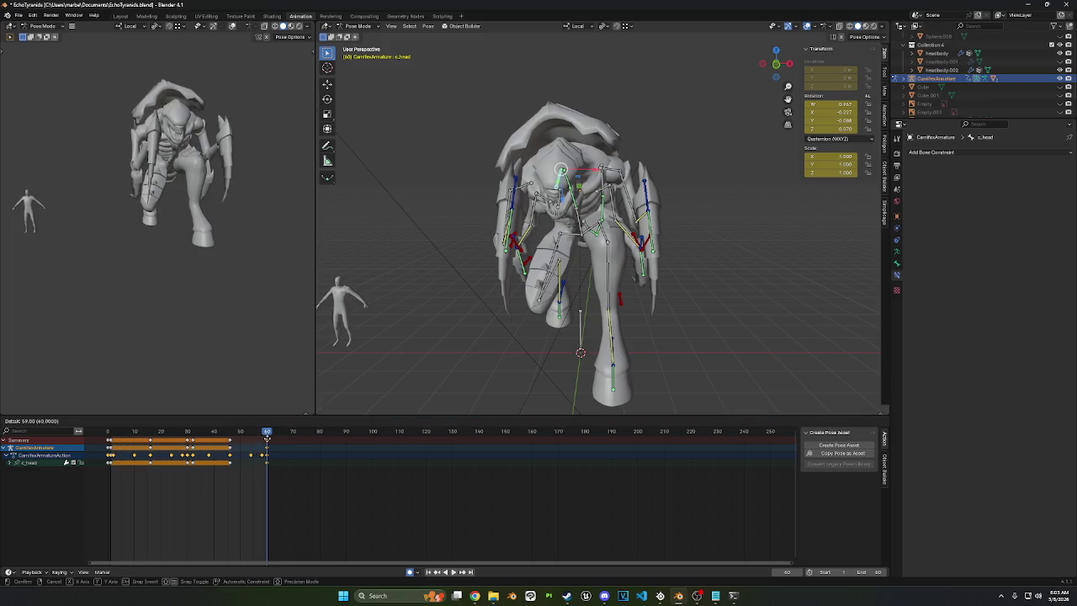
pyautogui.click(266, 437)
pyautogui.press('space')
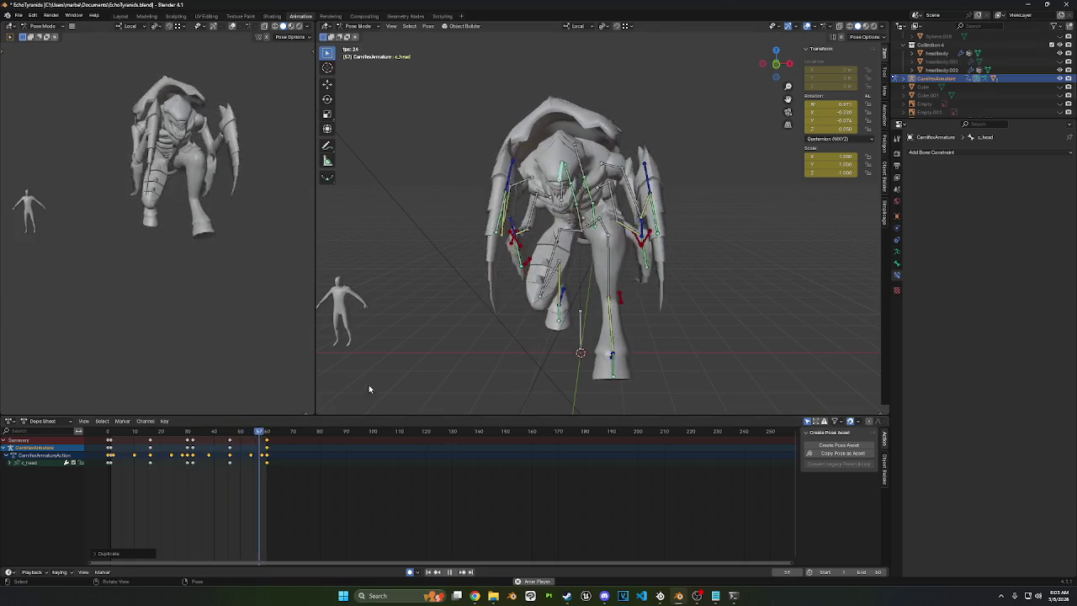
pyautogui.moveTo(432, 306); pyautogui.dragTo(557, 272, button='middle')
pyautogui.press('a')
pyautogui.click(185, 432)
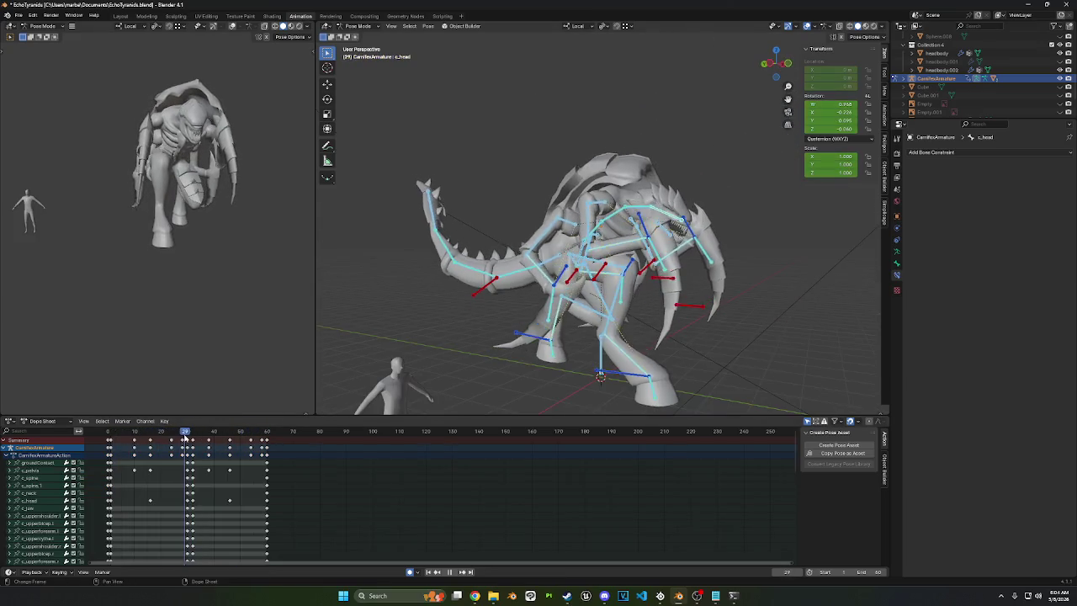
# Step: Play the 0–60 walk from frame 32, orbit around the creature, then switch to Object Mode
pyautogui.moveTo(185, 438); pyautogui.dragTo(221, 434)
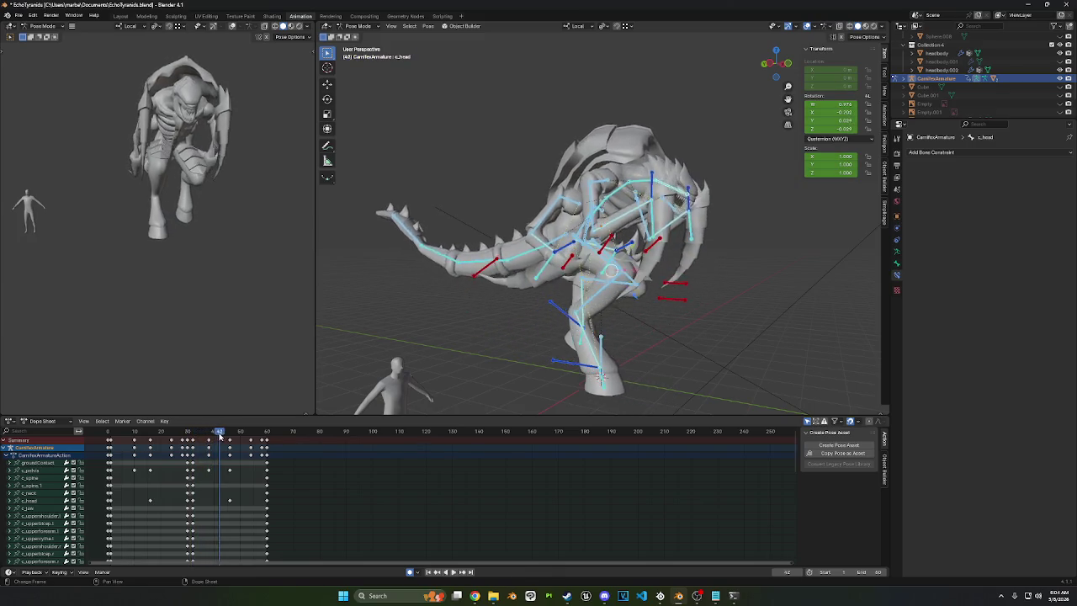
pyautogui.press('space')
pyautogui.moveTo(590, 290)
pyautogui.mouseDown(button='middle')
pyautogui.moveTo(661, 306)
pyautogui.moveTo(526, 296)
pyautogui.moveTo(561, 295)
pyautogui.moveTo(540, 293)
pyautogui.moveTo(498, 337)
pyautogui.mouseUp(button='middle')
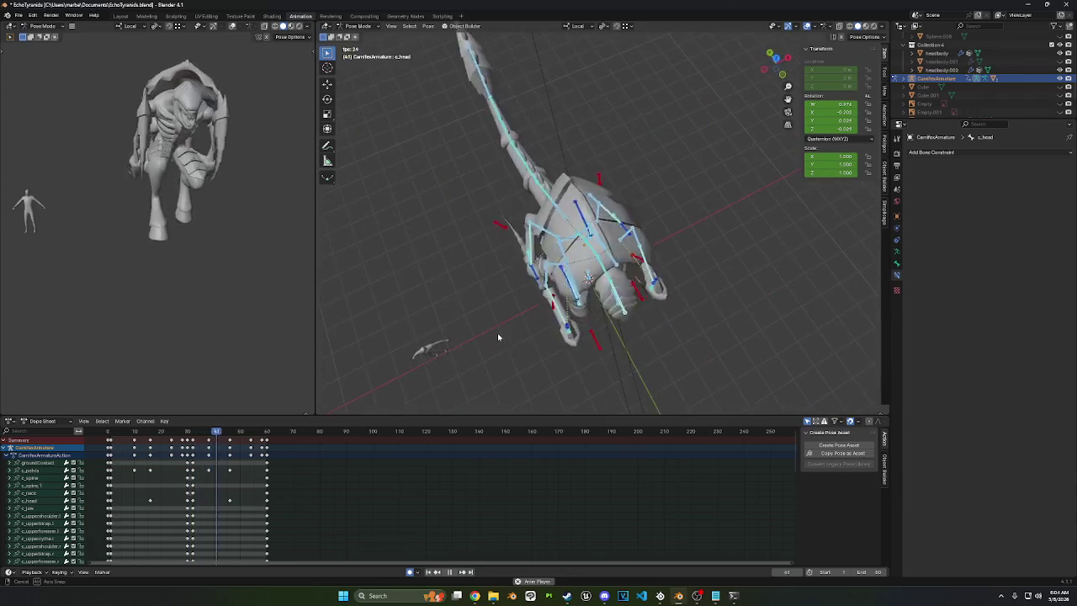
pyautogui.moveTo(498, 336)
pyautogui.mouseDown(button='middle')
pyautogui.moveTo(593, 251)
pyautogui.moveTo(584, 262)
pyautogui.moveTo(384, 64)
pyautogui.mouseUp(button='middle')
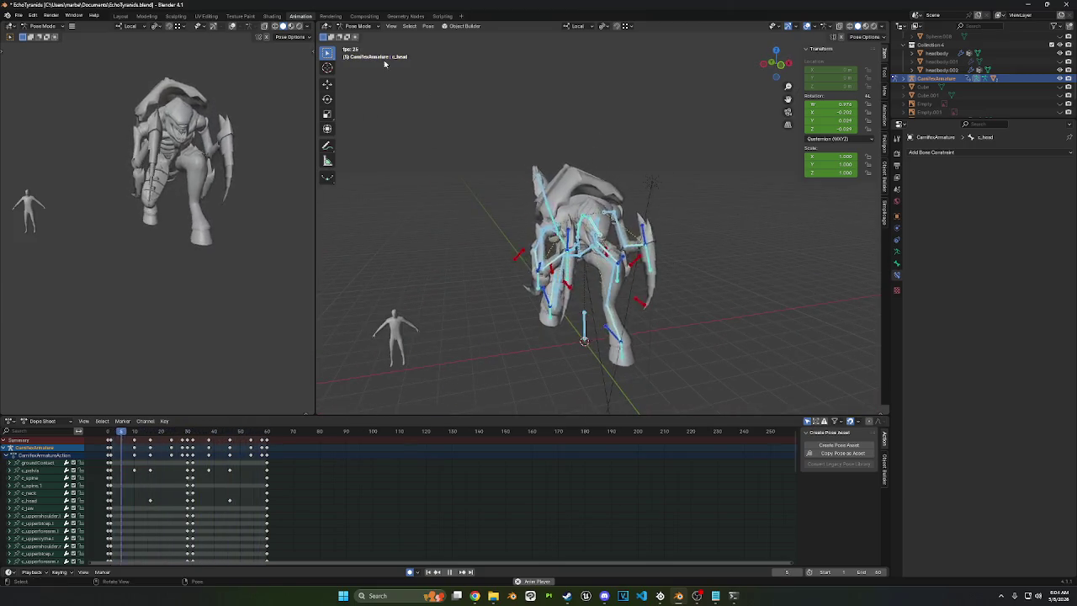
pyautogui.click(357, 26)
pyautogui.click(364, 37)
pyautogui.click(603, 278)
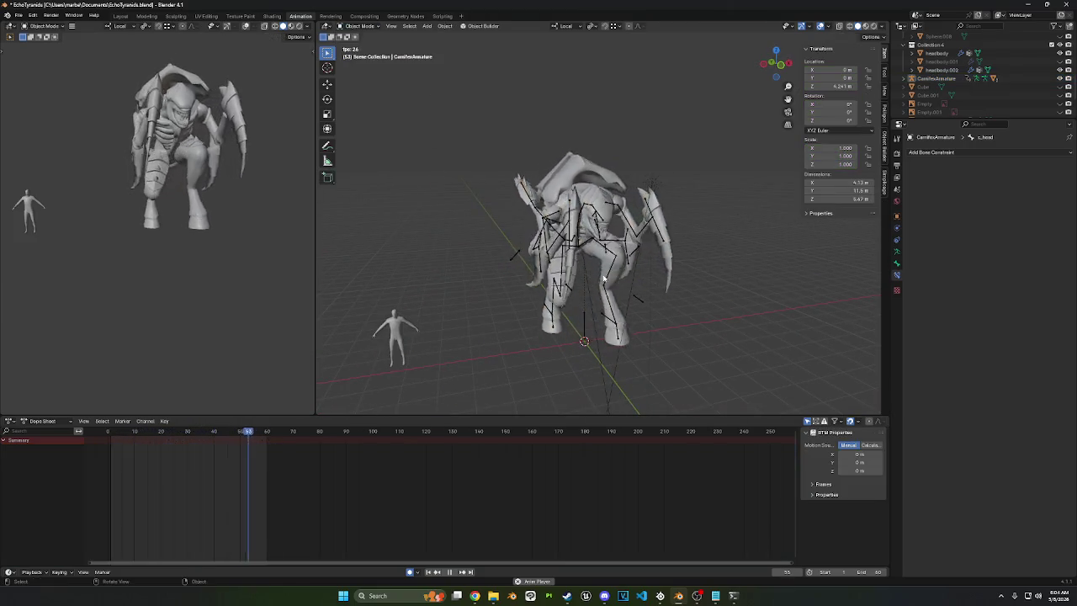
pyautogui.moveTo(603, 278); pyautogui.dragTo(580, 233, button='middle')
pyautogui.click(582, 203)
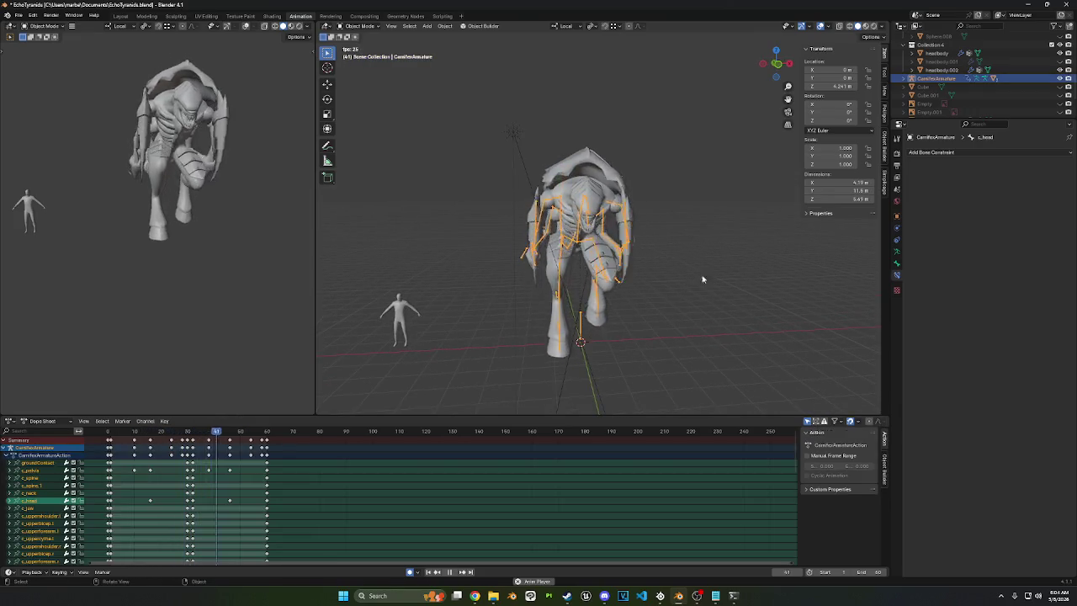
pyautogui.click(703, 279)
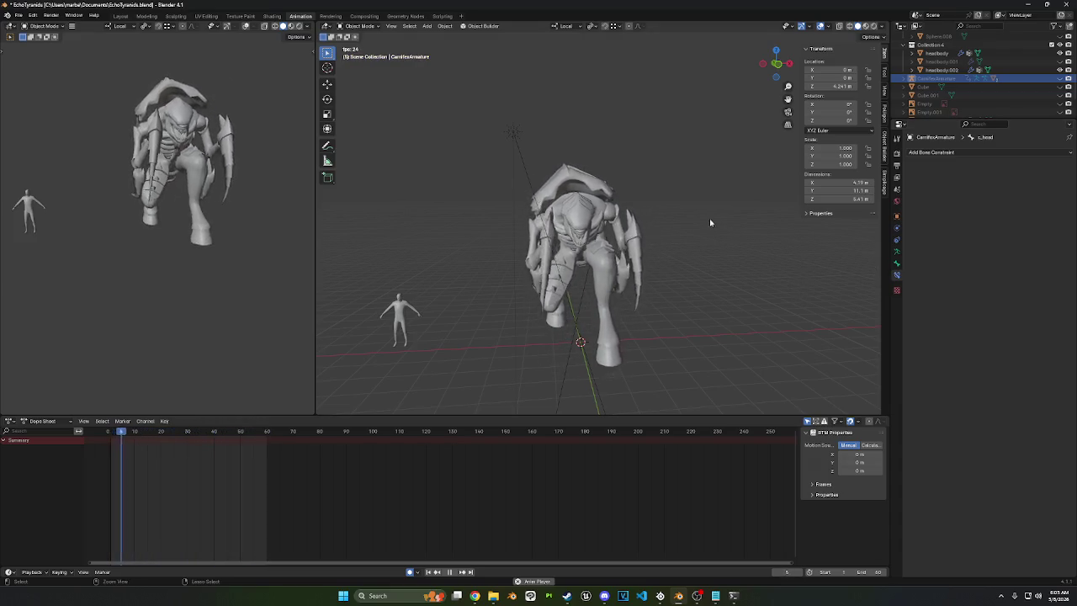
# Step: Save the EchoTyranids file, then start a new empty scene
pyautogui.hotkey('ctrl', 's')
pyautogui.press('space')
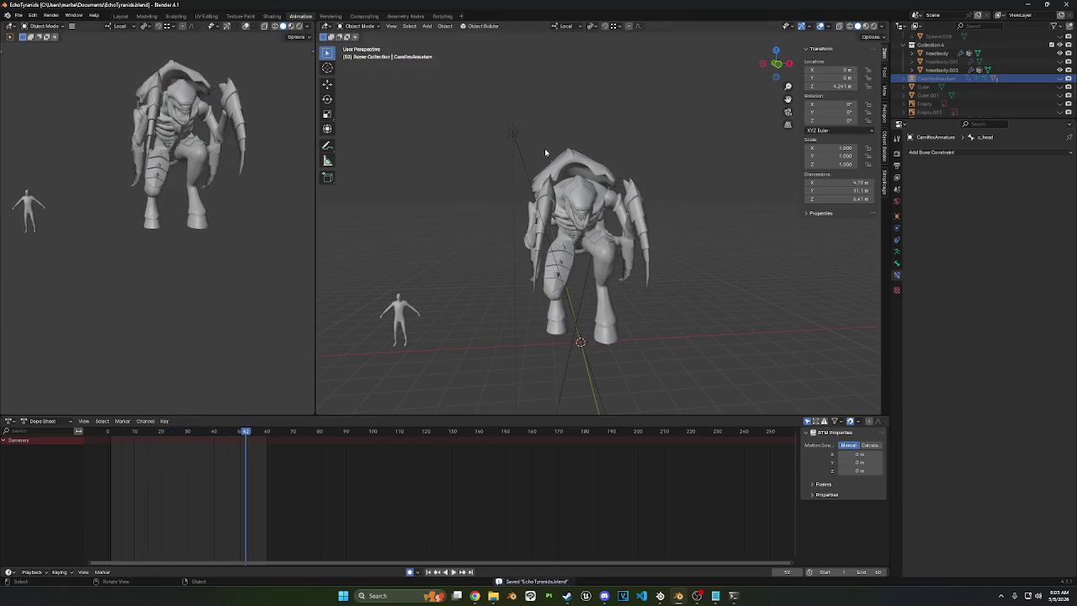
pyautogui.click(18, 15)
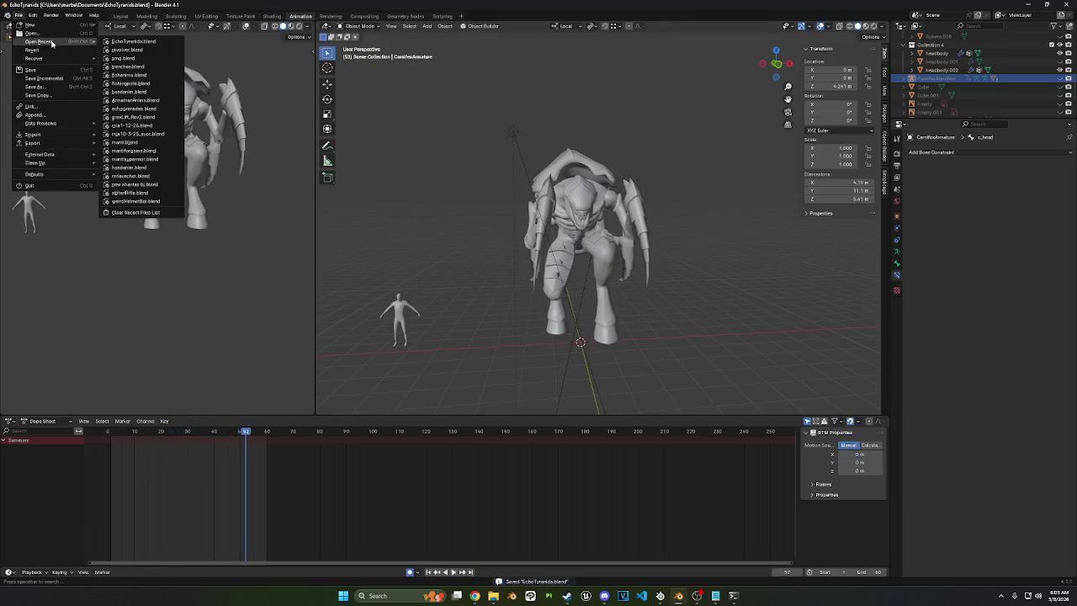
pyautogui.moveTo(38, 41)
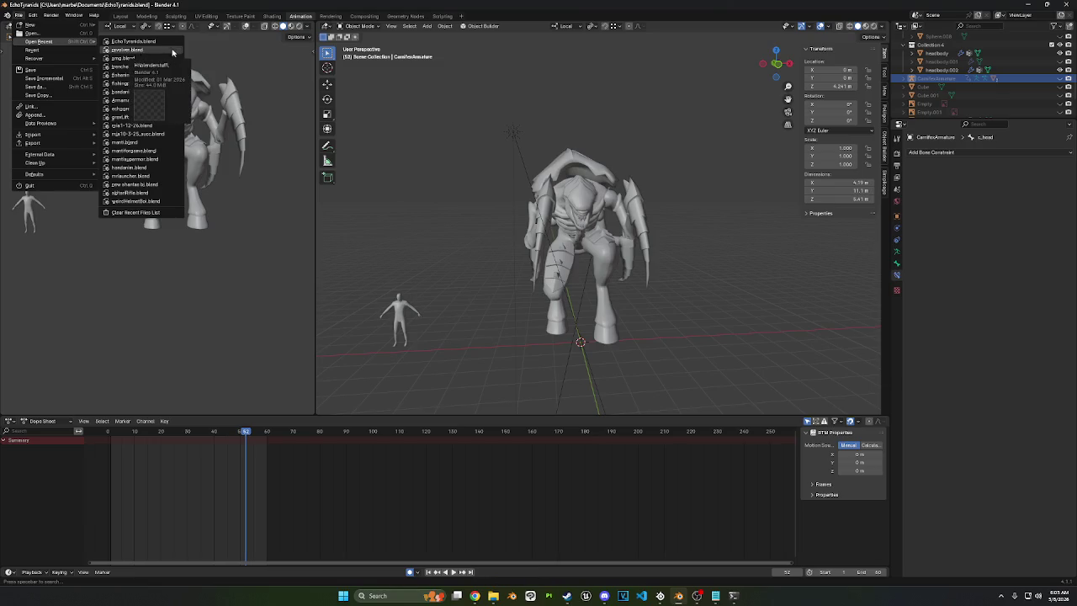
pyautogui.click(20, 16)
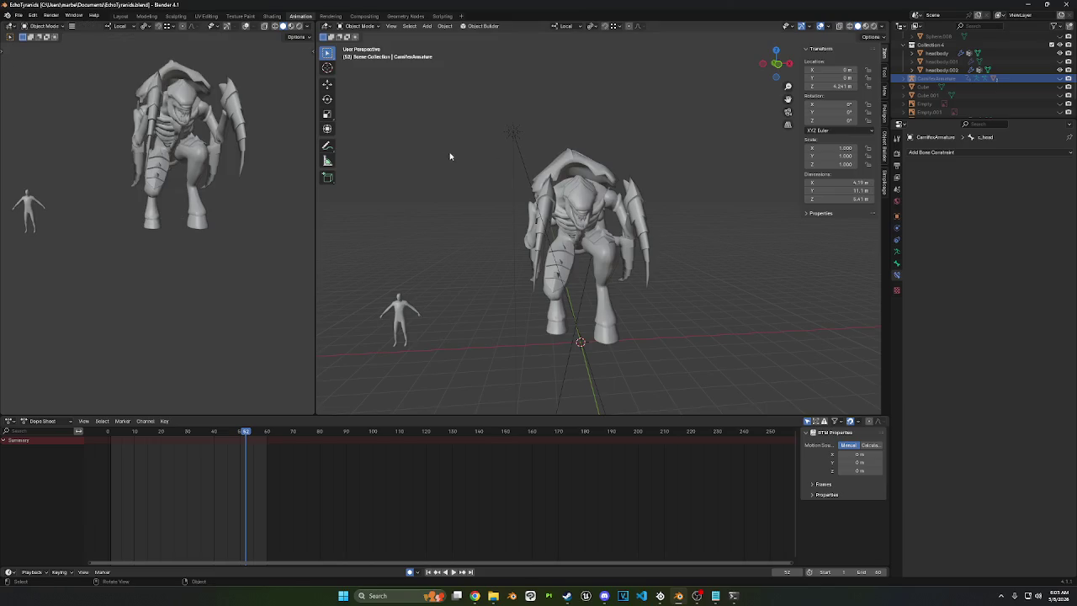
pyautogui.moveTo(462, 153); pyautogui.dragTo(531, 153, button='middle')
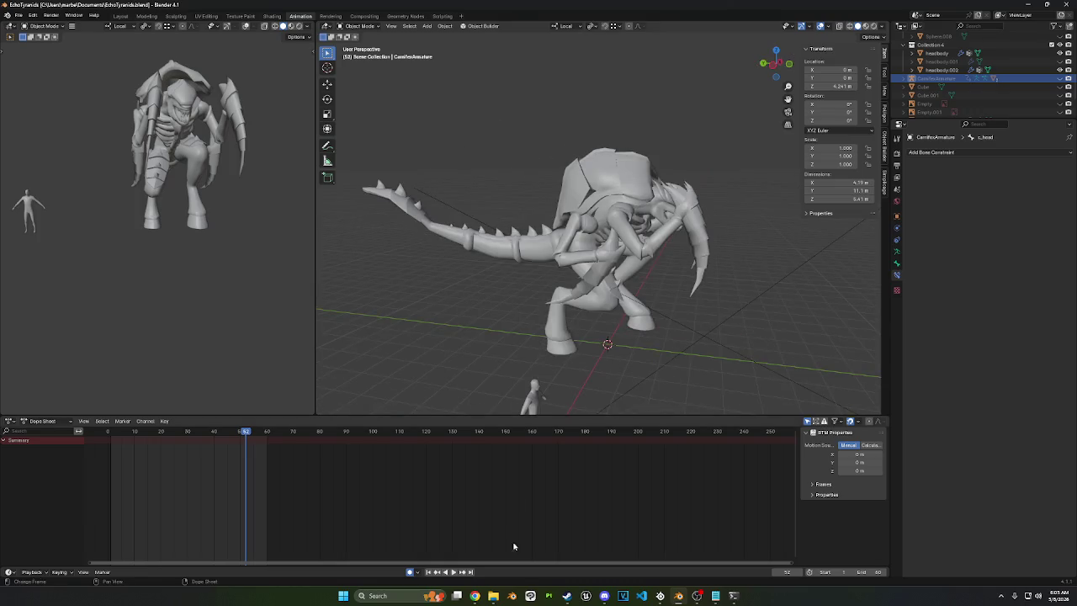
pyautogui.click(511, 595)
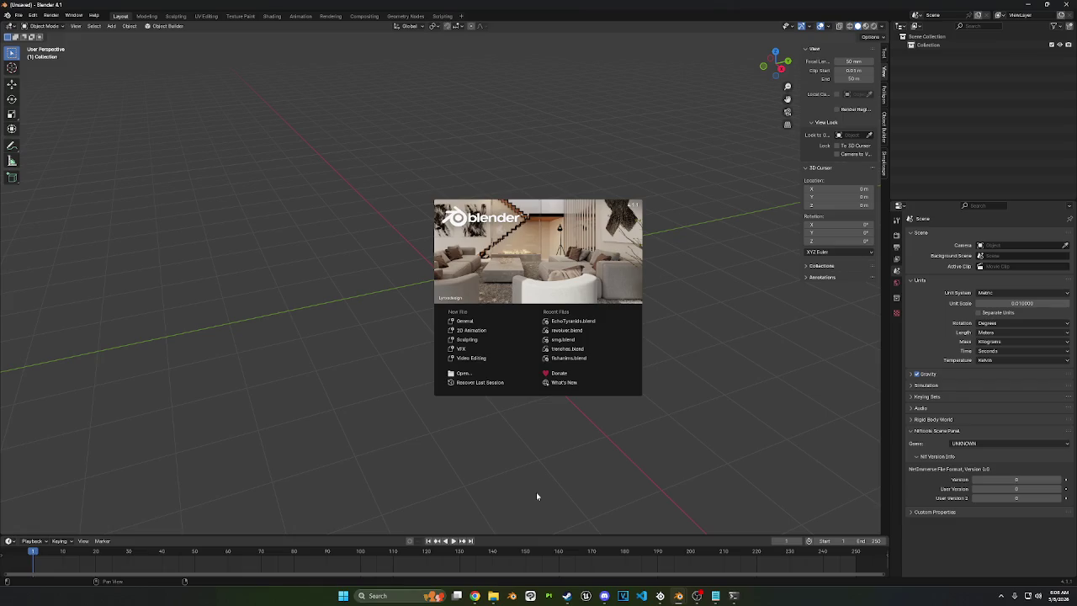
# Step: Dismiss the splash screen and add a test cube at the scene origin
pyautogui.click(714, 290)
pyautogui.hotkey('shift', 'a')
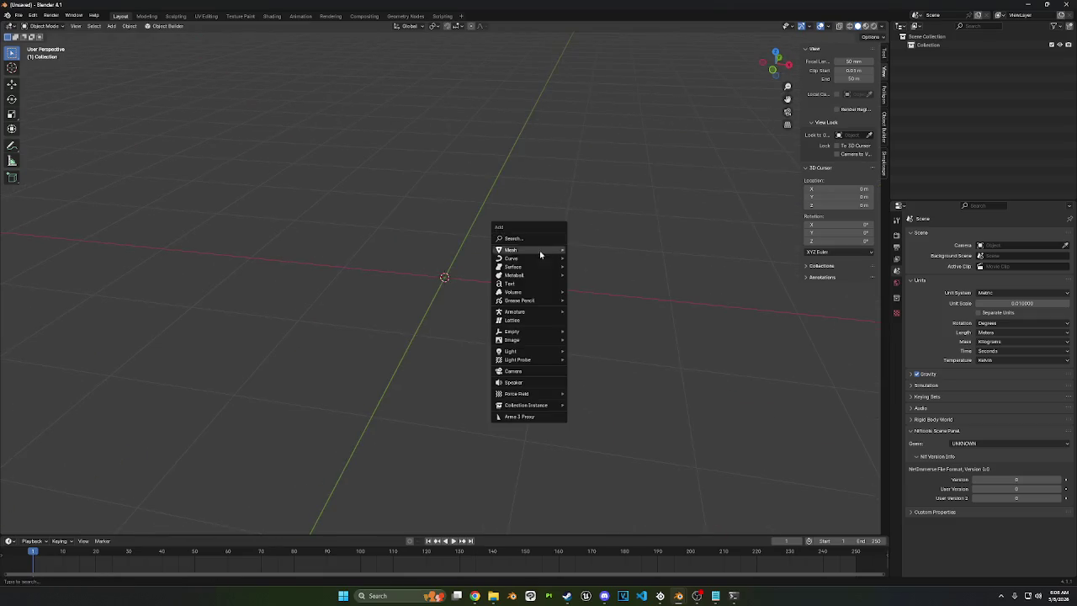
pyautogui.moveTo(615, 237); pyautogui.dragTo(751, 275, button='middle')
pyautogui.moveTo(575, 243); pyautogui.dragTo(512, 257, button='middle')
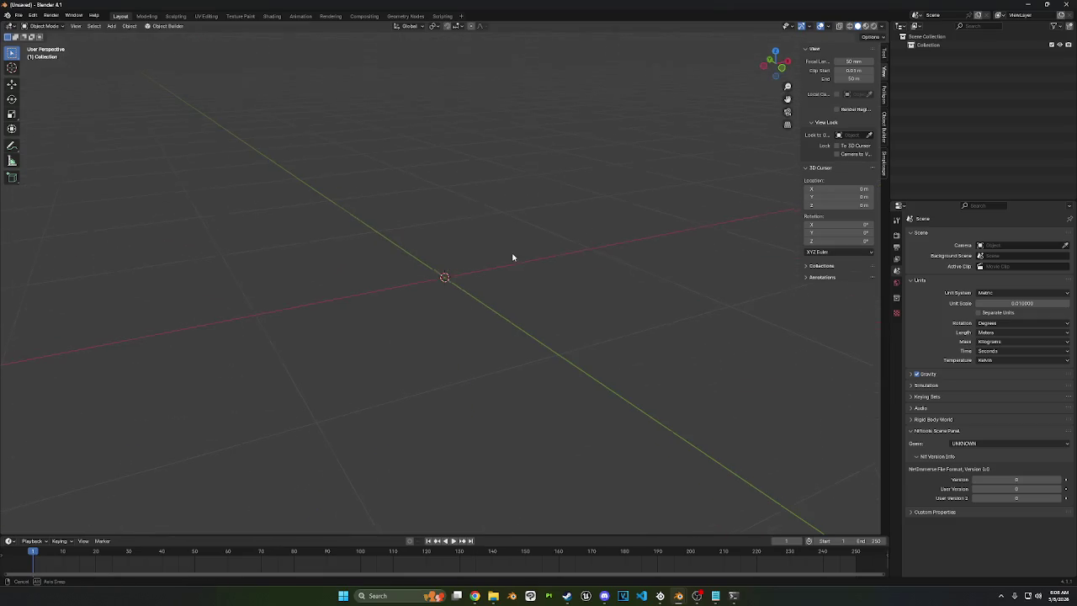
pyautogui.hotkey('shift', 'a')
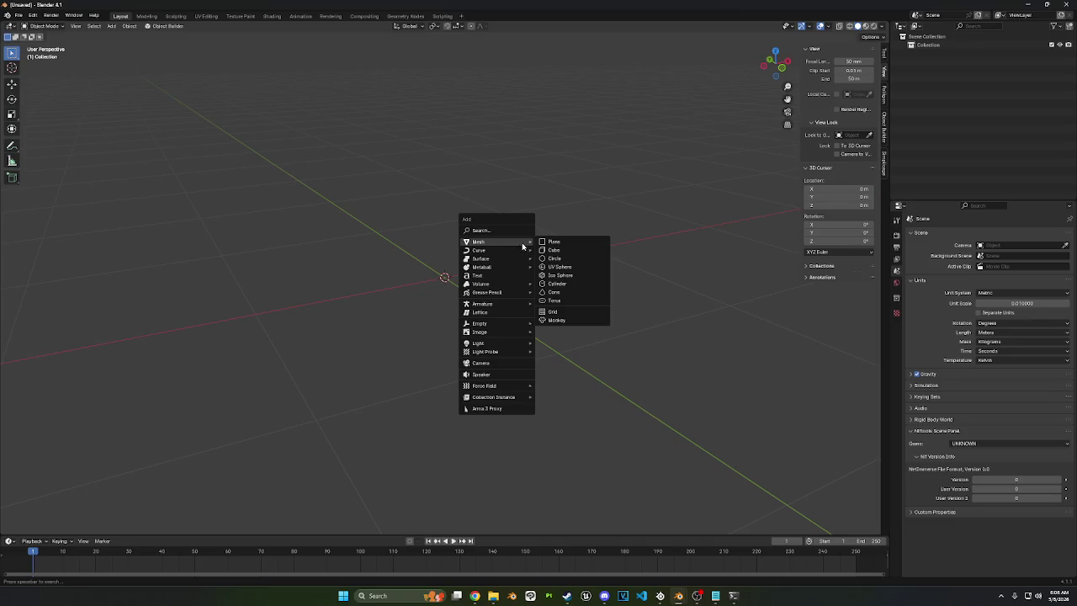
pyautogui.click(554, 249)
# Step: Move the test cube along the Z axis while viewing it from the front
pyautogui.click(768, 69)
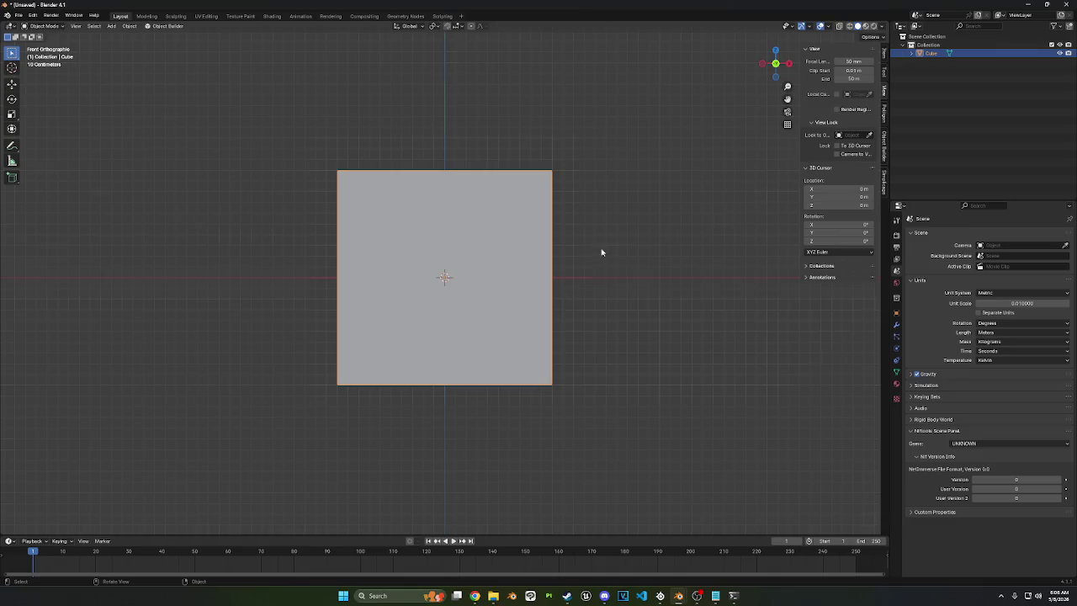
pyautogui.moveTo(602, 252); pyautogui.dragTo(596, 286, button='middle')
pyautogui.scroll(-3, 637, 226)
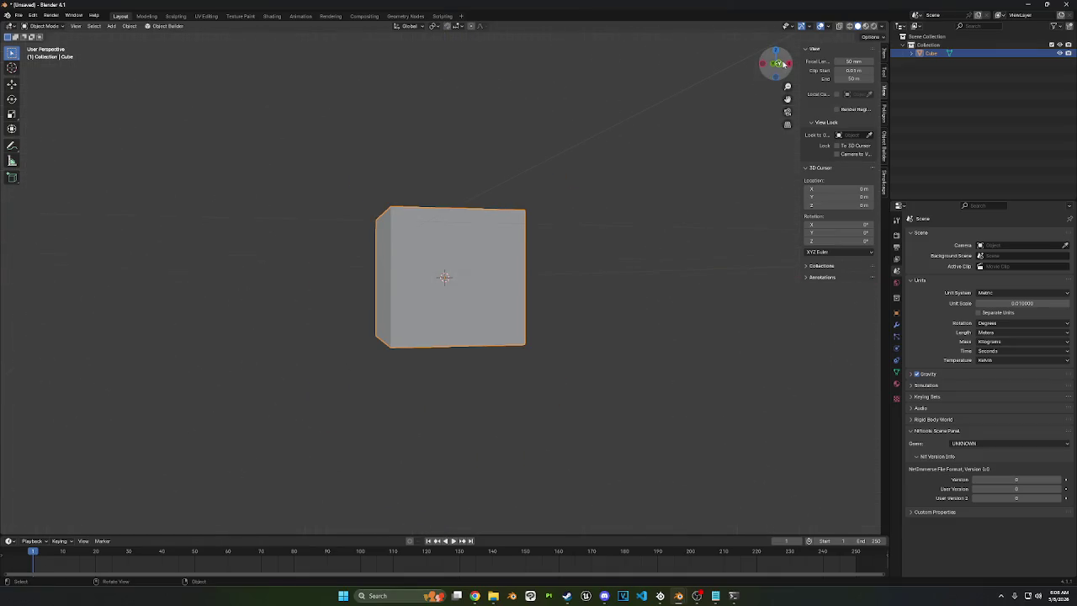
pyautogui.click(783, 64)
pyautogui.scroll(3, 584, 306)
pyautogui.press('g')
pyautogui.press('z')
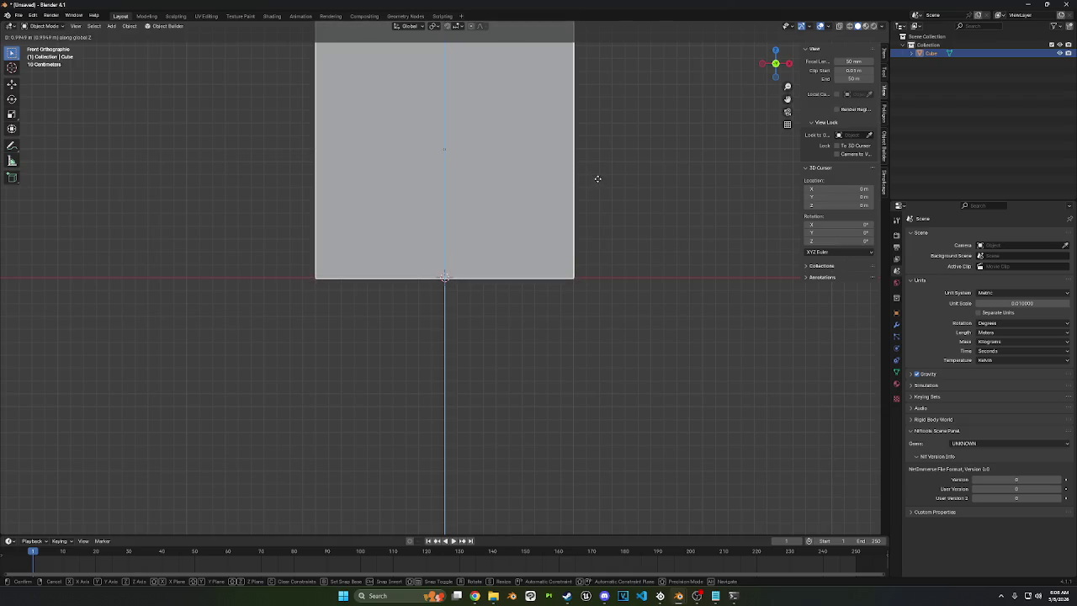
pyautogui.click(596, 176)
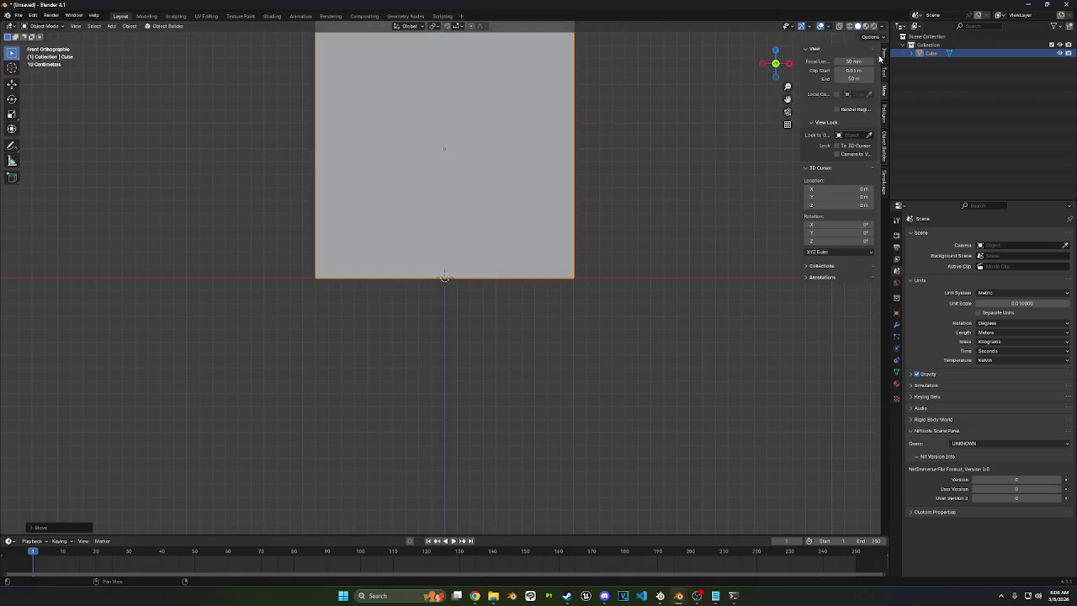
# Step: Delete the test cube and bring up the File import formats
pyautogui.click(883, 55)
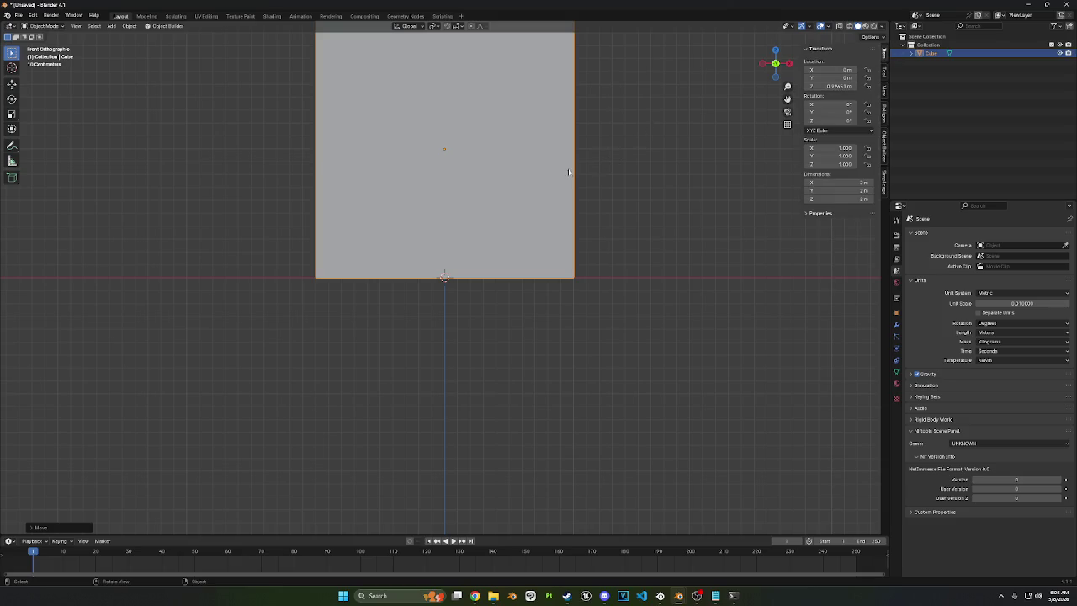
pyautogui.rightClick(660, 219)
pyautogui.rightClick(618, 482)
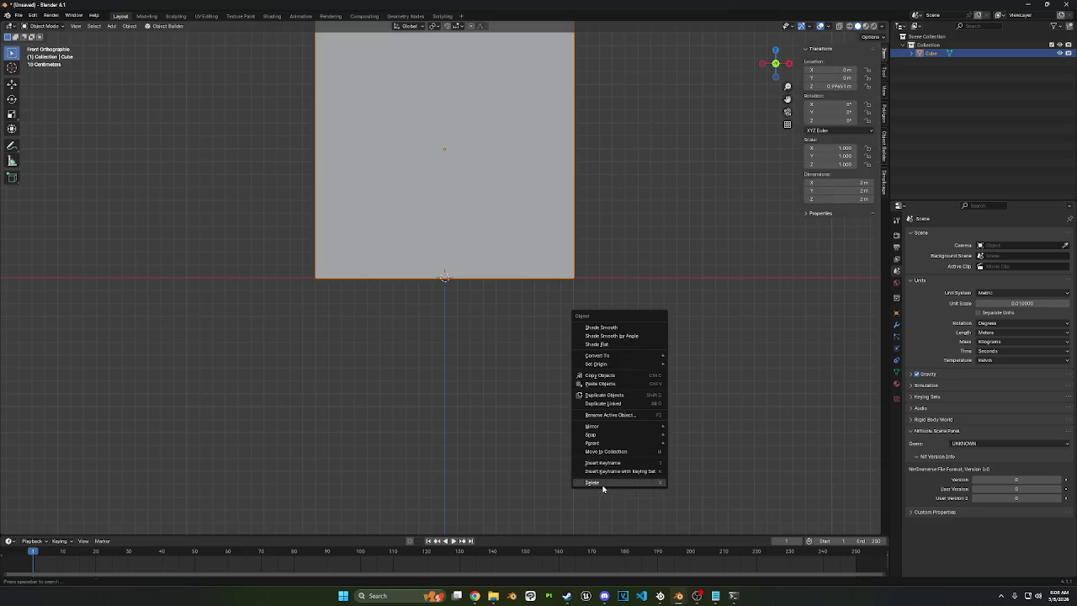
pyautogui.click(593, 482)
pyautogui.click(19, 16)
pyautogui.moveTo(34, 135)
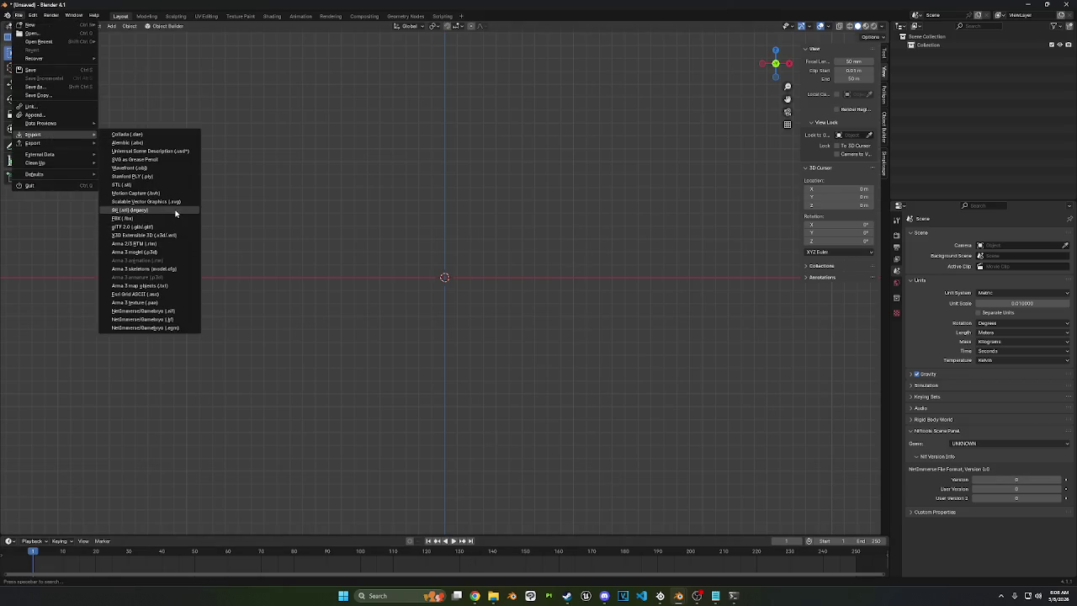
# Step: Import the holed cube STL file into the empty scene
pyautogui.click(175, 185)
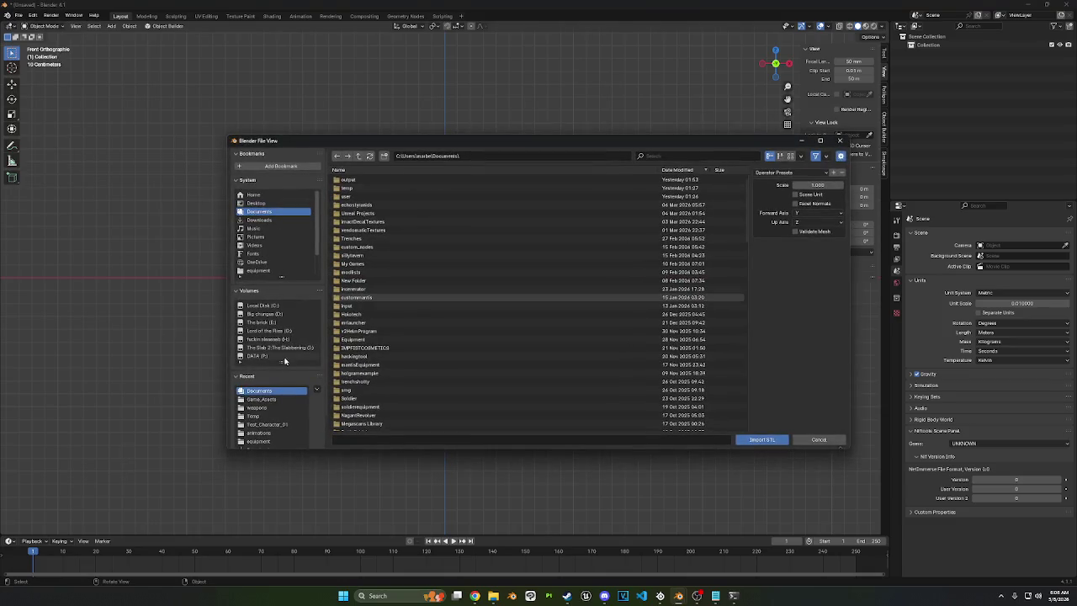
pyautogui.scroll(-5, 404, 242)
pyautogui.scroll(-3, 403, 246)
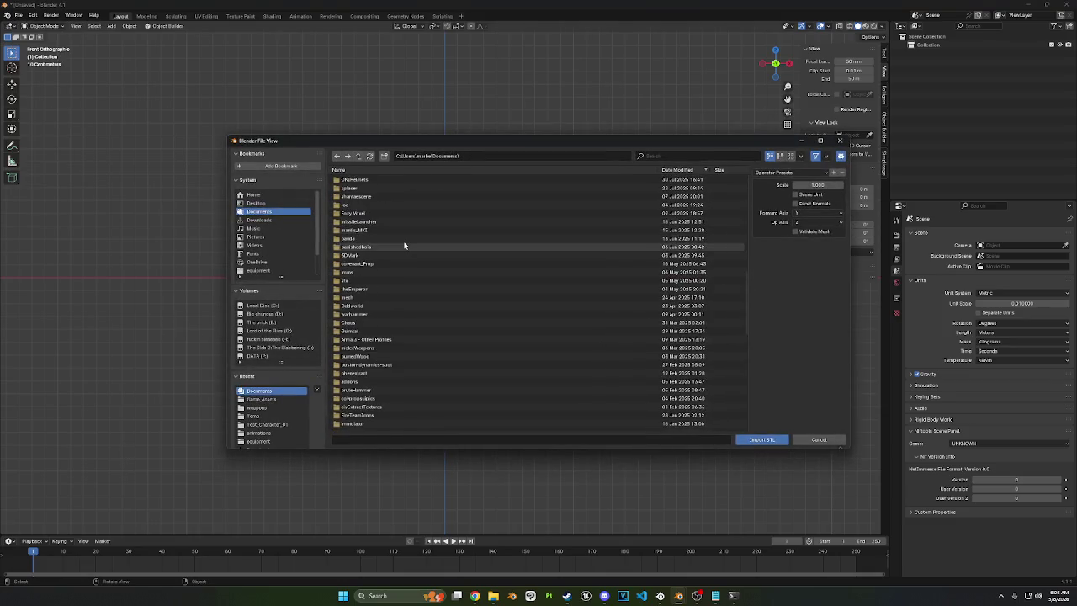
pyautogui.scroll(-5, 403, 242)
pyautogui.scroll(-5, 403, 241)
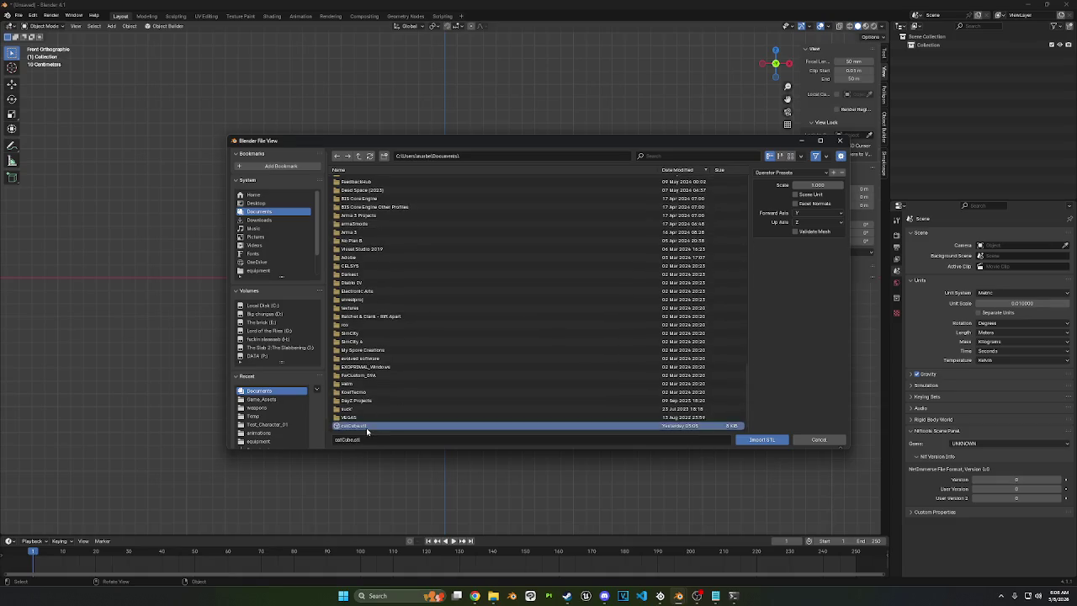
pyautogui.doubleClick(366, 427)
pyautogui.scroll(5, 471, 252)
pyautogui.moveTo(471, 252)
pyautogui.mouseDown(button='middle')
pyautogui.moveTo(501, 270)
pyautogui.moveTo(654, 231)
pyautogui.mouseUp(button='middle')
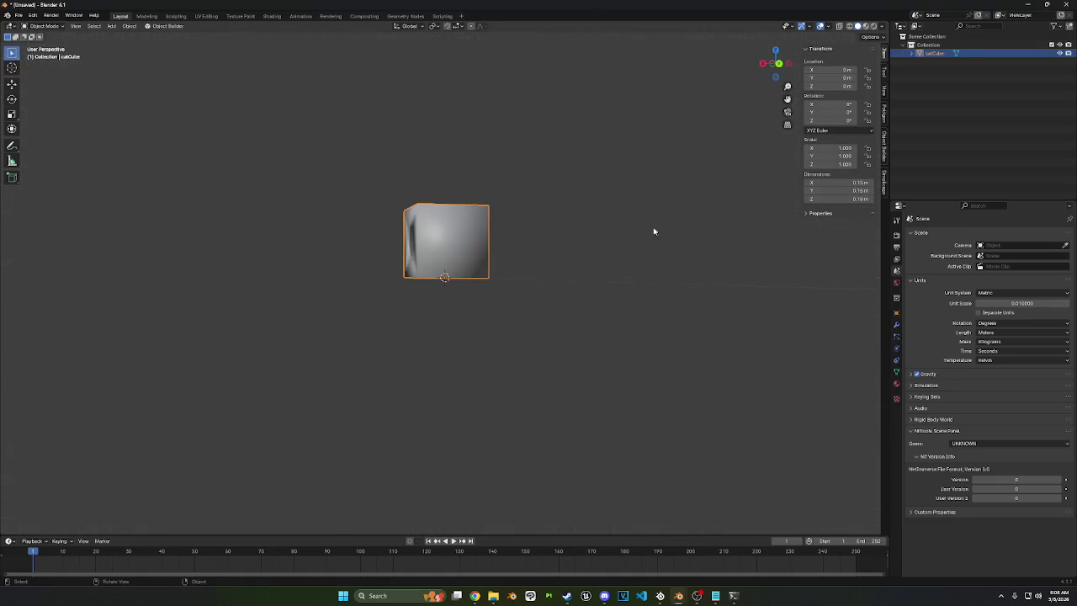
# Step: Apply Shade Smooth by Angle to the catCube and inspect its hole
pyautogui.rightClick(645, 84)
pyautogui.click(639, 70)
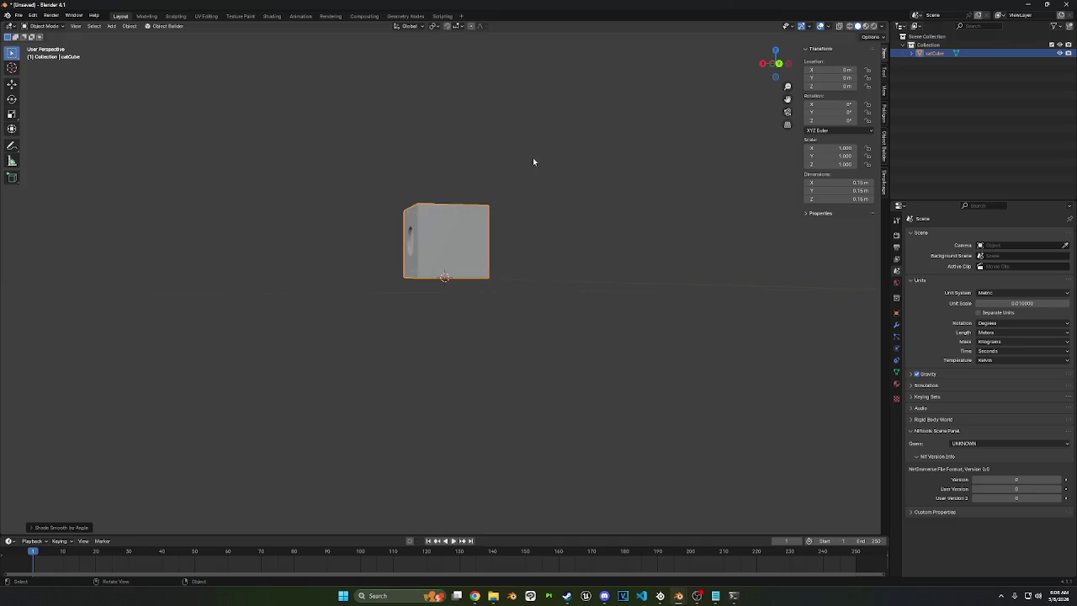
pyautogui.scroll(5, 533, 161)
pyautogui.moveTo(564, 168); pyautogui.dragTo(644, 159, button='middle')
pyautogui.click(778, 69)
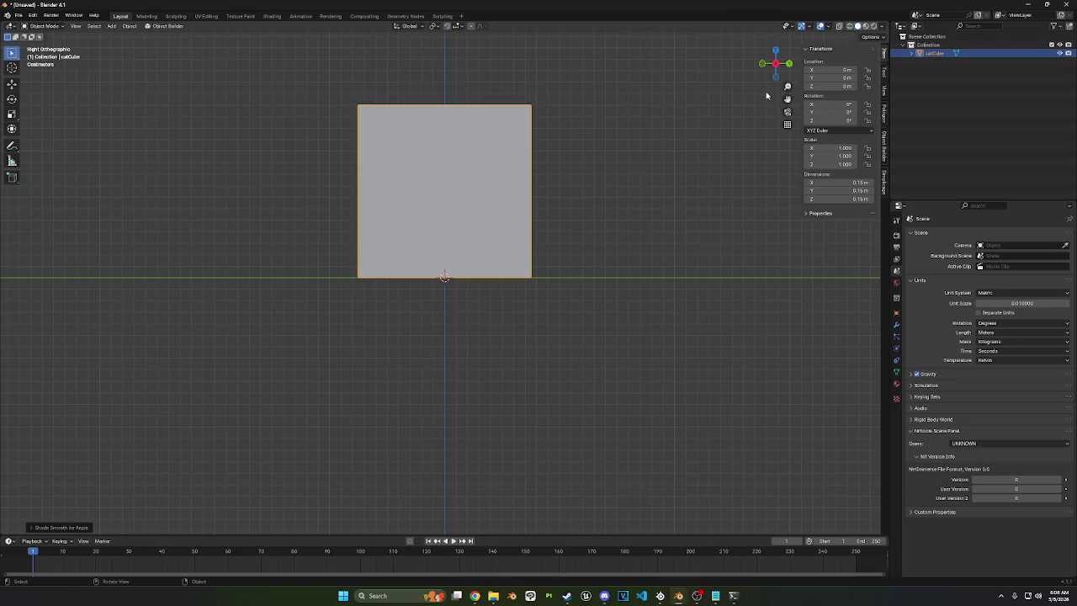
pyautogui.scroll(2, 475, 152)
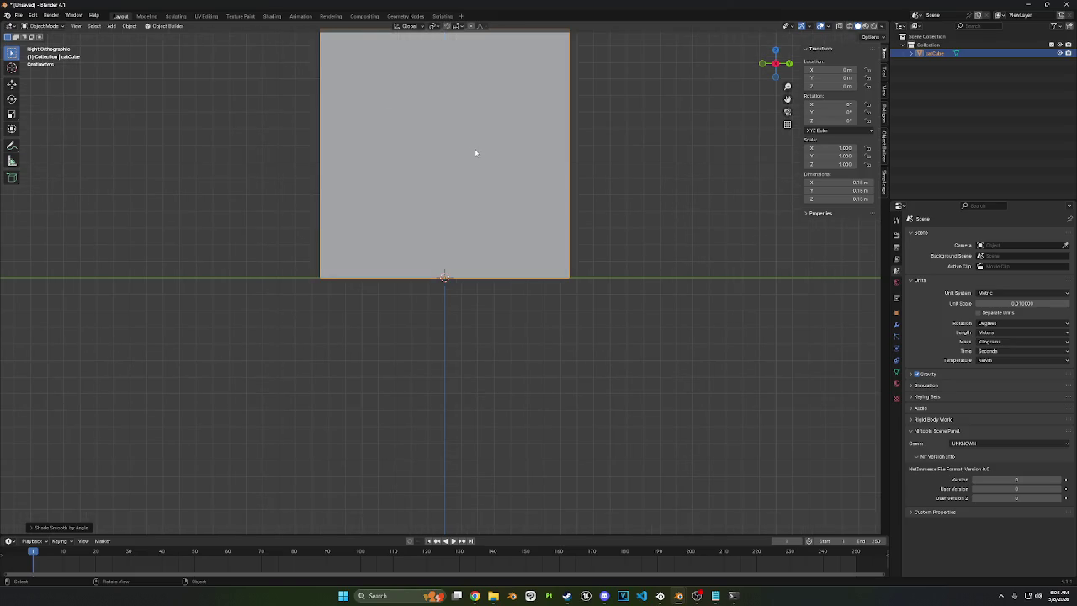
pyautogui.moveTo(632, 167)
pyautogui.mouseDown(button='middle')
pyautogui.moveTo(505, 173)
pyautogui.moveTo(757, 177)
pyautogui.mouseUp(button='middle')
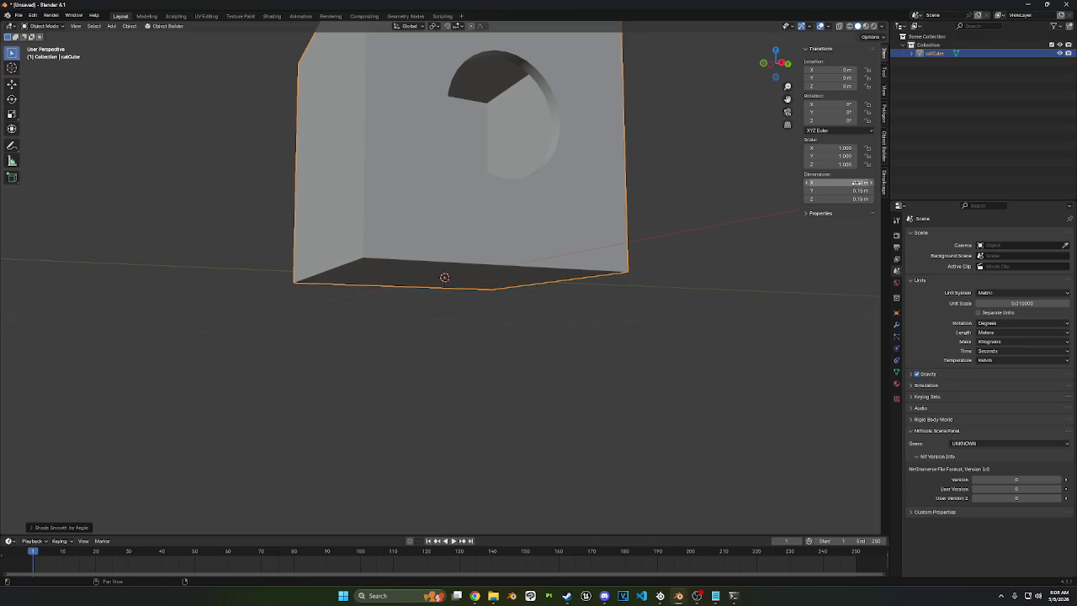
# Step: Set the scene's Unit Scale to 0.1
pyautogui.click(1033, 302)
pyautogui.write('0.1')
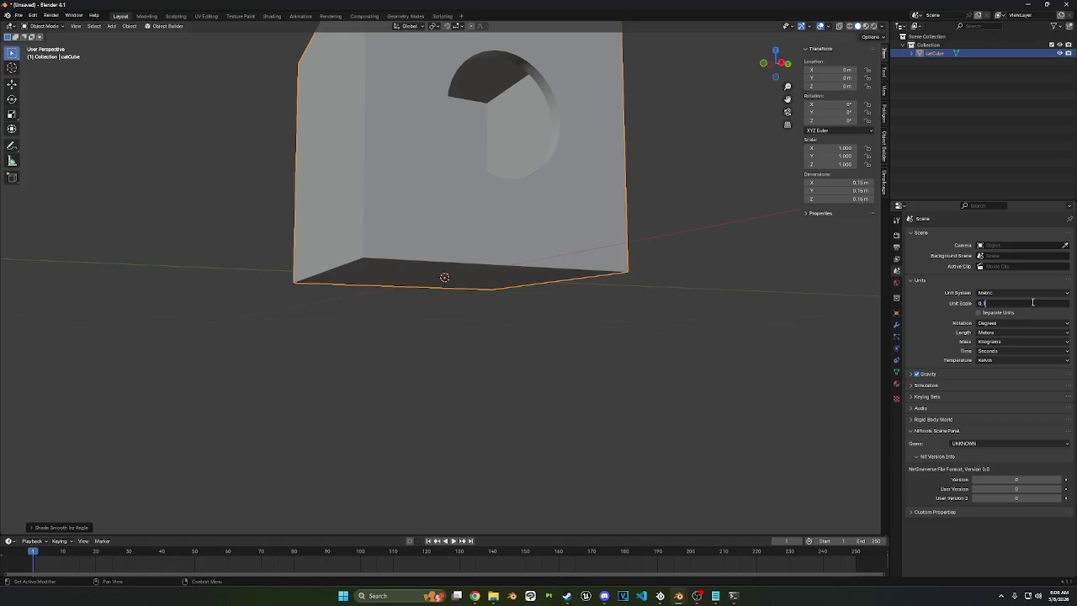
pyautogui.press('Return')
pyautogui.moveTo(483, 212); pyautogui.dragTo(449, 214, button='middle')
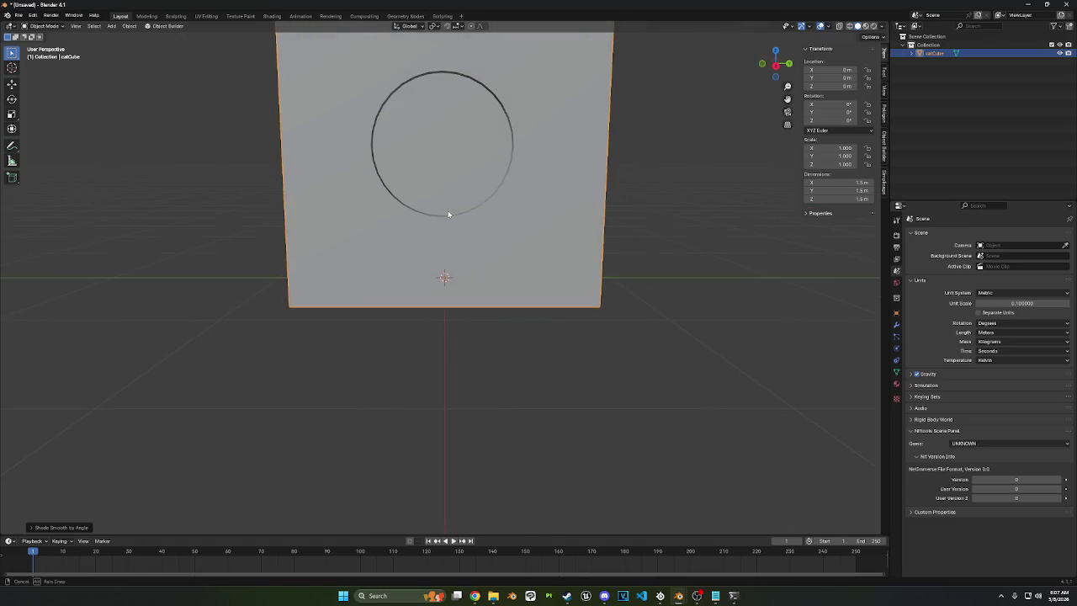
# Step: Resize the holed cube to 0.2 m on X, Y and Z
pyautogui.moveTo(841, 183)
pyautogui.mouseDown()
pyautogui.moveTo(842, 198)
pyautogui.moveTo(795, 199)
pyautogui.mouseUp()
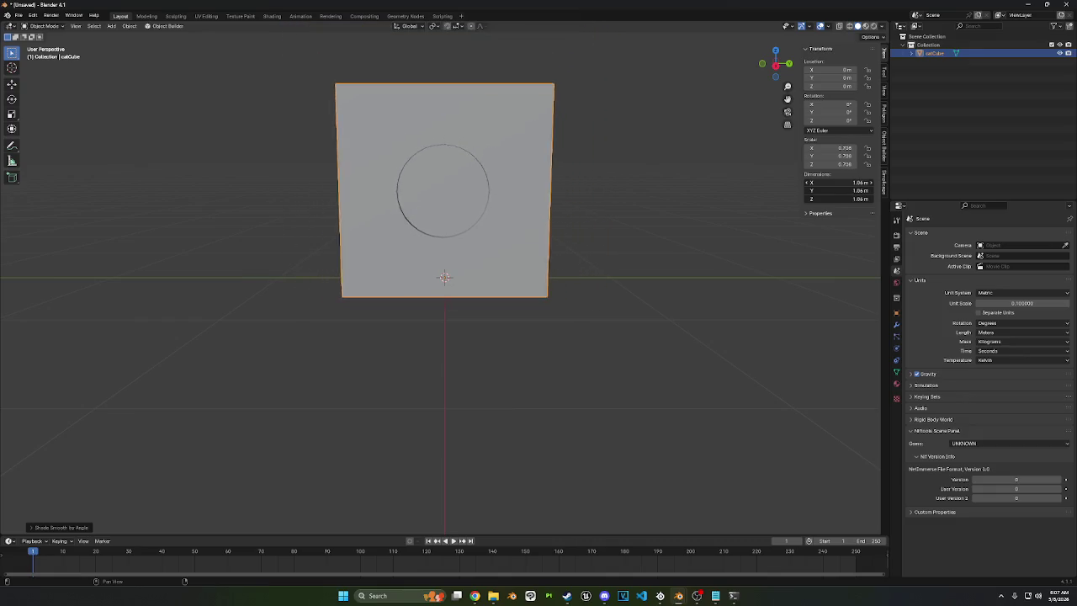
pyautogui.click(852, 180)
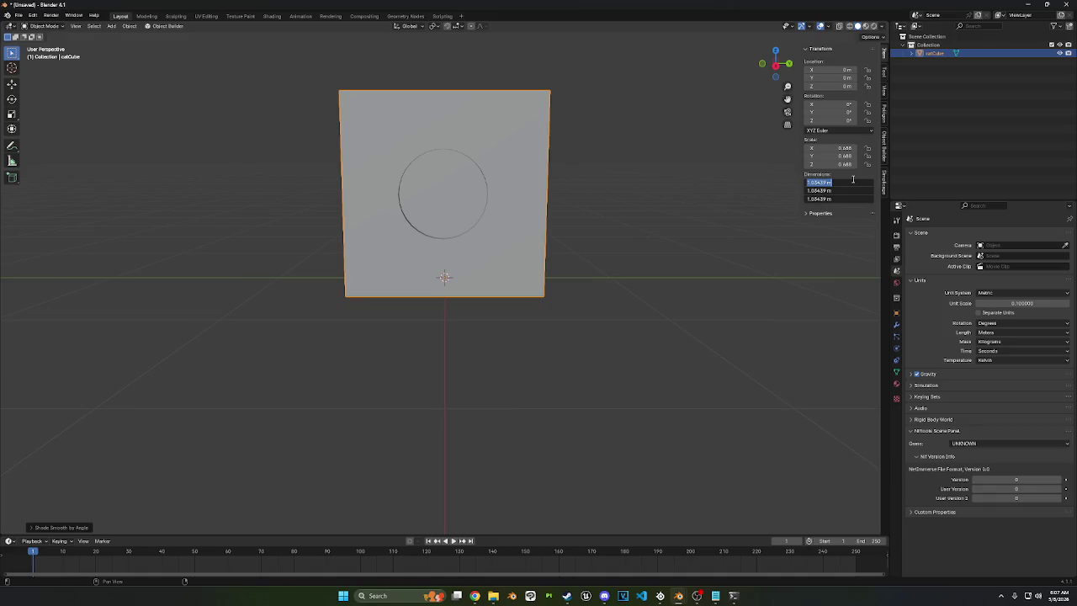
pyautogui.write('0.2')
pyautogui.press('Return')
pyautogui.scroll(3, 523, 271)
pyautogui.moveTo(522, 271); pyautogui.dragTo(538, 261, button='middle')
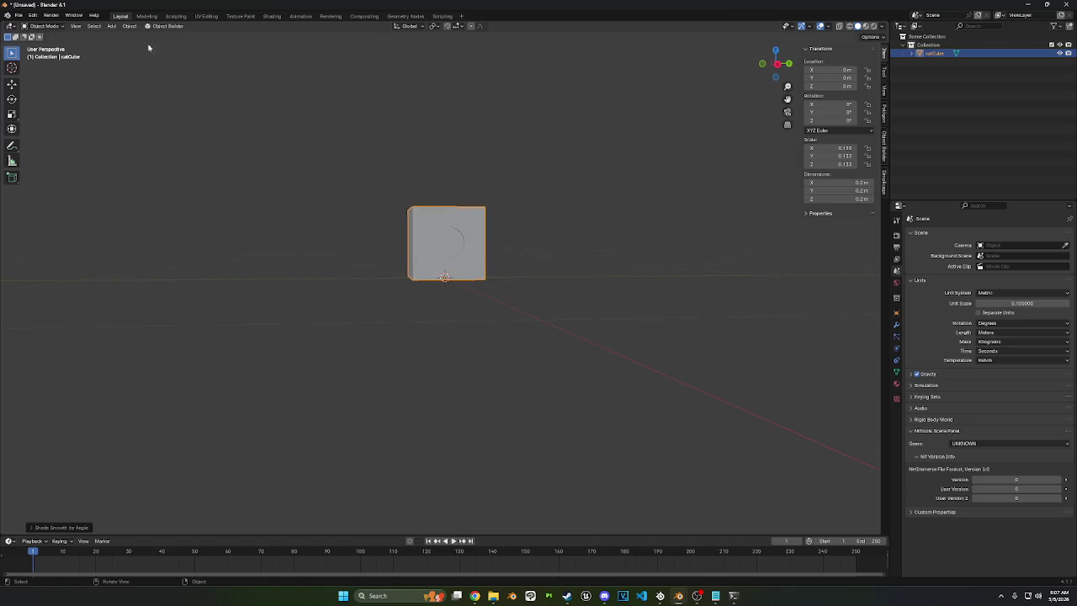
pyautogui.click(18, 15)
pyautogui.moveTo(34, 143)
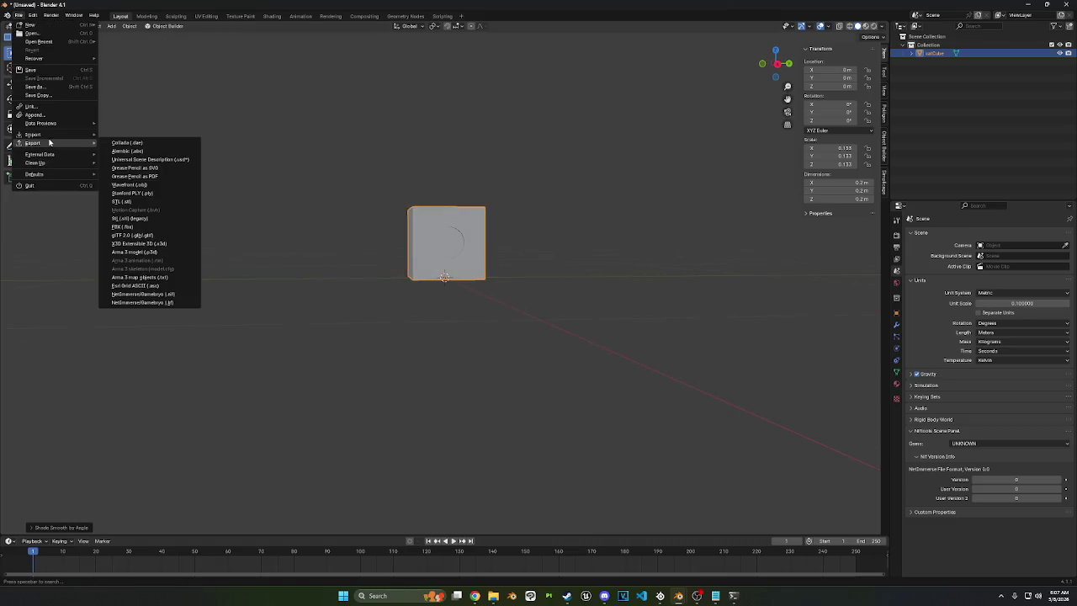
pyautogui.click(143, 201)
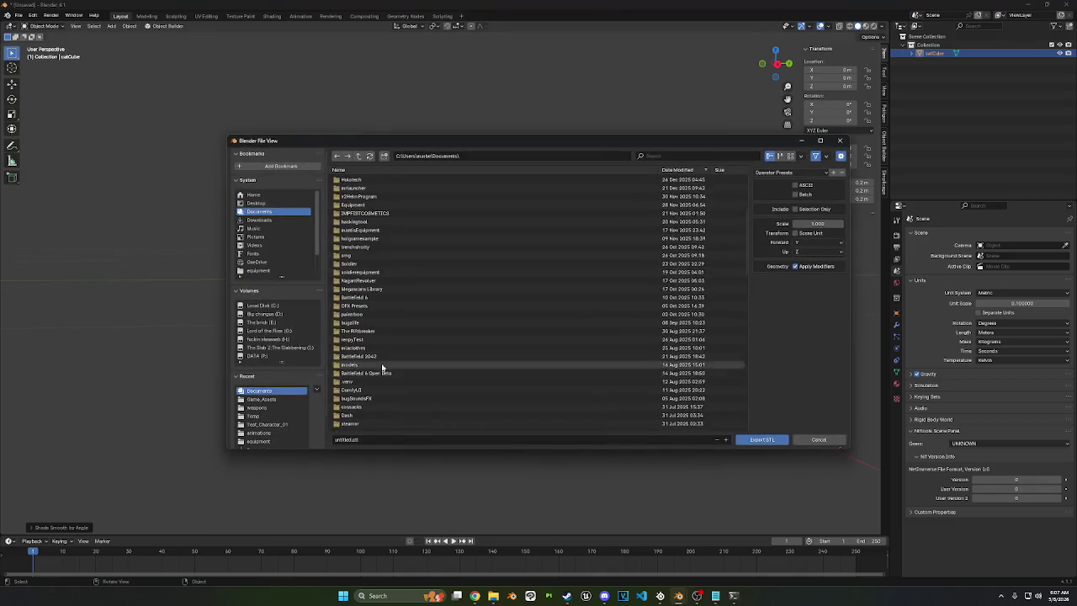
pyautogui.doubleClick(378, 364)
pyautogui.doubleClick(359, 431)
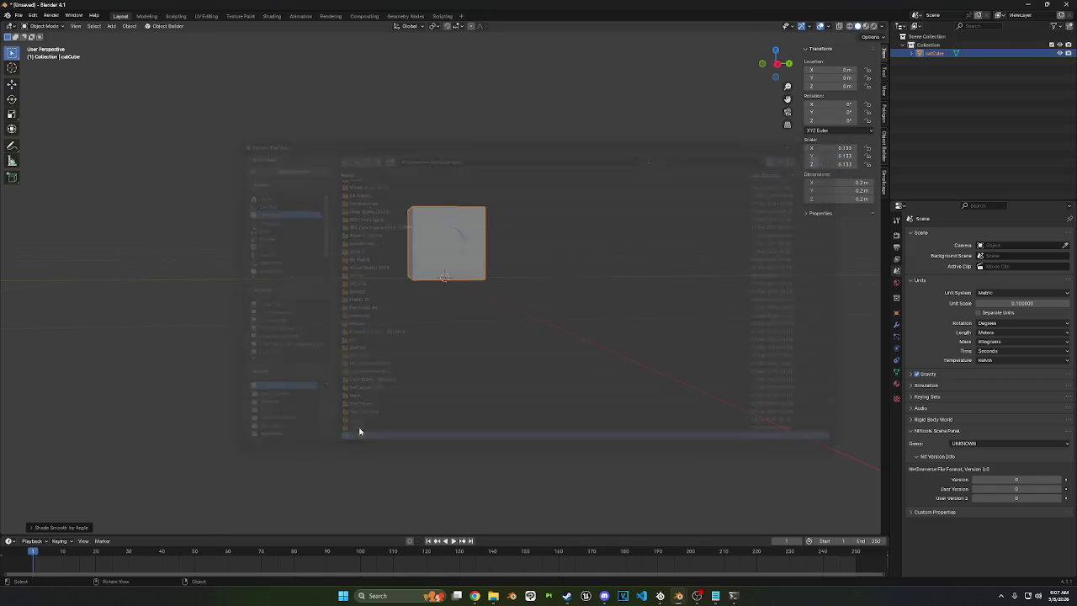
pyautogui.click(377, 596)
pyautogui.write('creality Print 6.2')
pyautogui.press('Return')
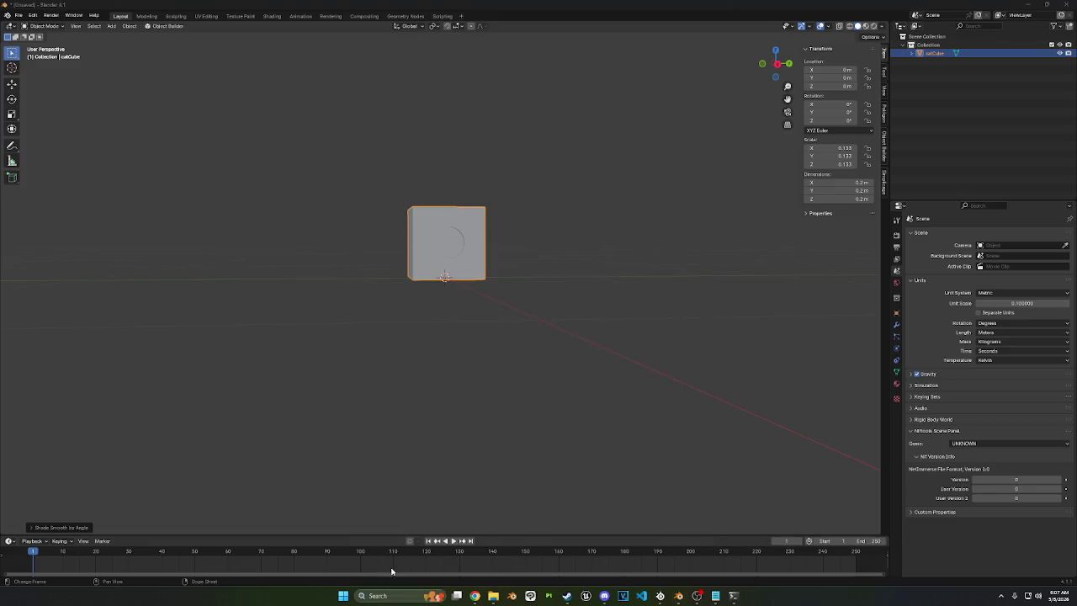
pyautogui.moveTo(460, 182); pyautogui.dragTo(492, 188, button='middle')
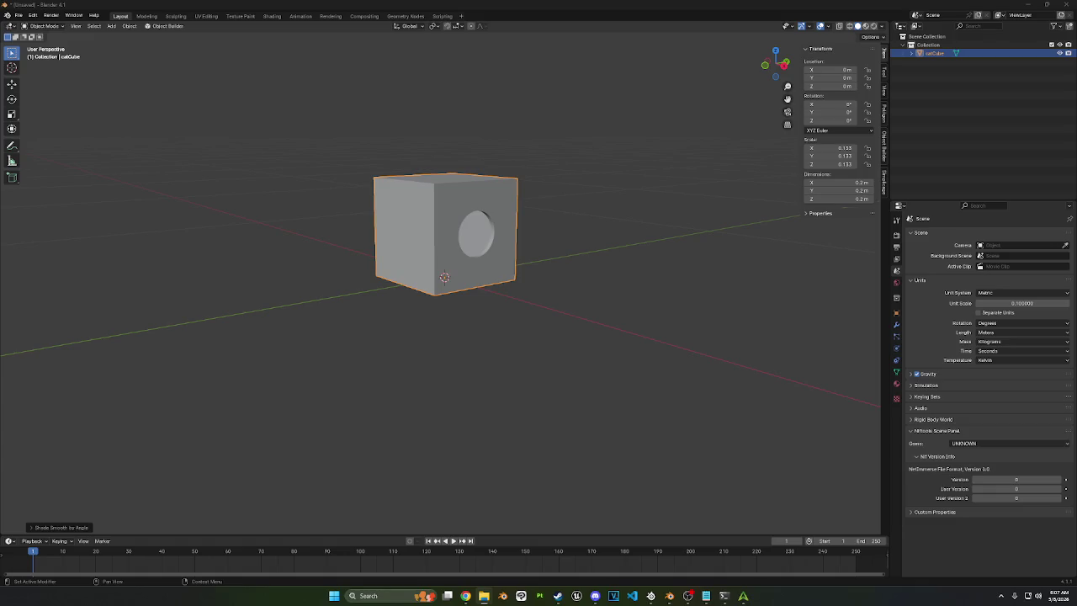
pyautogui.click(743, 595)
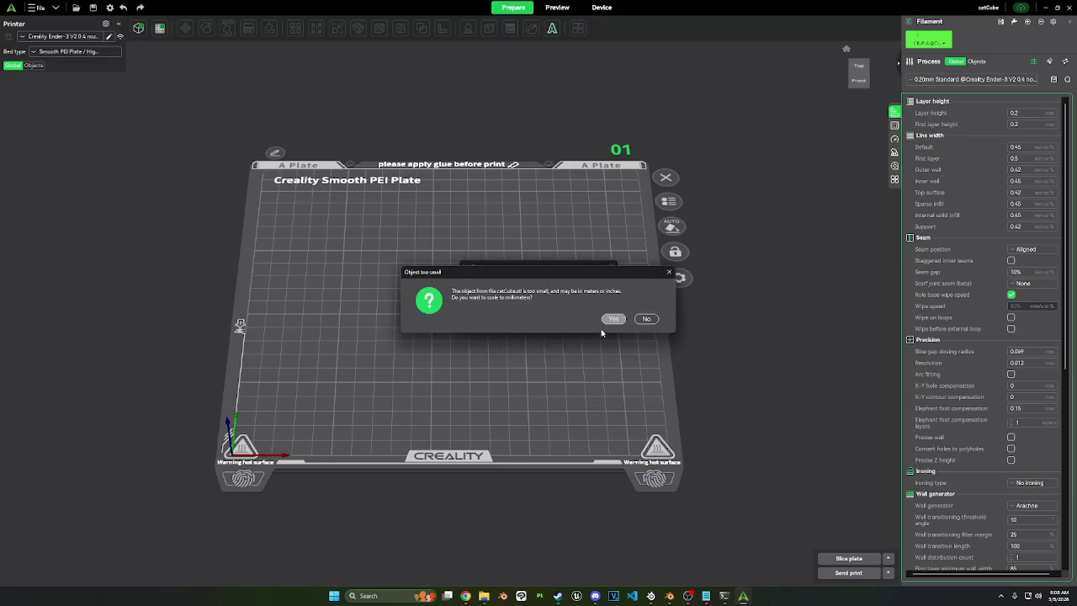
# Step: Accept millimetre scaling so the catCube sits on the plate at 50.80 mm per side
pyautogui.moveTo(532, 276); pyautogui.dragTo(520, 270)
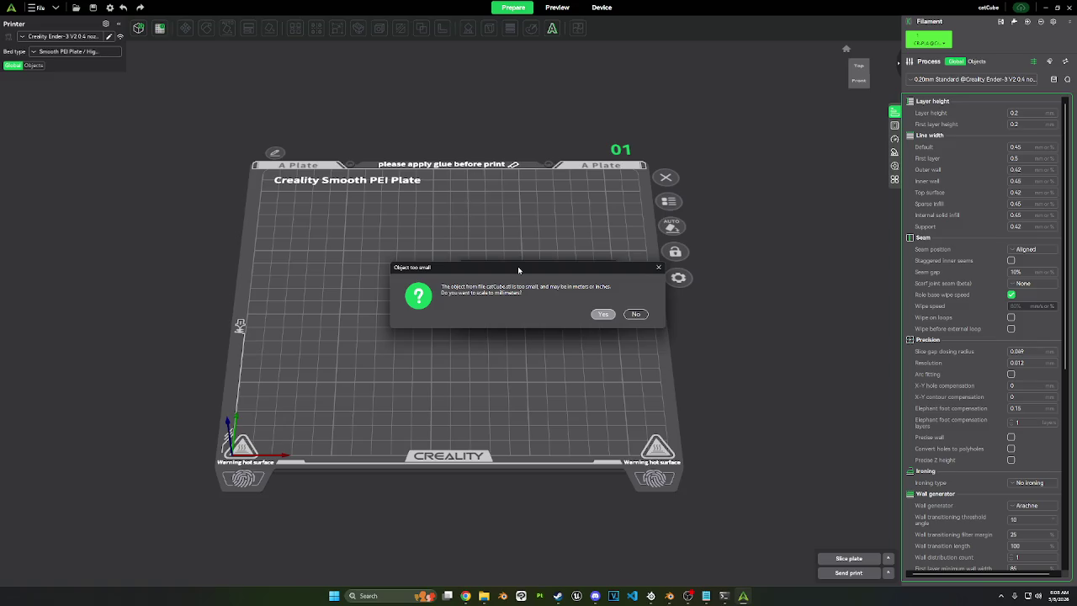
pyautogui.click(603, 313)
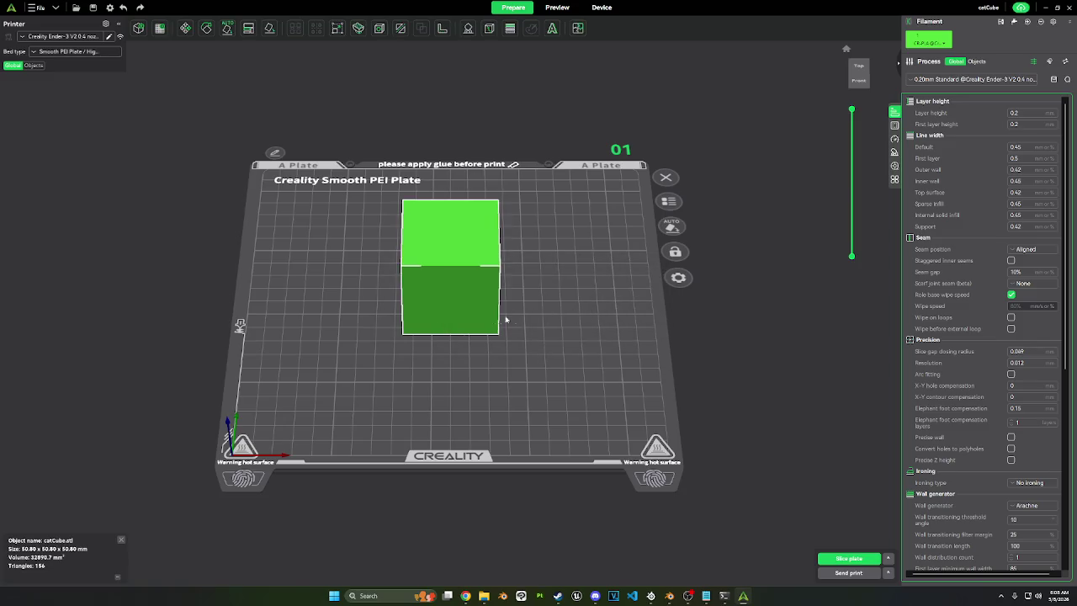
pyautogui.moveTo(532, 293)
pyautogui.mouseDown()
pyautogui.moveTo(662, 248)
pyautogui.moveTo(692, 263)
pyautogui.mouseUp()
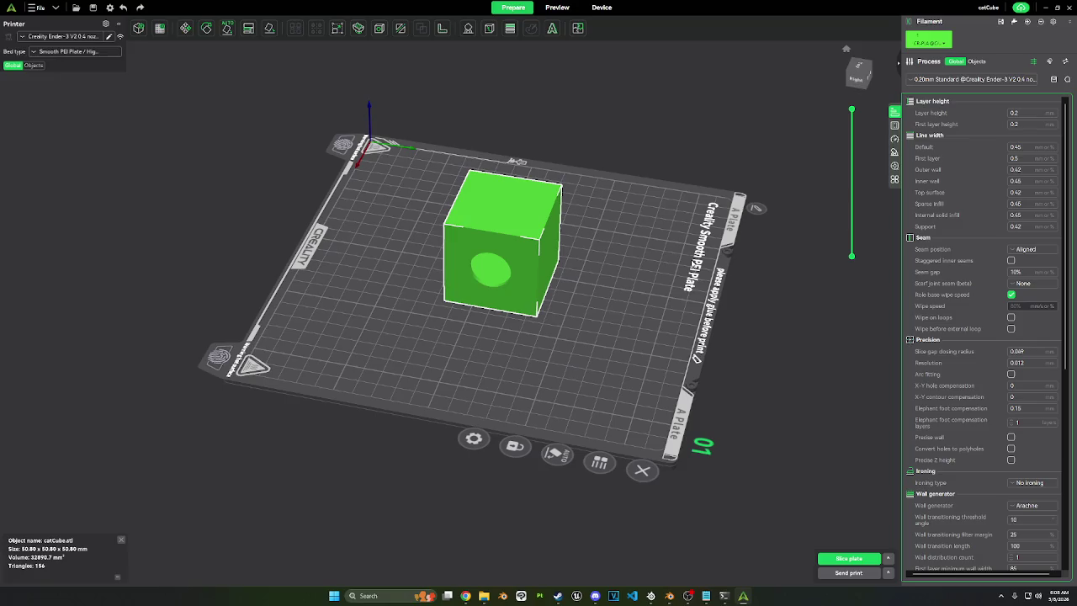
pyautogui.moveTo(669, 595)
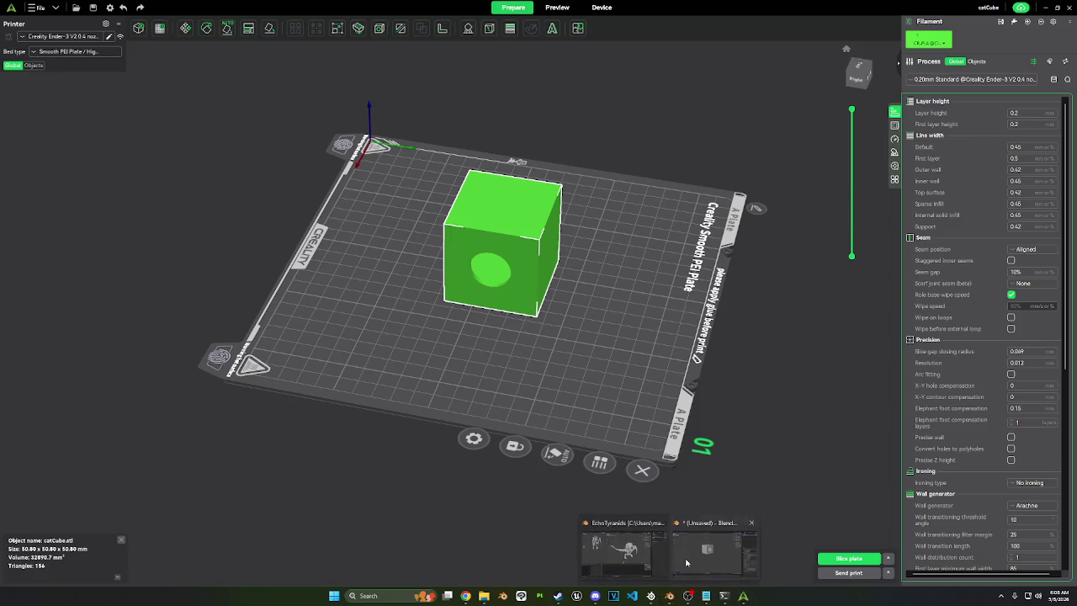
pyautogui.click(716, 551)
# Step: Set Unit Scale to 0.01 and re-enter the cube's dimensions for scale 1.329
pyautogui.click(1020, 302)
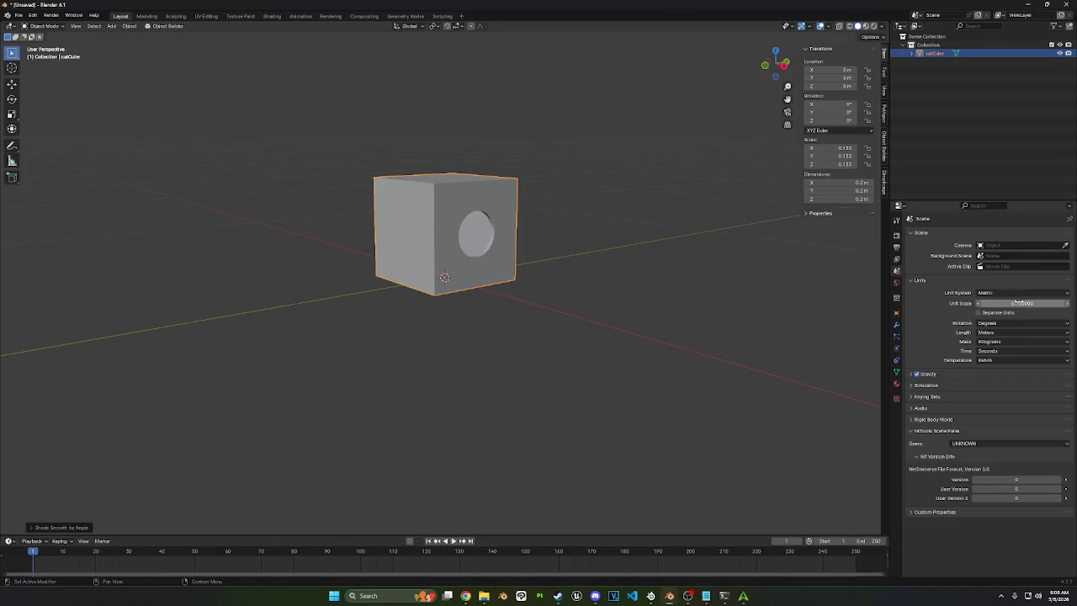
pyautogui.write('1')
pyautogui.press('Return')
pyautogui.moveTo(851, 199); pyautogui.dragTo(851, 182)
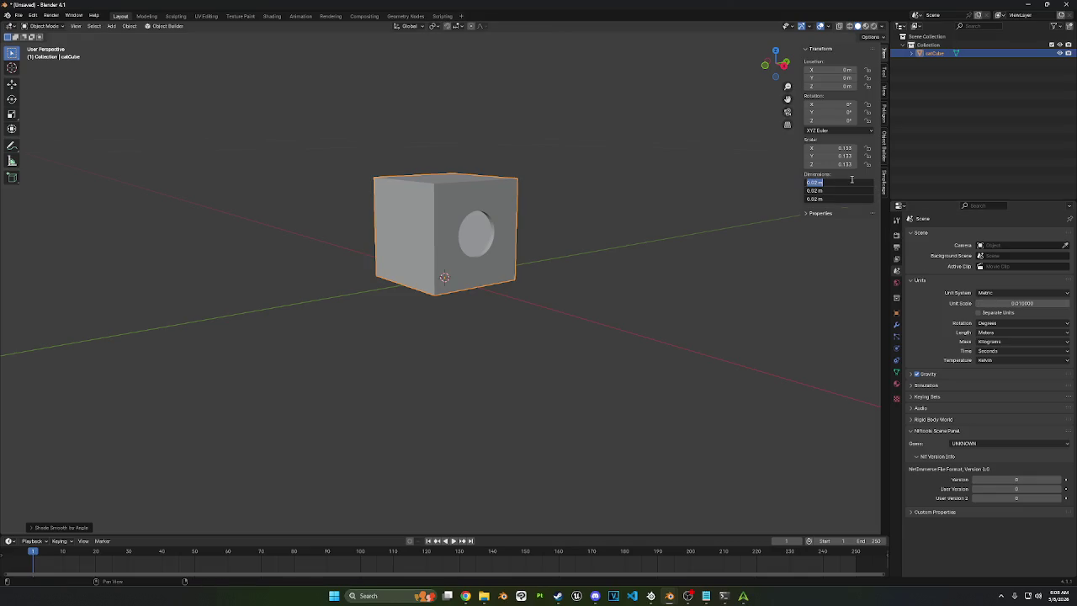
pyautogui.press('Return')
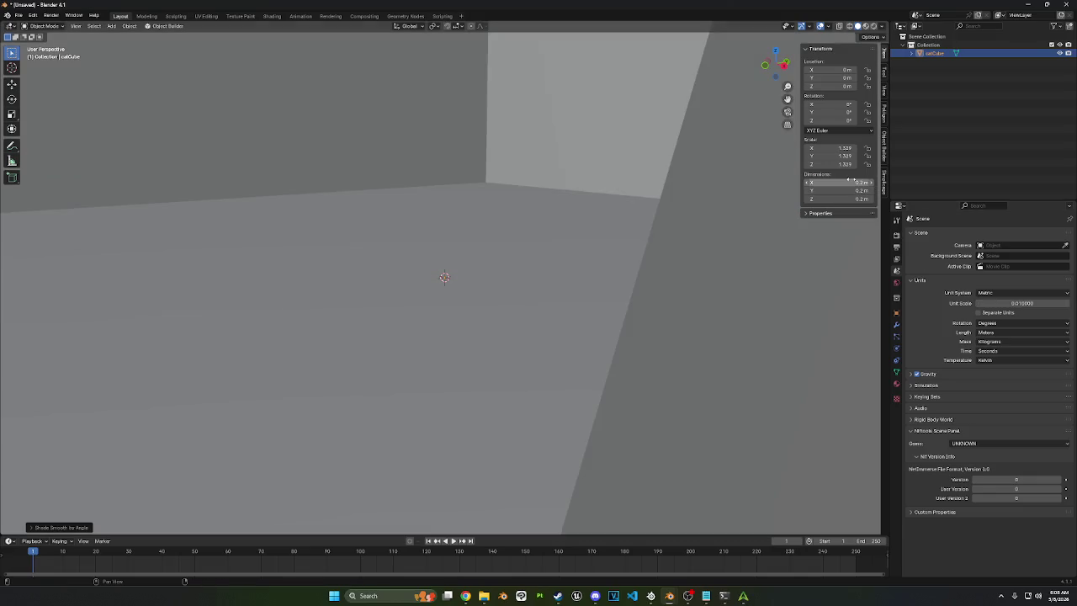
pyautogui.scroll(-5, 651, 248)
pyautogui.moveTo(651, 247); pyautogui.dragTo(506, 228, button='middle')
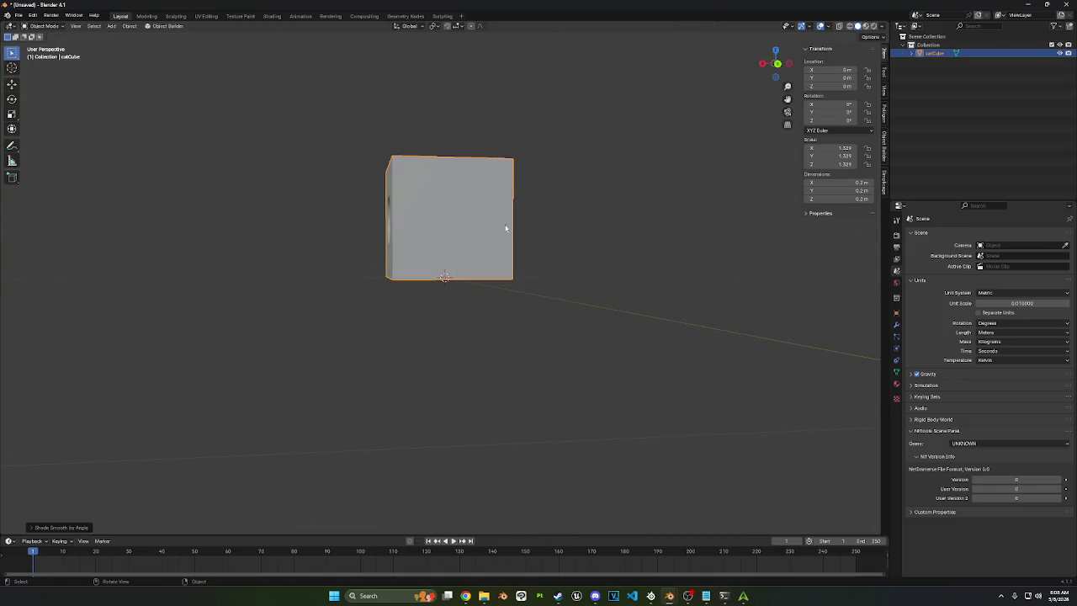
# Step: Save the Blender project as catcube.blend
pyautogui.click(18, 15)
pyautogui.moveTo(34, 143)
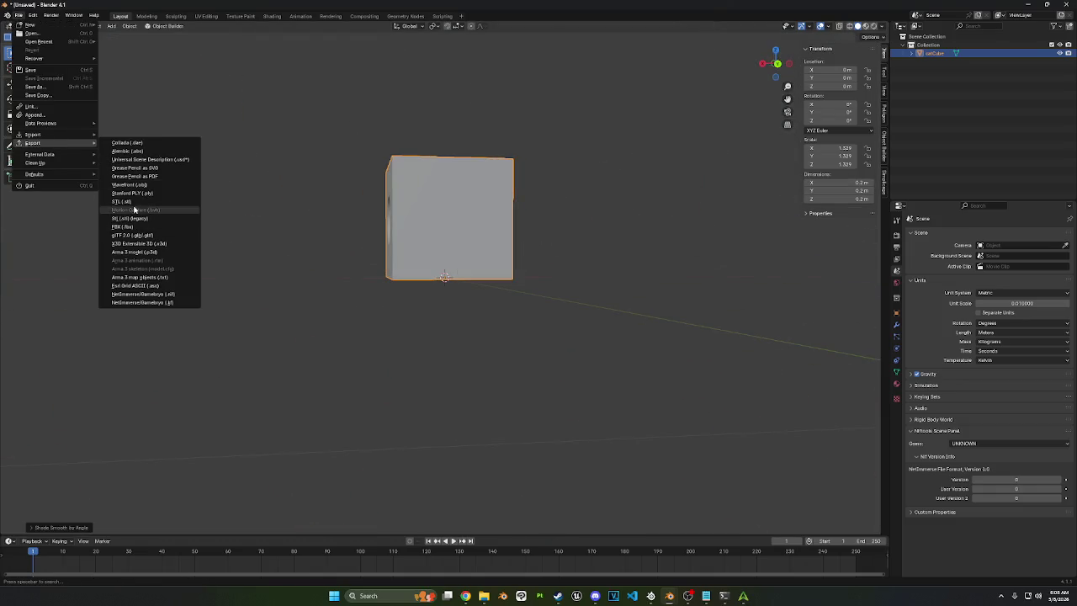
pyautogui.click(173, 211)
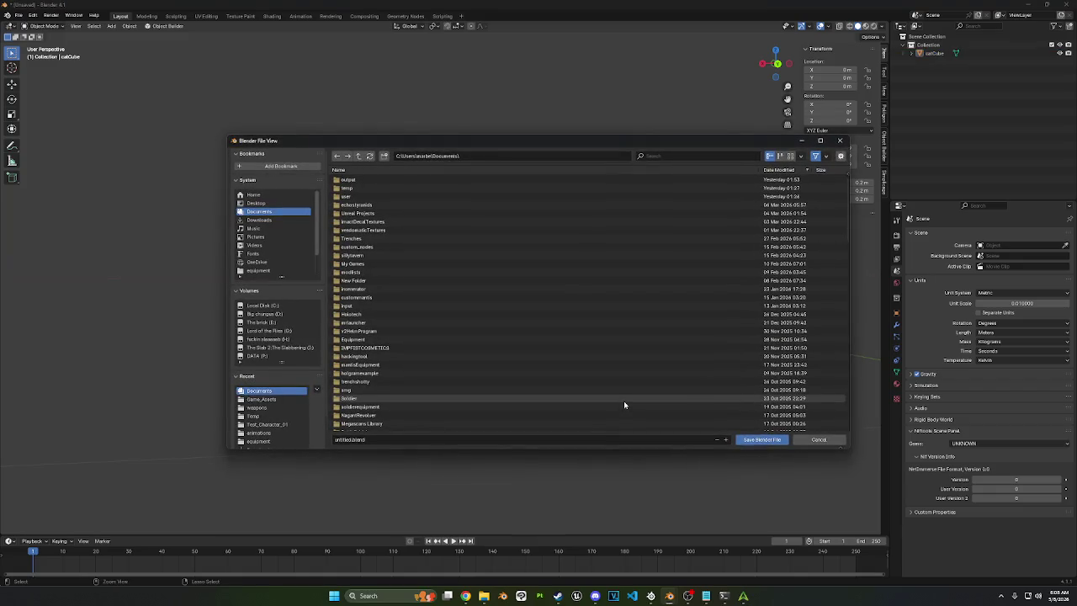
pyautogui.click(340, 439)
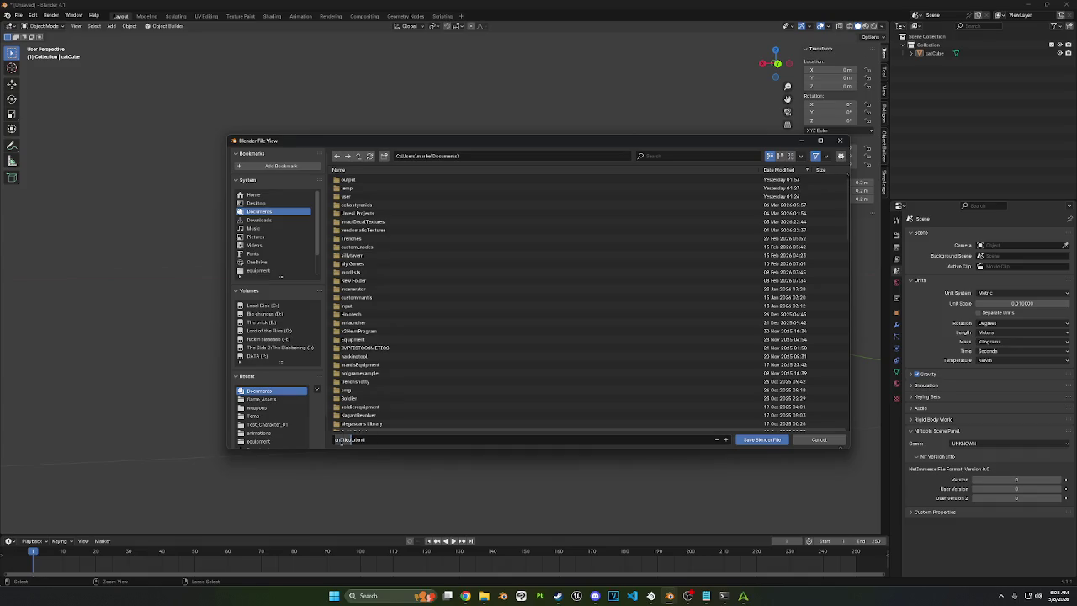
pyautogui.write('catcube')
pyautogui.press('Return')
pyautogui.click(783, 444)
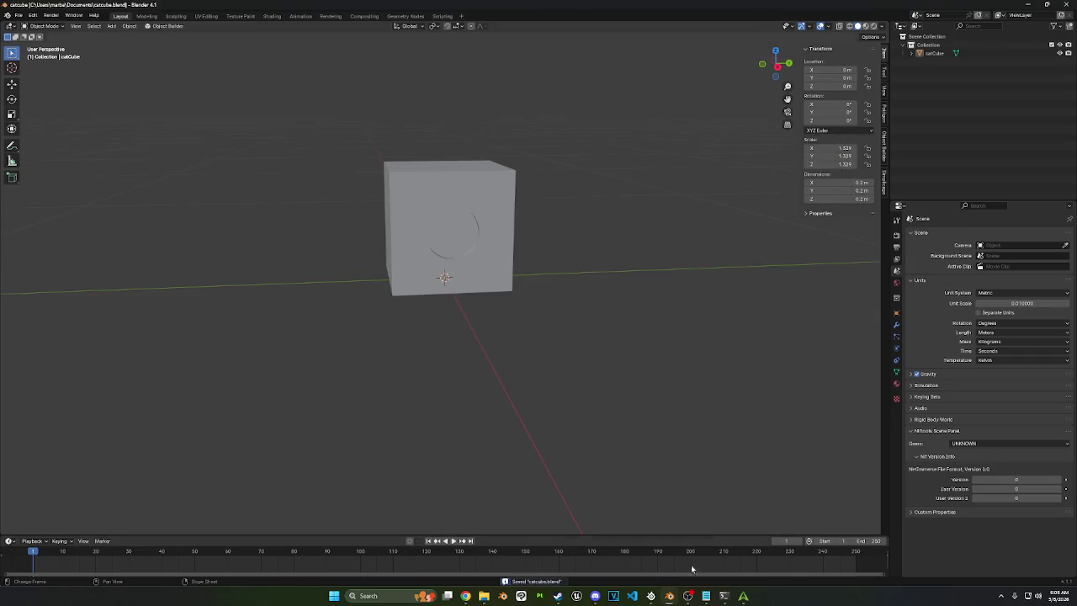
pyautogui.click(743, 591)
pyautogui.rightClick(542, 257)
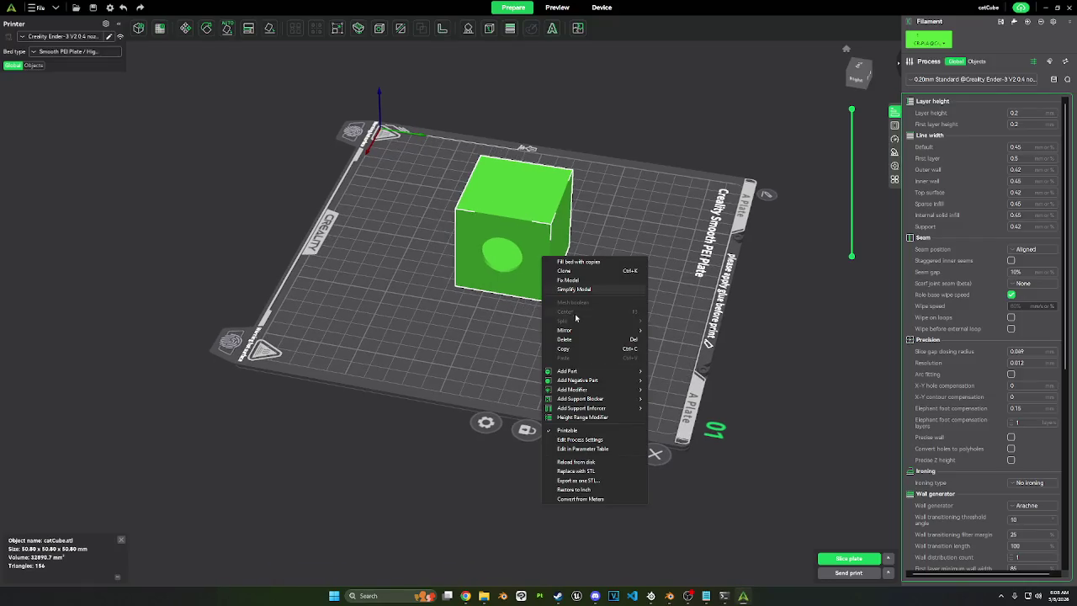
# Step: Replace the 50.8 mm cube with the re-exported catCube.stl, now 20 × 20 × 20 mm
pyautogui.click(564, 339)
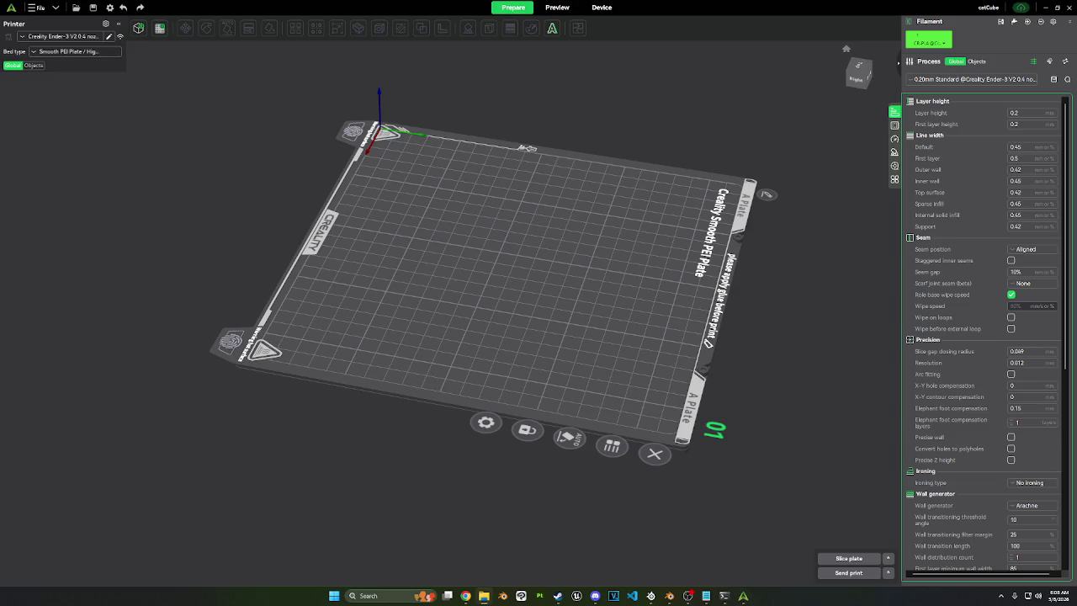
pyautogui.moveTo(380, 244)
pyautogui.mouseDown()
pyautogui.moveTo(479, 308)
pyautogui.moveTo(539, 260)
pyautogui.moveTo(531, 247)
pyautogui.moveTo(522, 260)
pyautogui.mouseUp()
pyautogui.scroll(1, 490, 299)
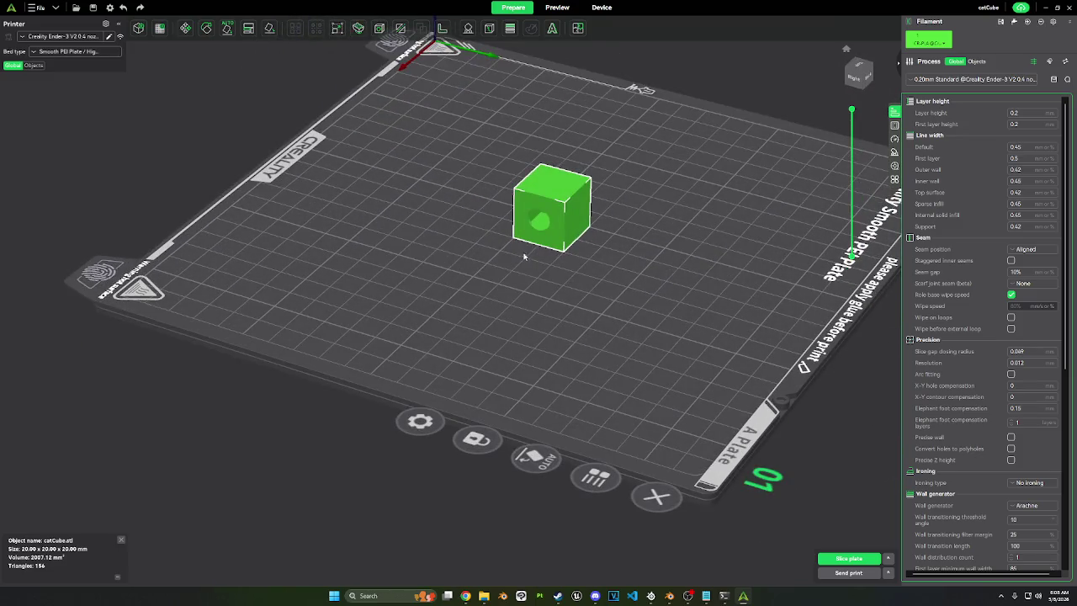
pyautogui.click(185, 28)
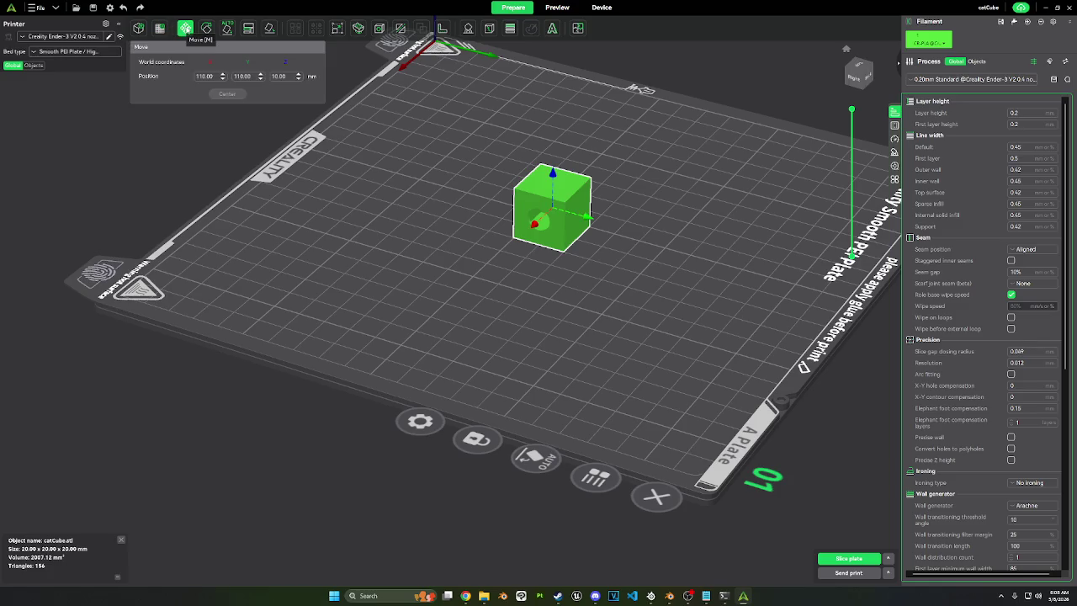
pyautogui.click(338, 28)
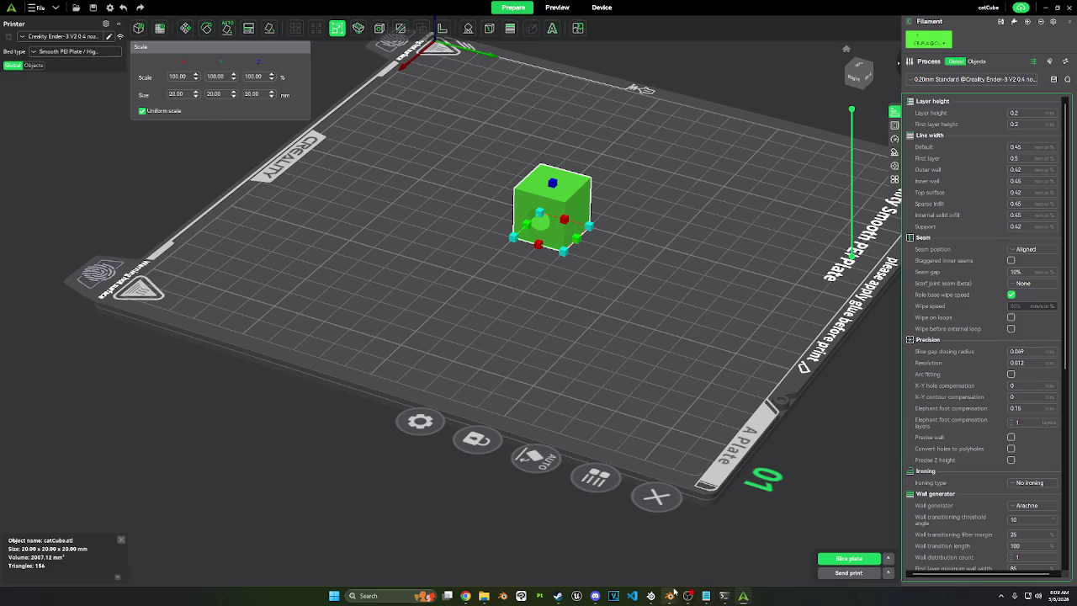
pyautogui.moveTo(670, 595)
pyautogui.click(707, 551)
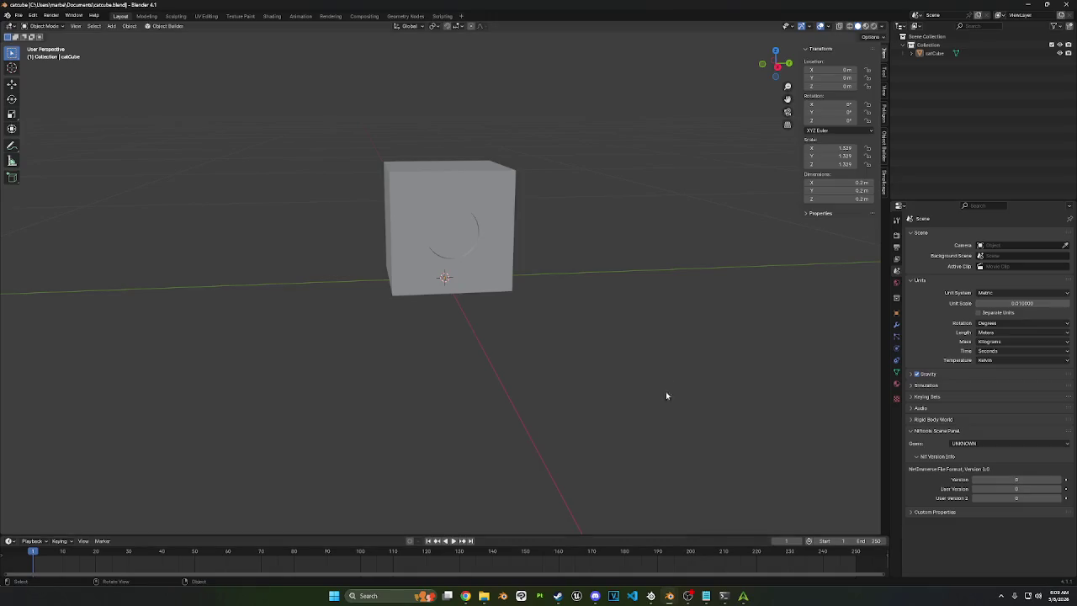
# Step: Resize the selected cube to 20 m on every axis
pyautogui.click(425, 218)
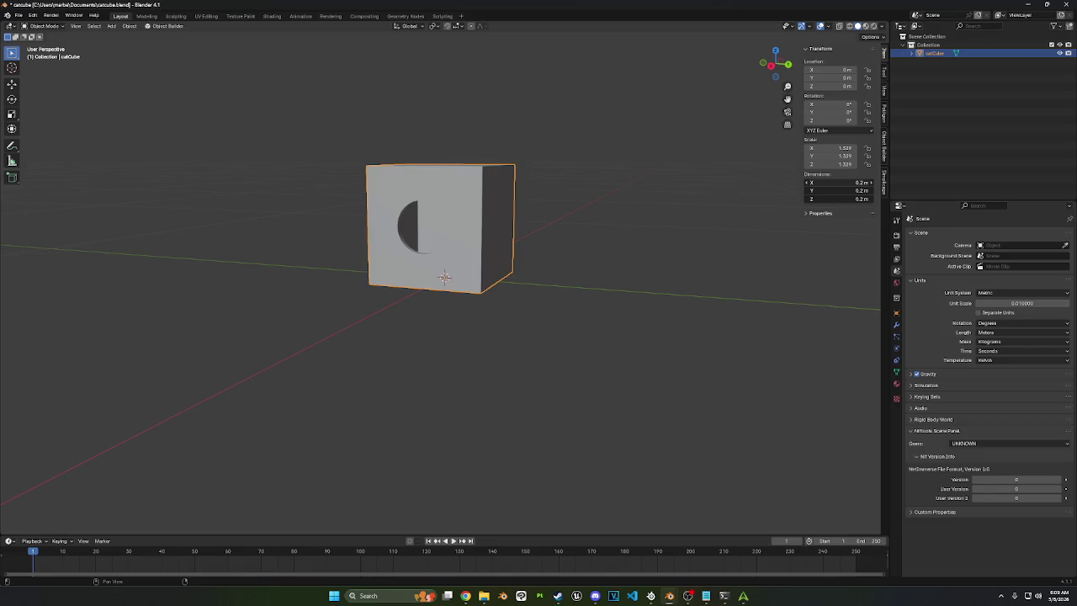
pyautogui.moveTo(820, 182); pyautogui.dragTo(794, 198)
pyautogui.write('20')
pyautogui.press('Return')
pyautogui.scroll(-3, 505, 286)
pyautogui.moveTo(502, 286); pyautogui.dragTo(526, 281, button='middle')
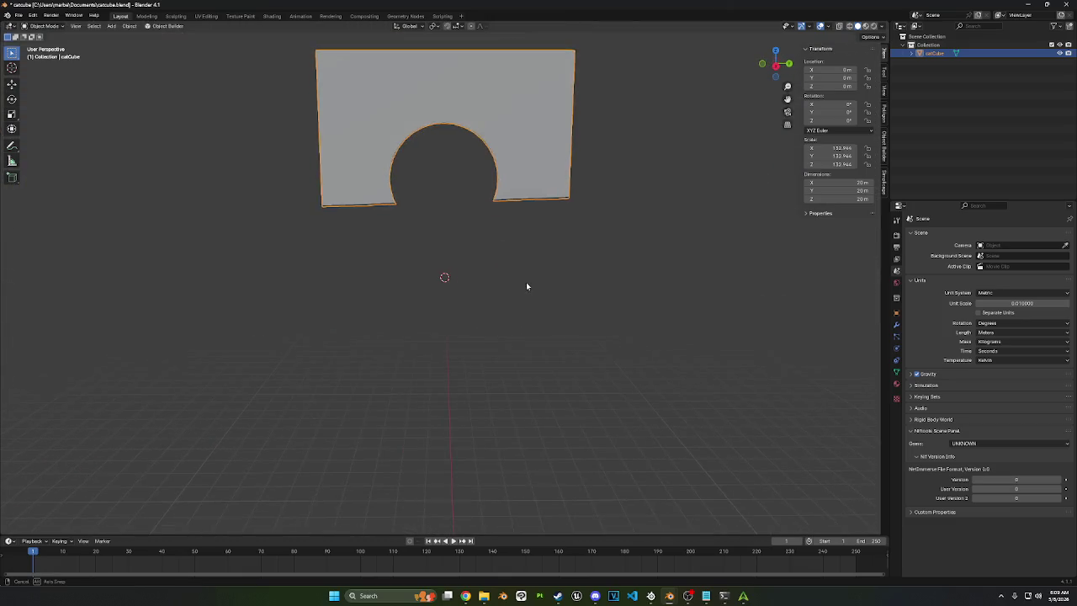
pyautogui.scroll(4, 524, 282)
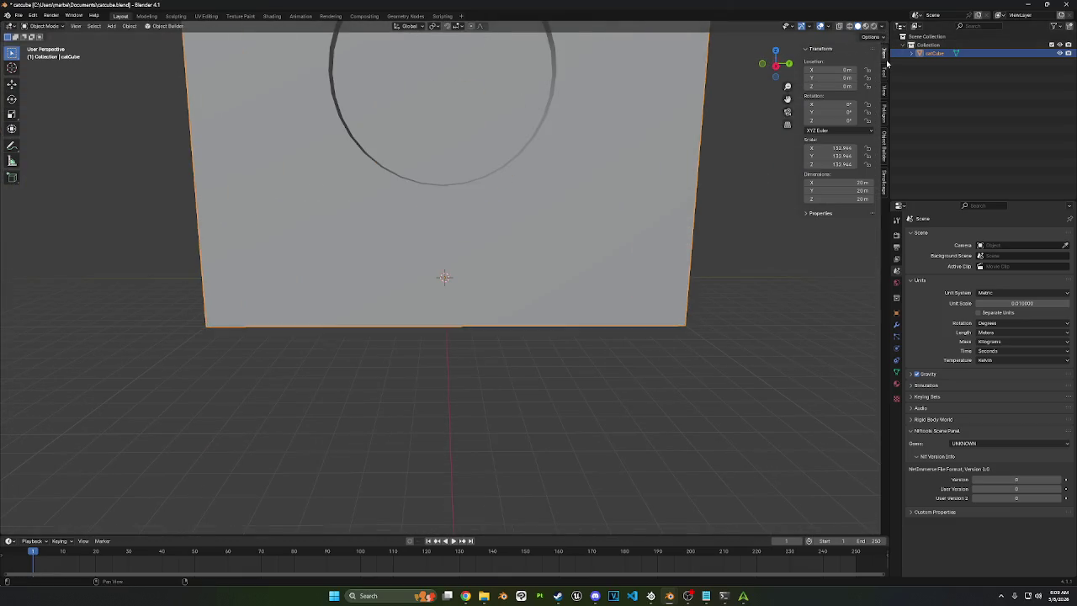
# Step: Set the viewport's Clip End to 100 m so the whole cube shows
pyautogui.click(884, 91)
pyautogui.doubleClick(854, 78)
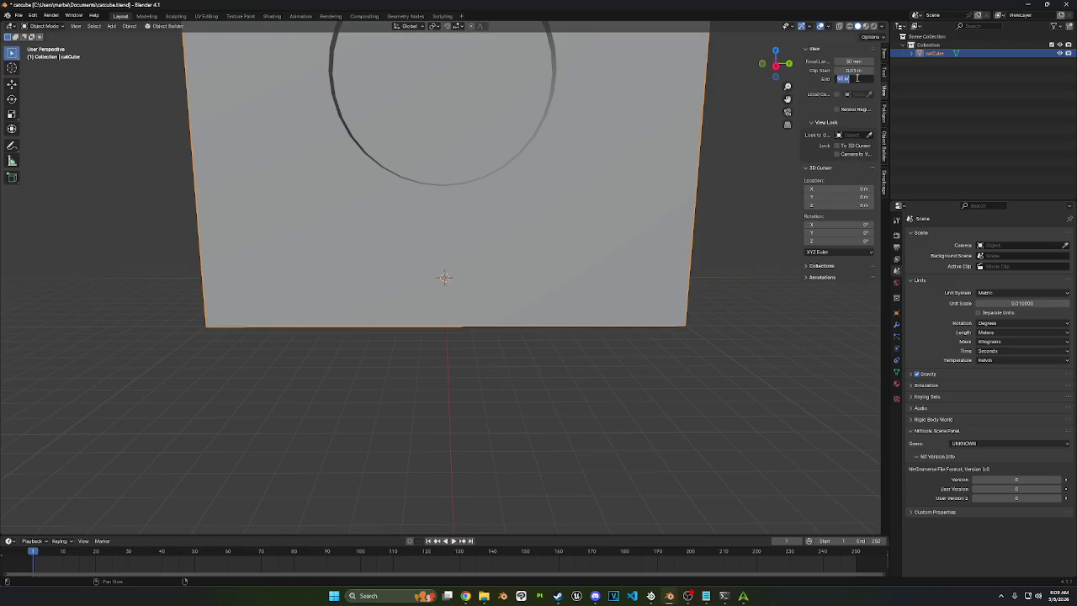
pyautogui.write('100')
pyautogui.press('Return')
pyautogui.moveTo(589, 182); pyautogui.dragTo(584, 190, button='middle')
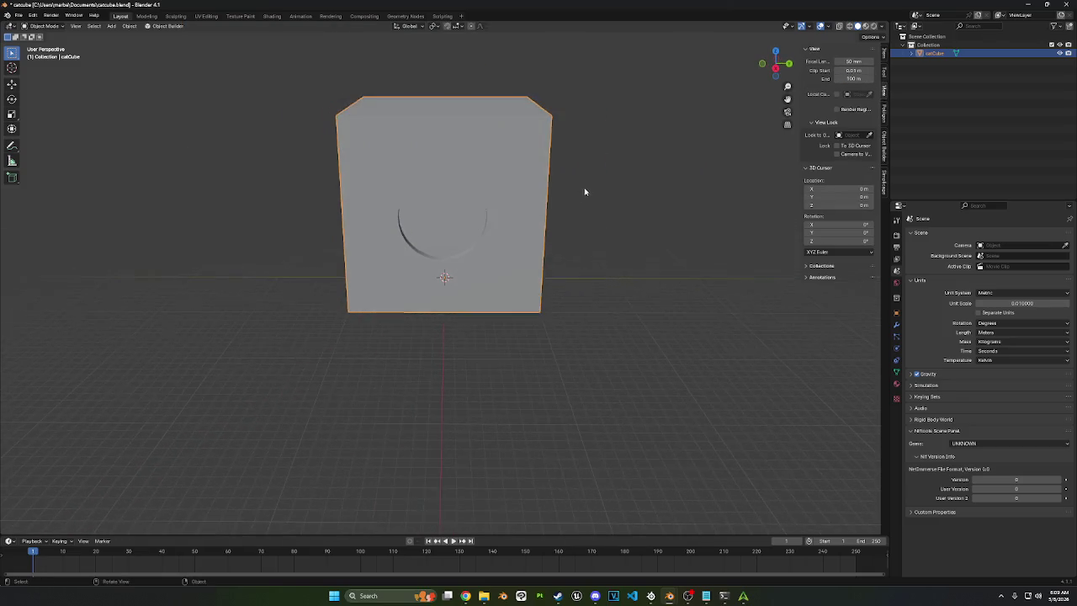
# Step: Export the cube as an STL file
pyautogui.click(18, 15)
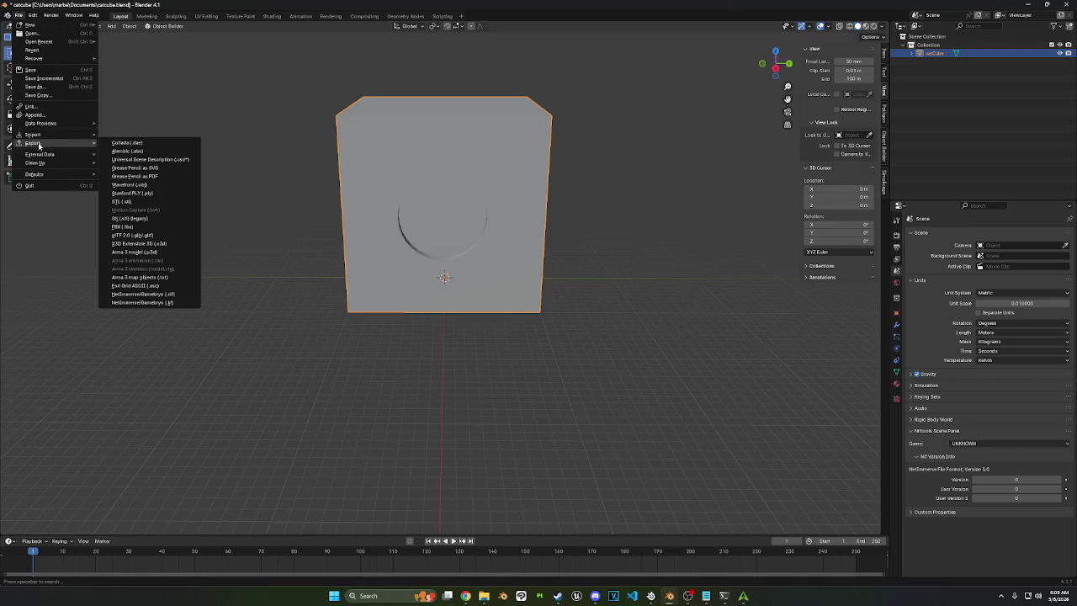
pyautogui.moveTo(34, 143)
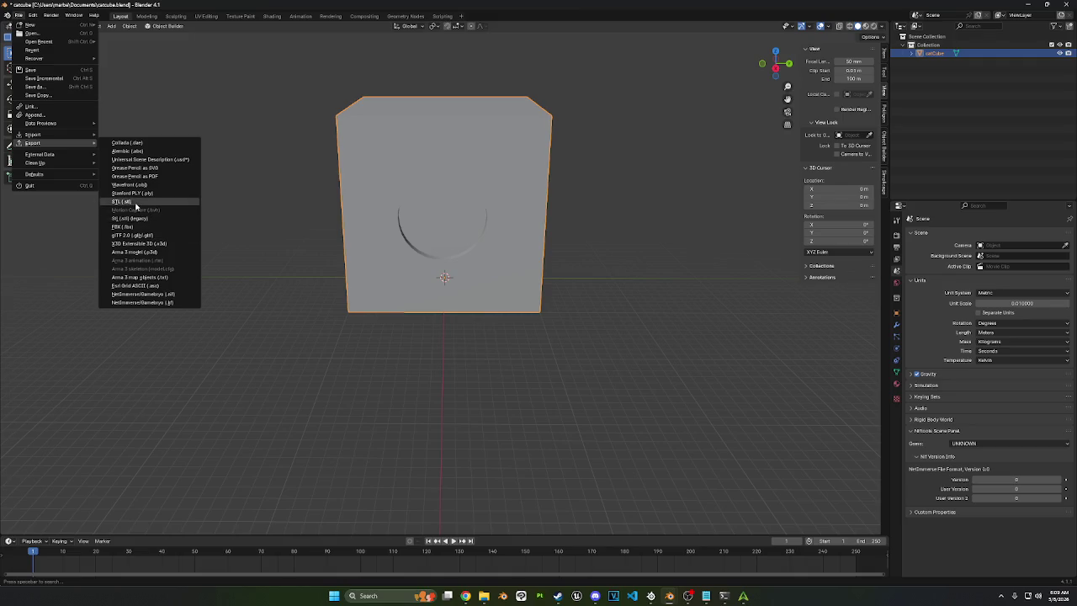
pyautogui.click(126, 202)
pyautogui.click(757, 440)
pyautogui.click(747, 596)
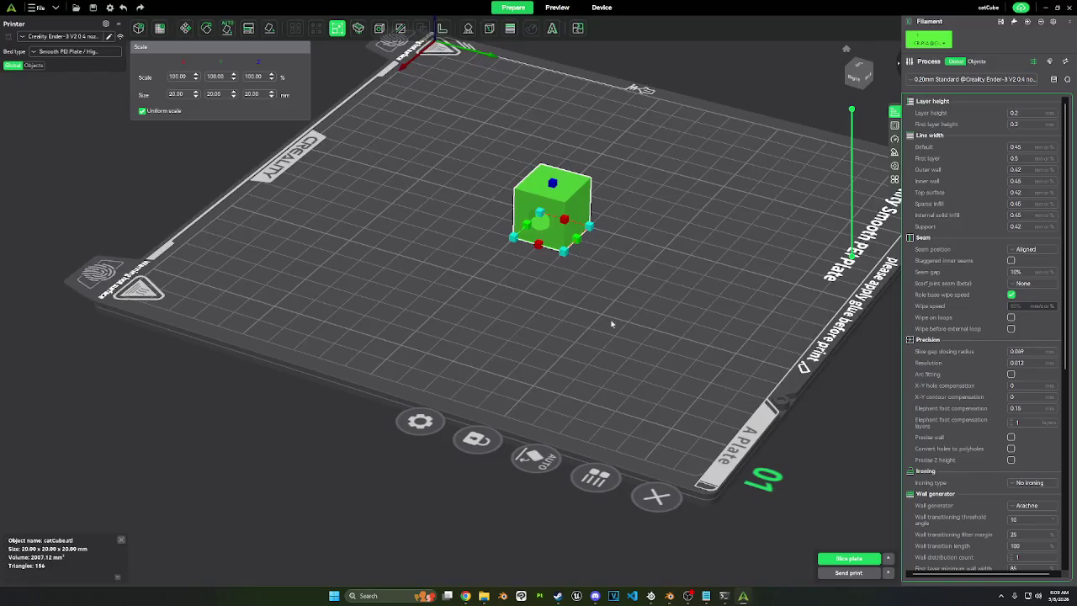
# Step: Inspect the 20 mm cube on the plate from the right side
pyautogui.moveTo(611, 319); pyautogui.dragTo(637, 211)
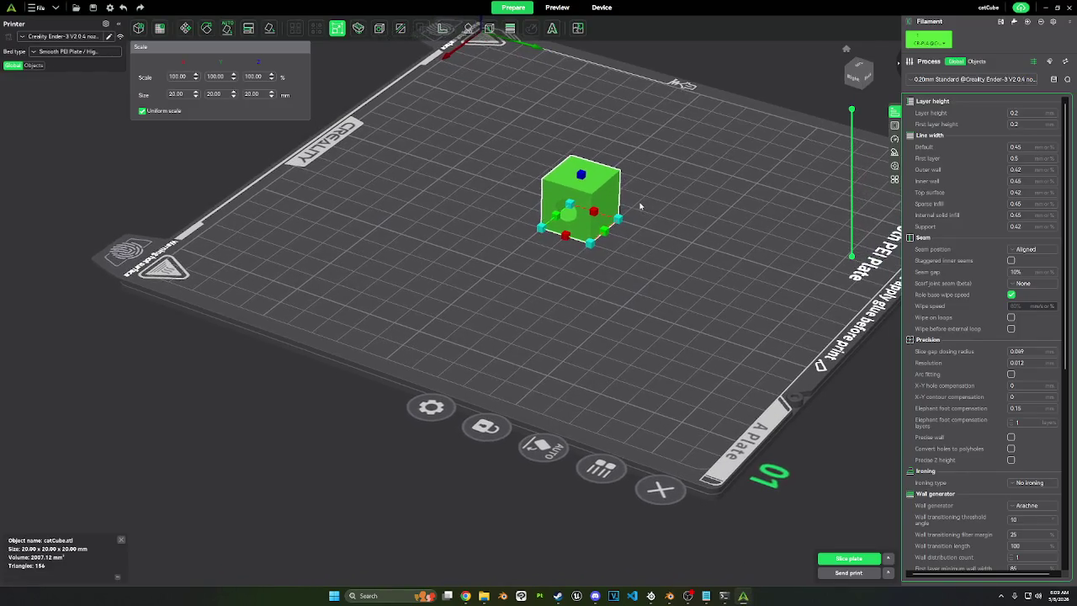
pyautogui.press('6')
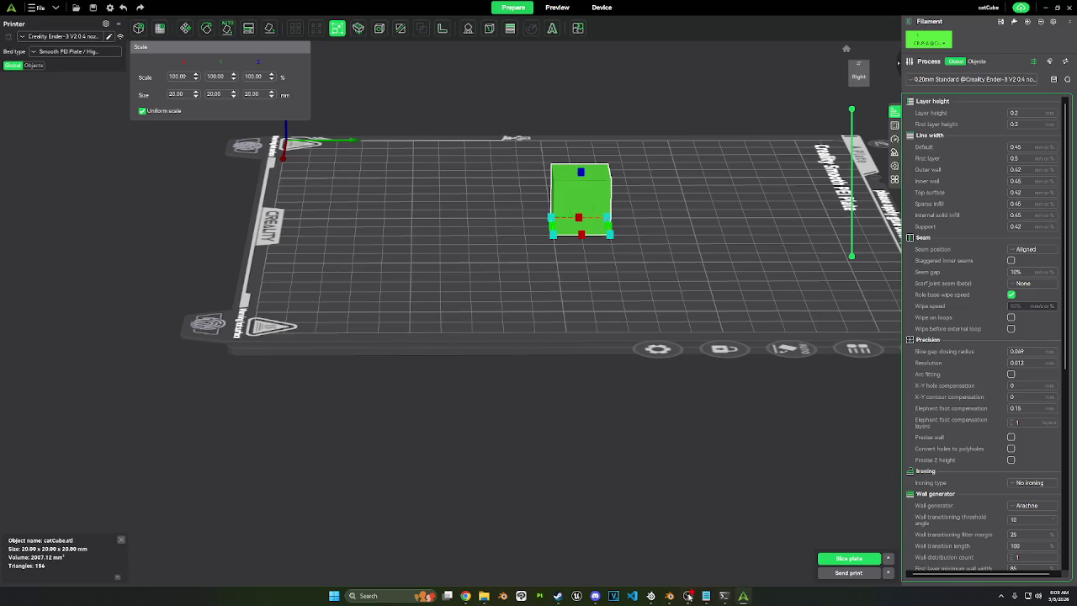
pyautogui.moveTo(670, 595)
pyautogui.click(711, 551)
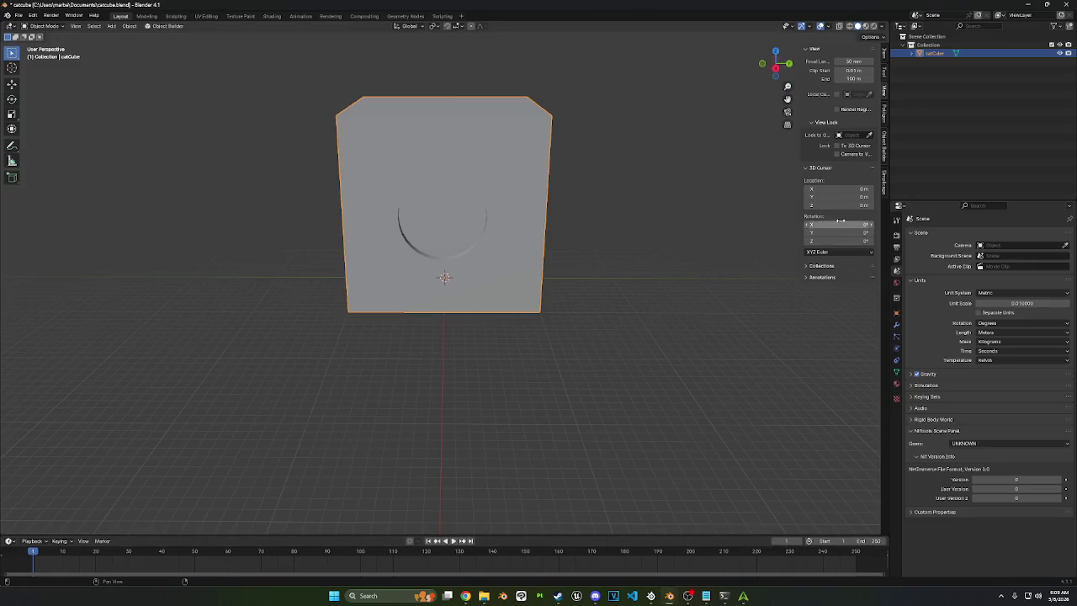
# Step: Enter an X dimension of 25000 after comparing sizes in Creality Print
pyautogui.moveTo(706, 237)
pyautogui.mouseDown(button='middle')
pyautogui.moveTo(666, 233)
pyautogui.moveTo(725, 242)
pyautogui.mouseUp(button='middle')
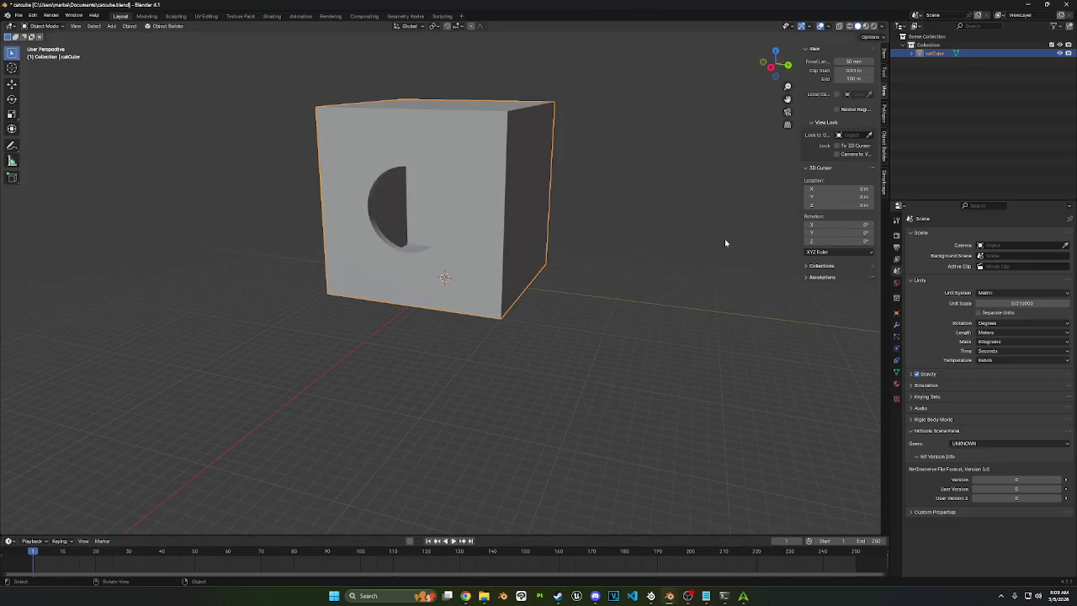
pyautogui.click(883, 54)
pyautogui.click(840, 182)
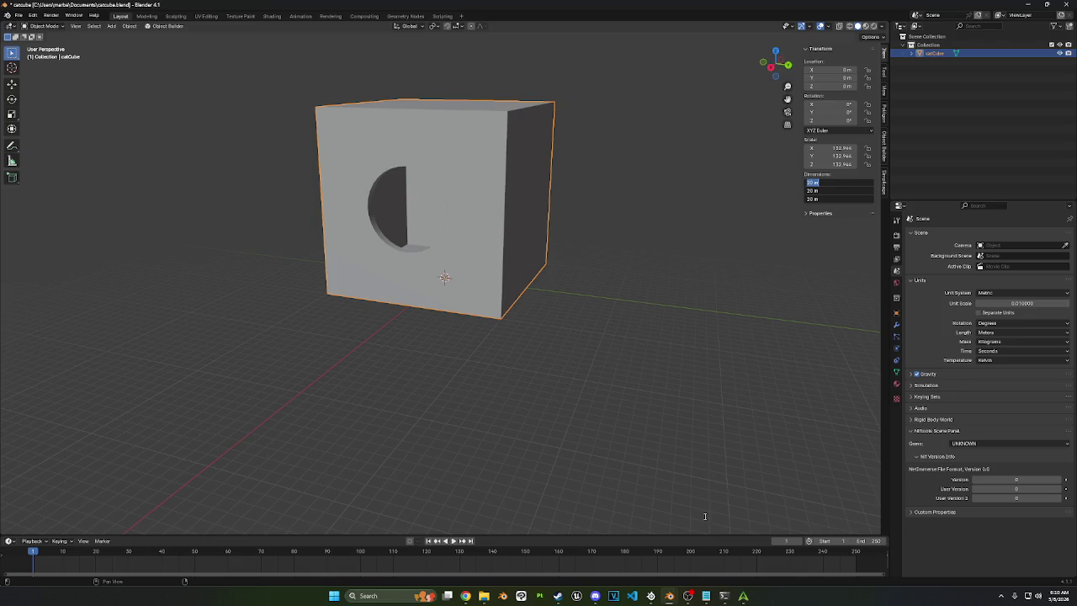
pyautogui.click(742, 596)
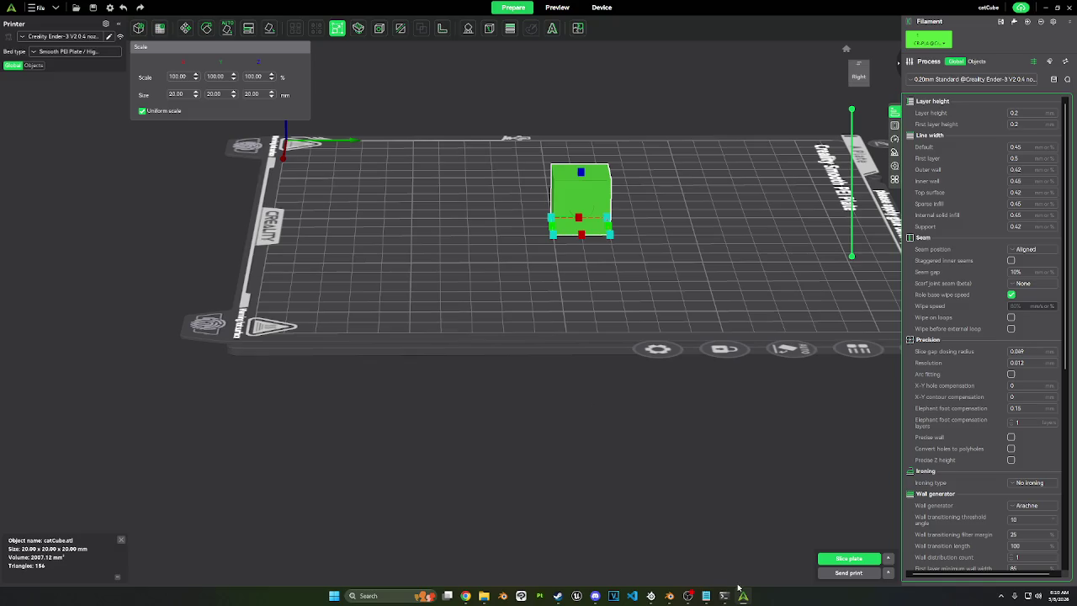
pyautogui.moveTo(668, 595)
pyautogui.click(687, 565)
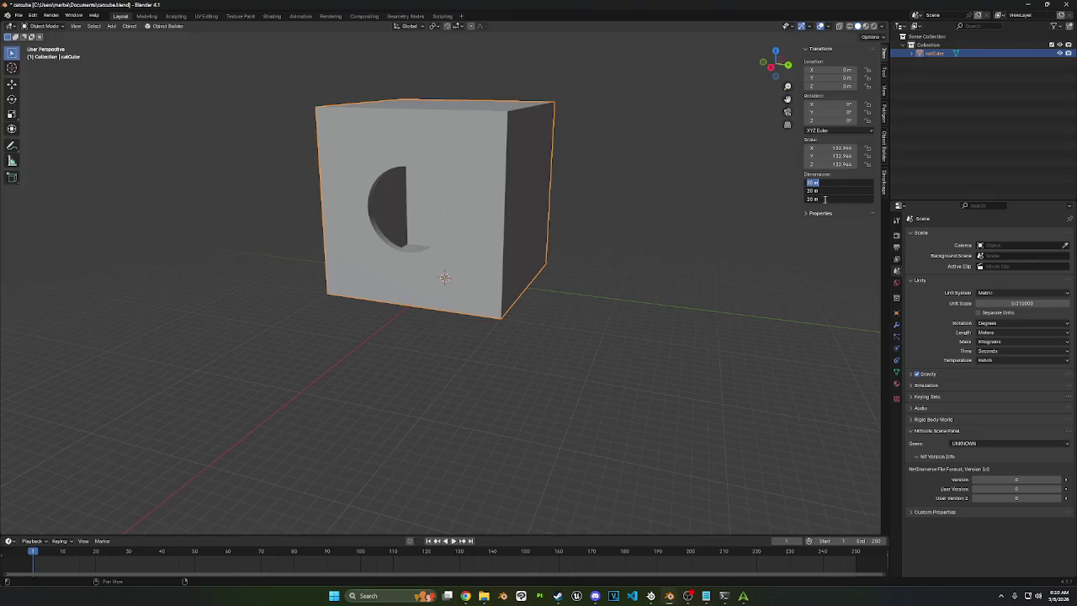
pyautogui.write('25000')
pyautogui.press('Return')
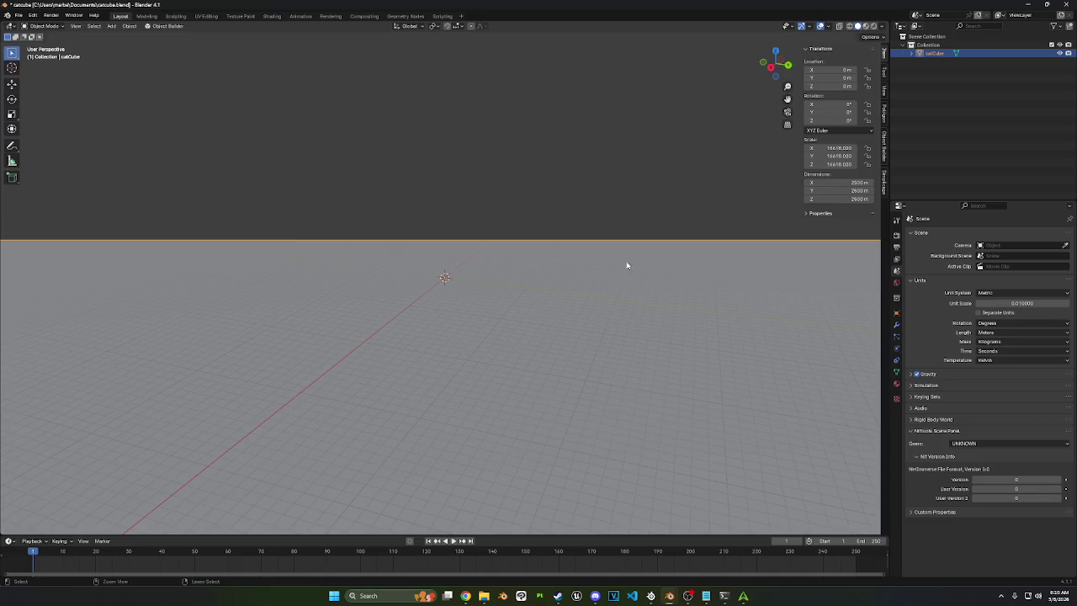
# Step: Undo the oversized resize and set all three dimensions to 0.25 m
pyautogui.hotkey('ctrl', 'z')
pyautogui.click(828, 182)
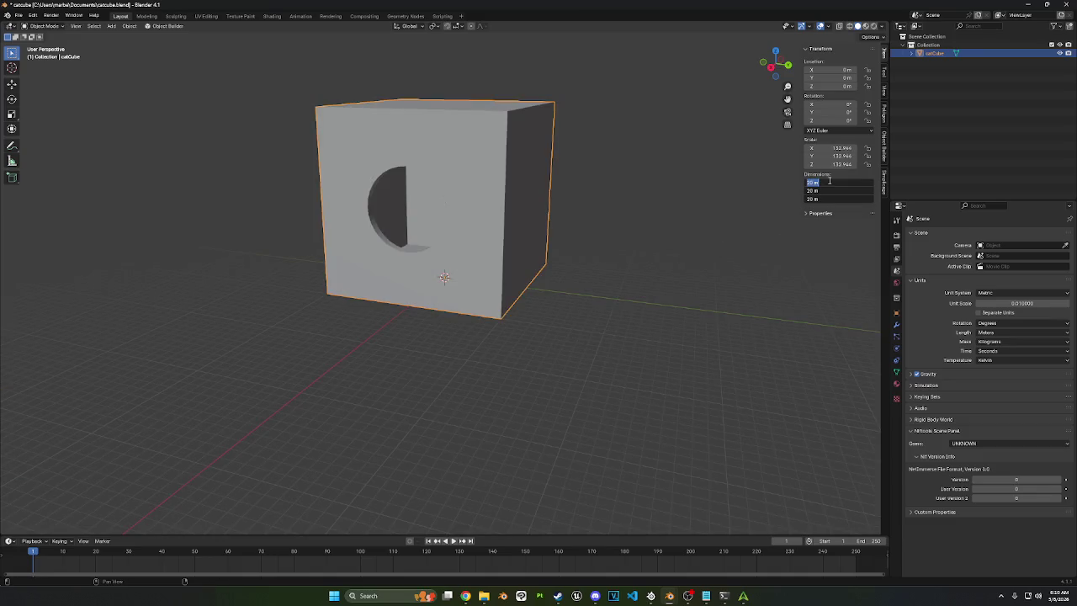
pyautogui.write('0.2')
pyautogui.write('5')
pyautogui.press('Return')
pyautogui.scroll(6, 496, 274)
pyautogui.moveTo(495, 274)
pyautogui.mouseDown(button='middle')
pyautogui.moveTo(482, 263)
pyautogui.moveTo(510, 242)
pyautogui.mouseUp(button='middle')
pyautogui.scroll(4, 510, 242)
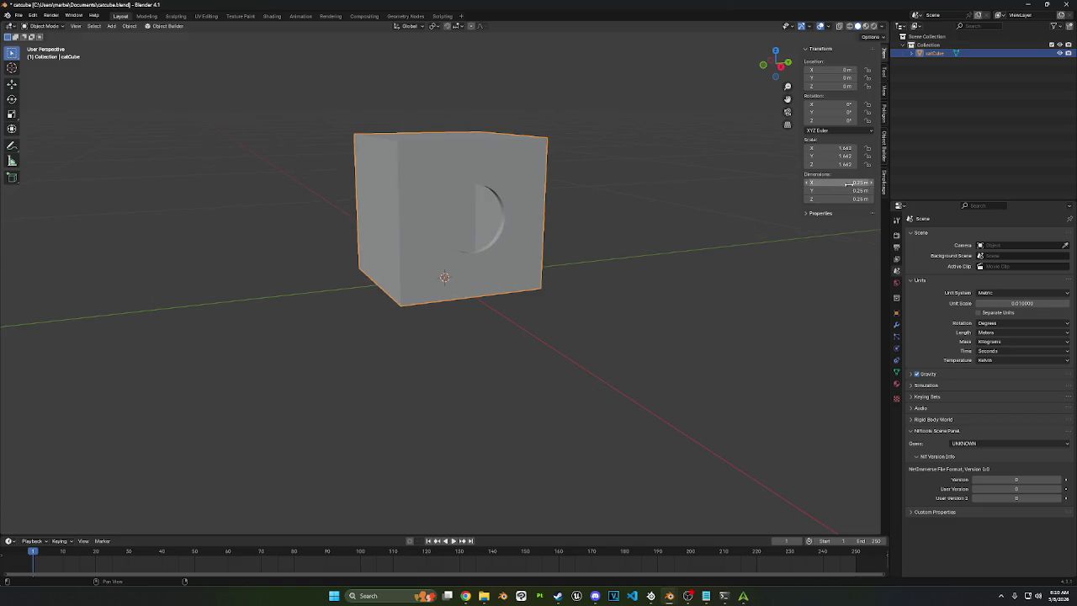
# Step: Resize the cube to 5 m per side and re-export it as catCube.stl
pyautogui.moveTo(847, 184)
pyautogui.mouseDown()
pyautogui.moveTo(847, 198)
pyautogui.moveTo(849, 184)
pyautogui.mouseUp()
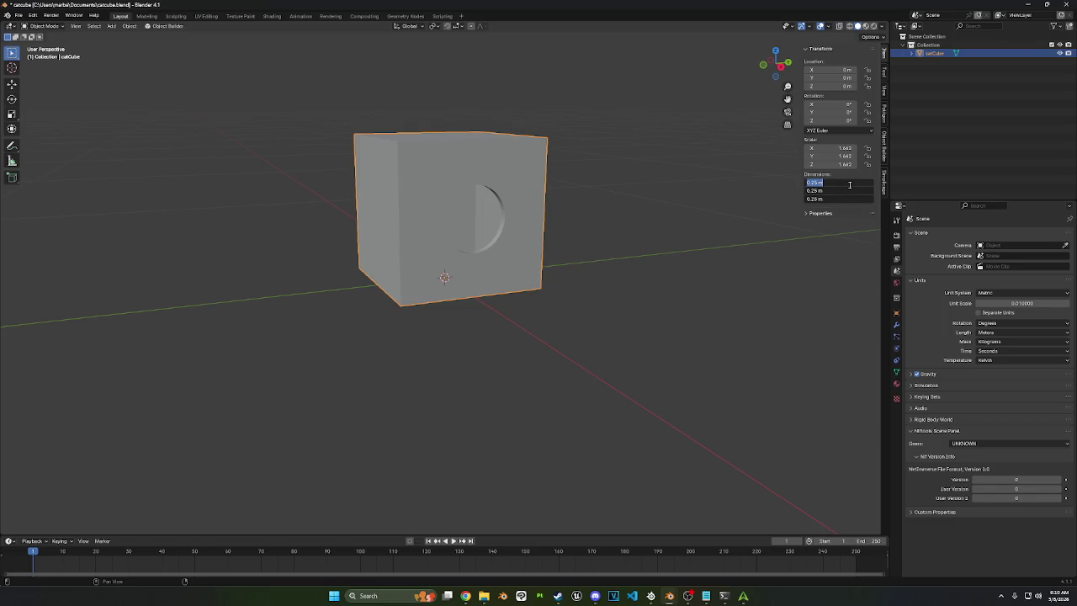
pyautogui.write('5')
pyautogui.press('Return')
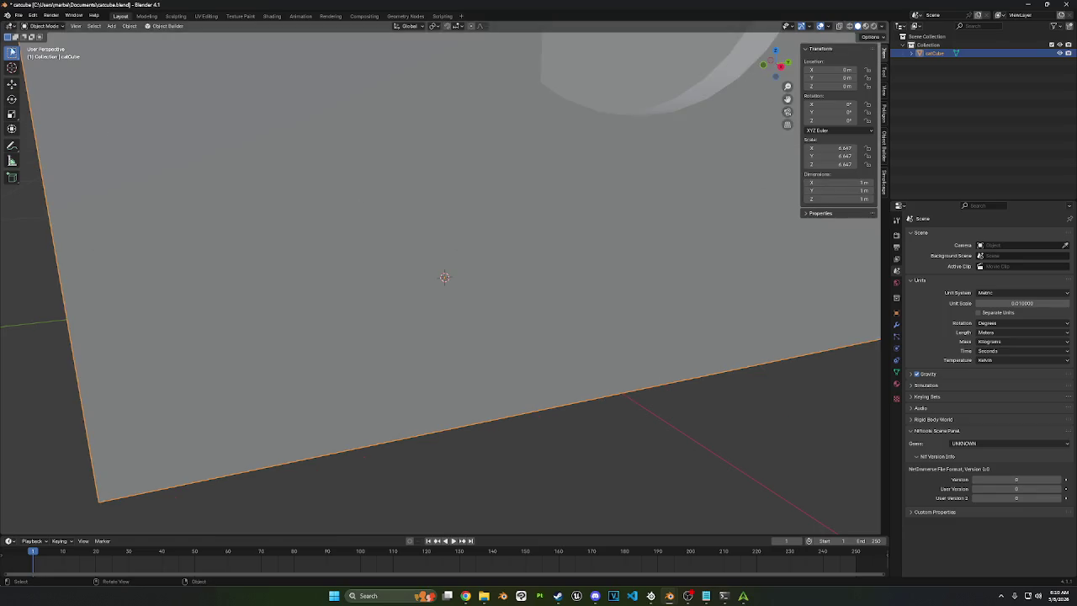
pyautogui.click(17, 16)
pyautogui.moveTo(33, 143)
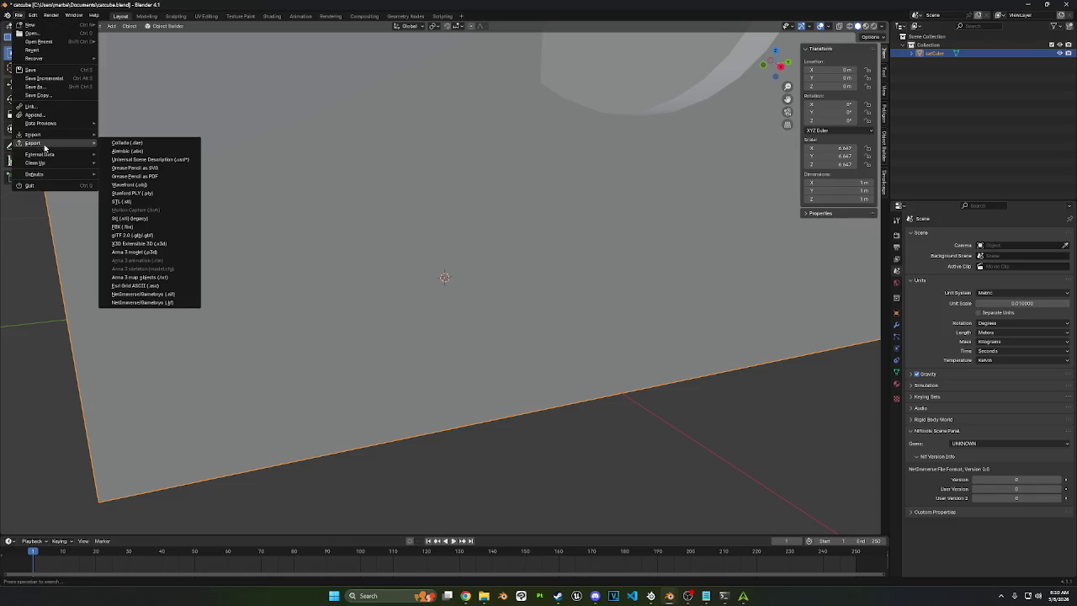
pyautogui.click(126, 201)
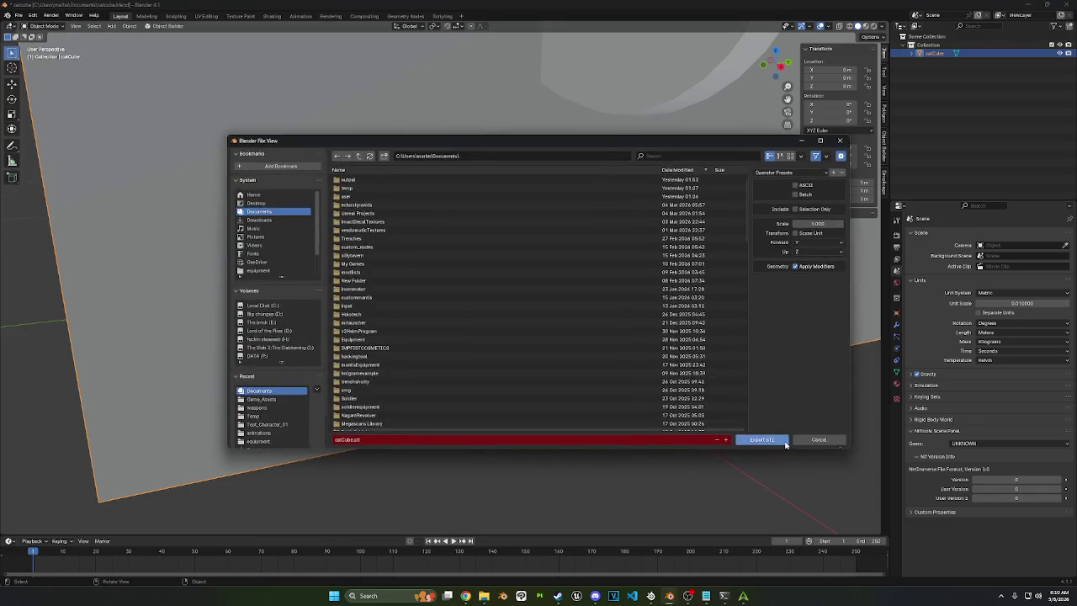
pyautogui.click(761, 438)
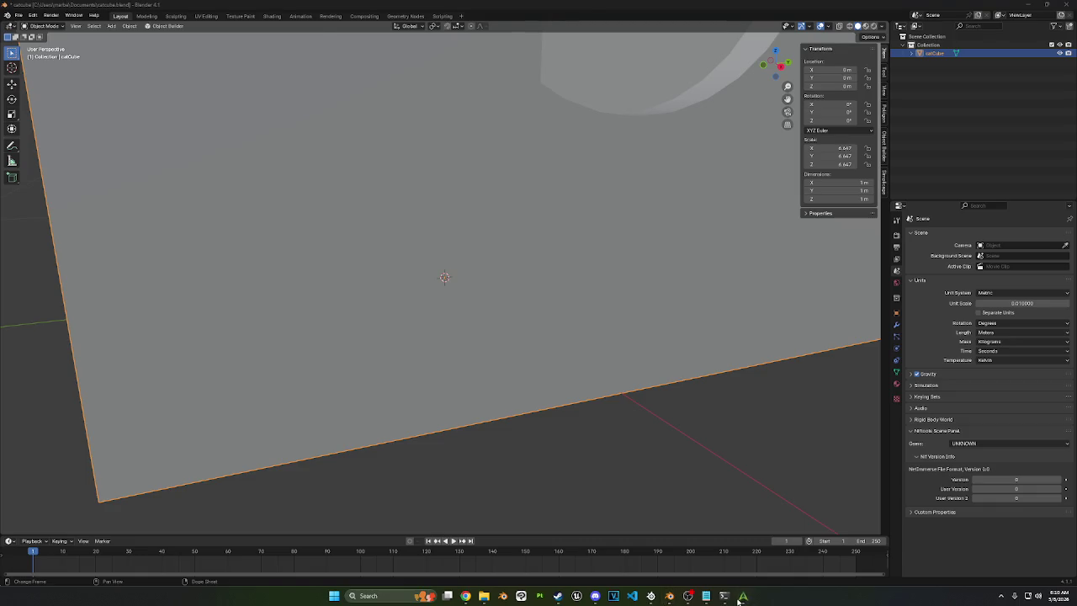
pyautogui.click(743, 596)
pyautogui.rightClick(583, 201)
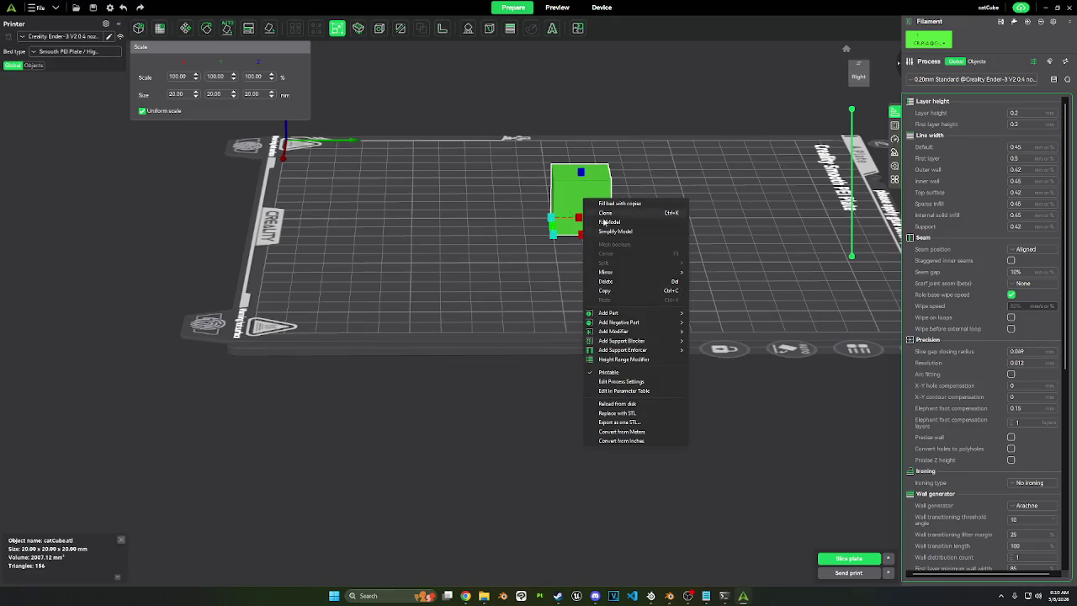
# Step: Reload the catCube from disk, now 100 × 100 × 100 mm on the plate
pyautogui.click(605, 281)
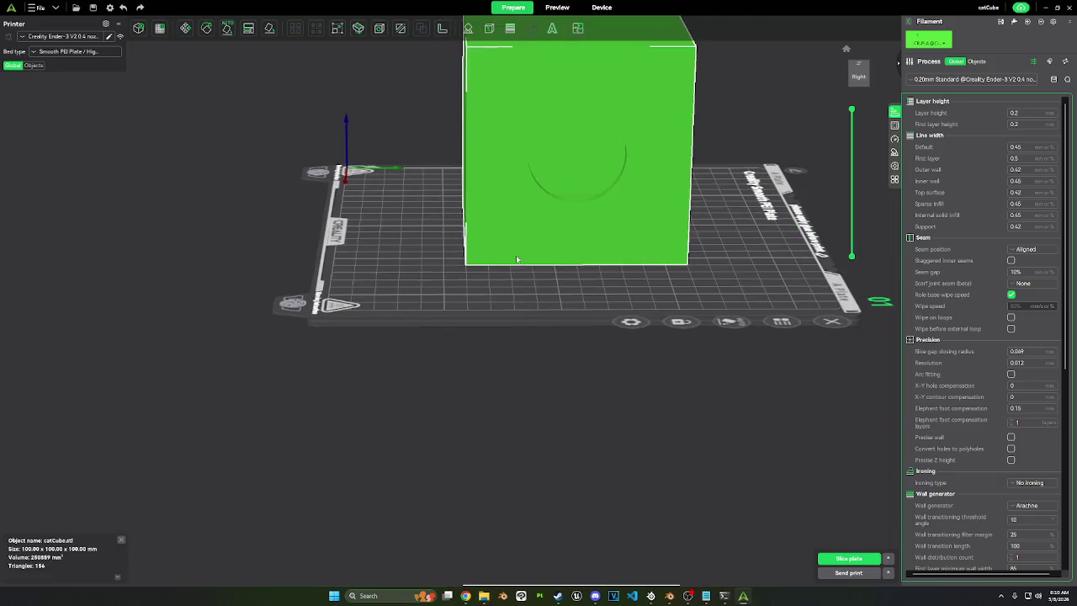
pyautogui.moveTo(490, 293)
pyautogui.mouseDown()
pyautogui.moveTo(587, 286)
pyautogui.moveTo(458, 308)
pyautogui.moveTo(493, 307)
pyautogui.mouseUp()
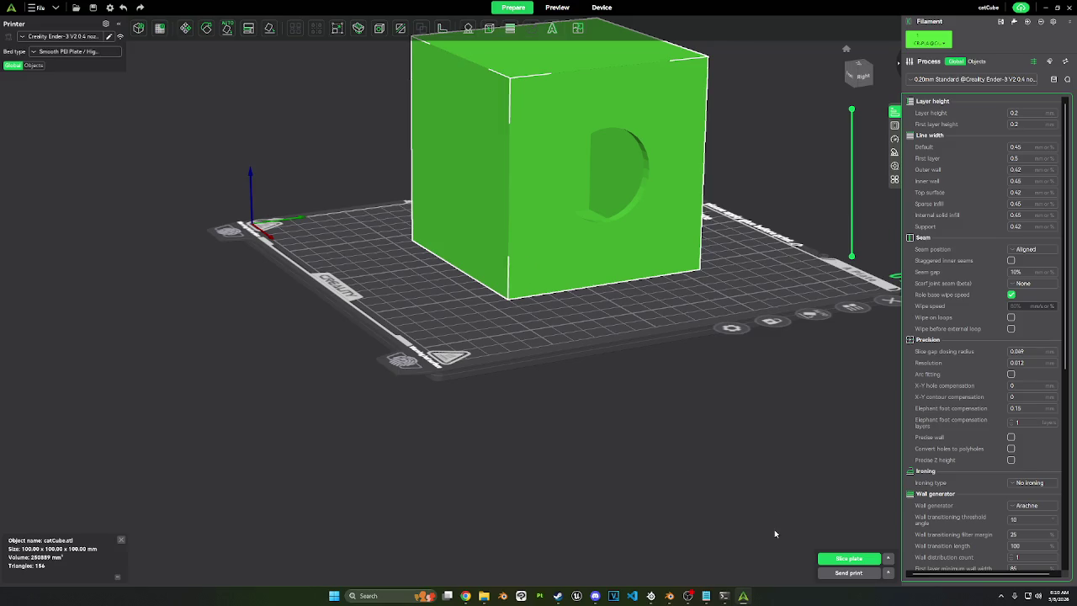
pyautogui.moveTo(650, 596)
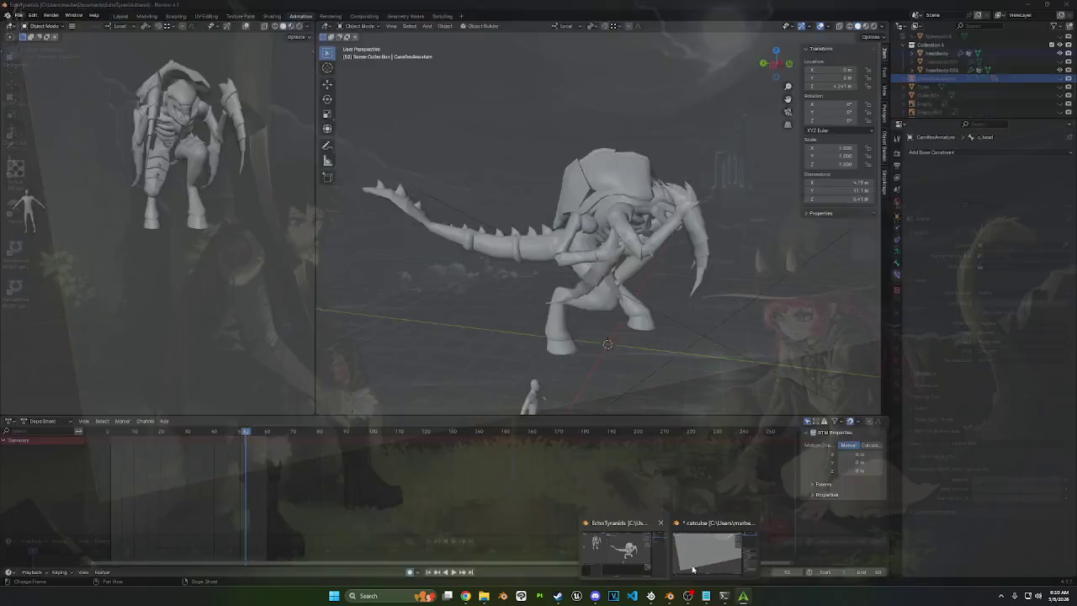
pyautogui.click(692, 570)
pyautogui.scroll(-5, 720, 376)
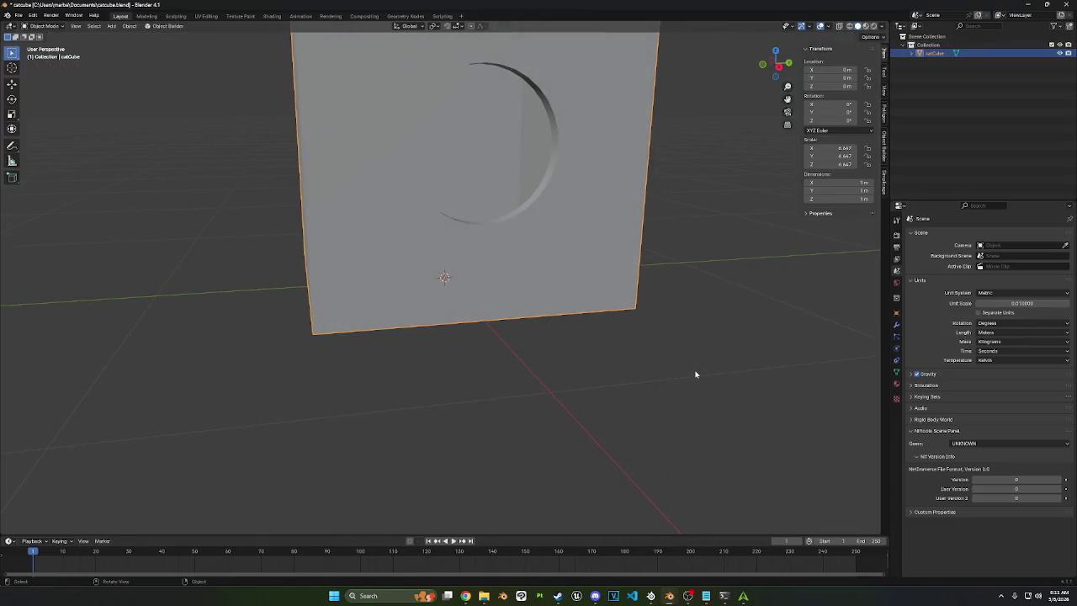
pyautogui.moveTo(695, 374); pyautogui.dragTo(588, 325, button='middle')
pyautogui.scroll(-3, 656, 317)
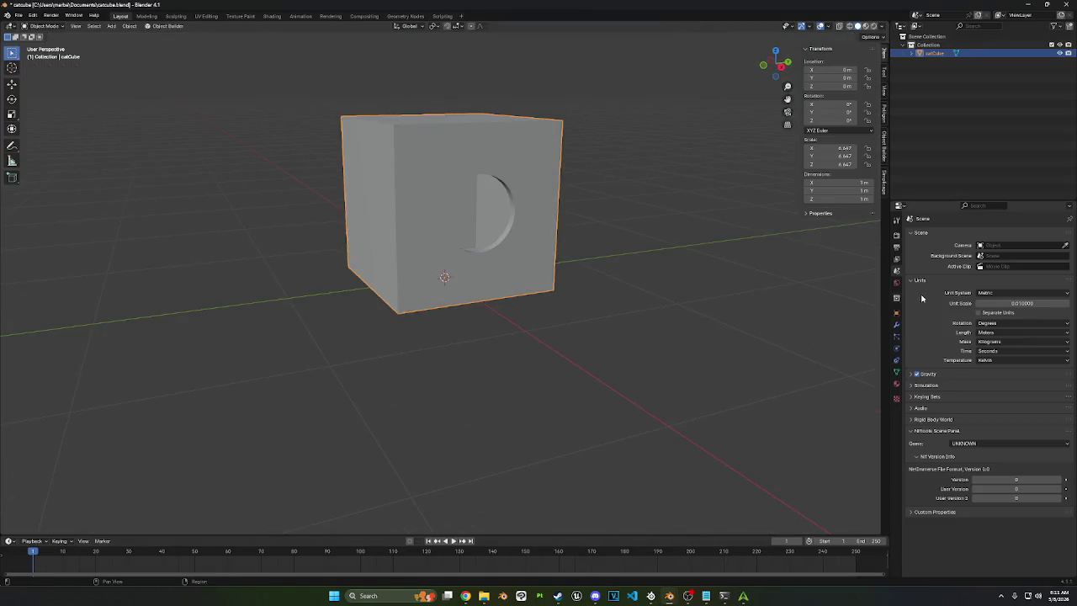
# Step: Keep the Metric unit system and set the Length unit to Millimeters
pyautogui.click(1008, 293)
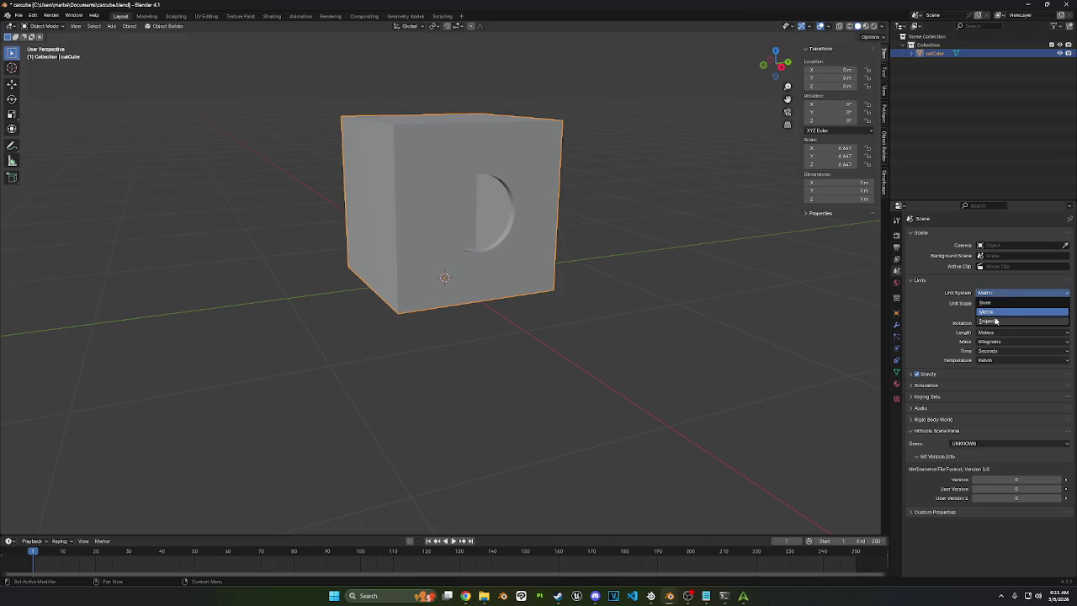
pyautogui.click(998, 285)
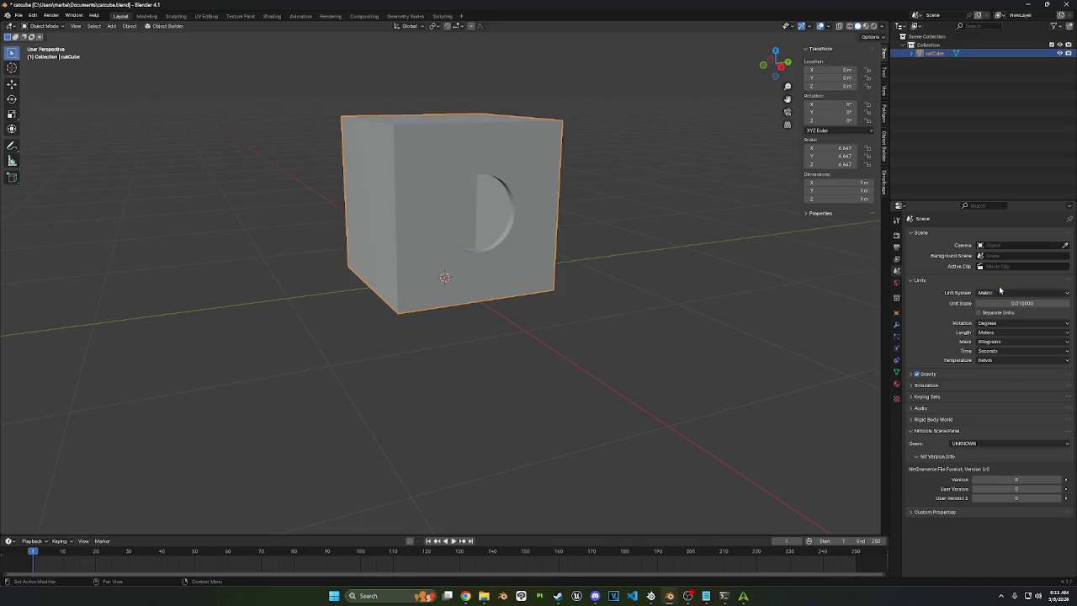
pyautogui.click(1003, 333)
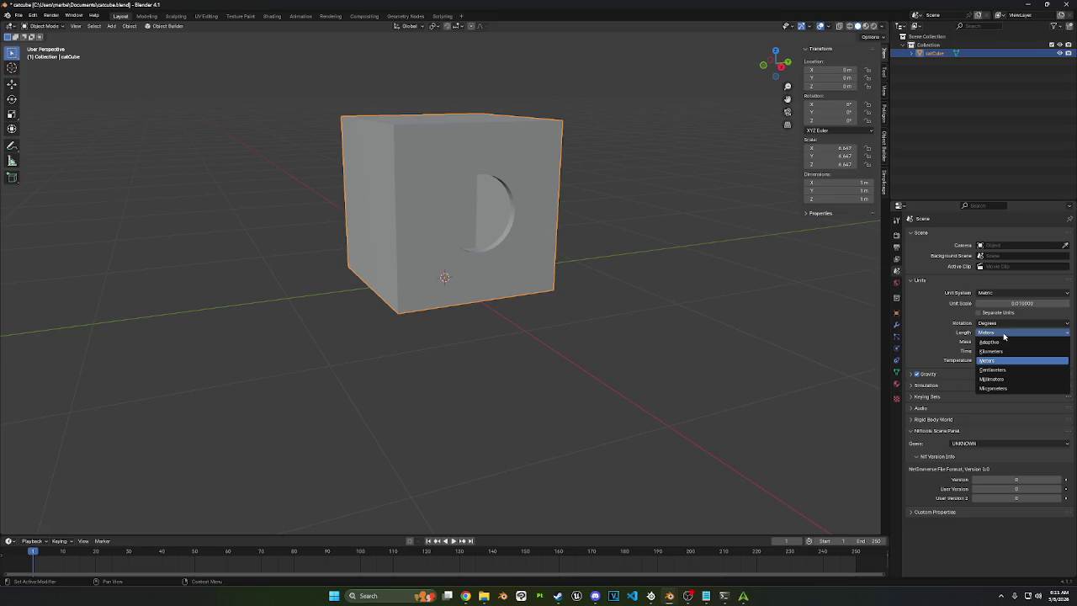
pyautogui.click(993, 378)
# Step: Resize the catCube to 250 mm on X, Y and Z at once
pyautogui.scroll(4, 723, 251)
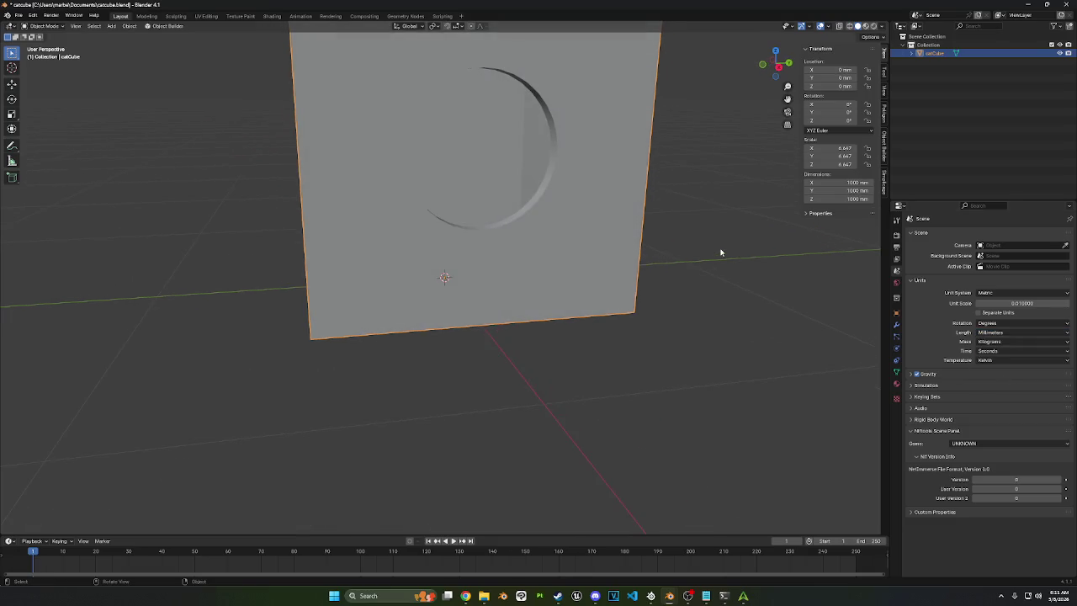
pyautogui.moveTo(720, 252); pyautogui.dragTo(767, 219, button='middle')
pyautogui.moveTo(837, 198); pyautogui.dragTo(836, 182)
pyautogui.write('2')
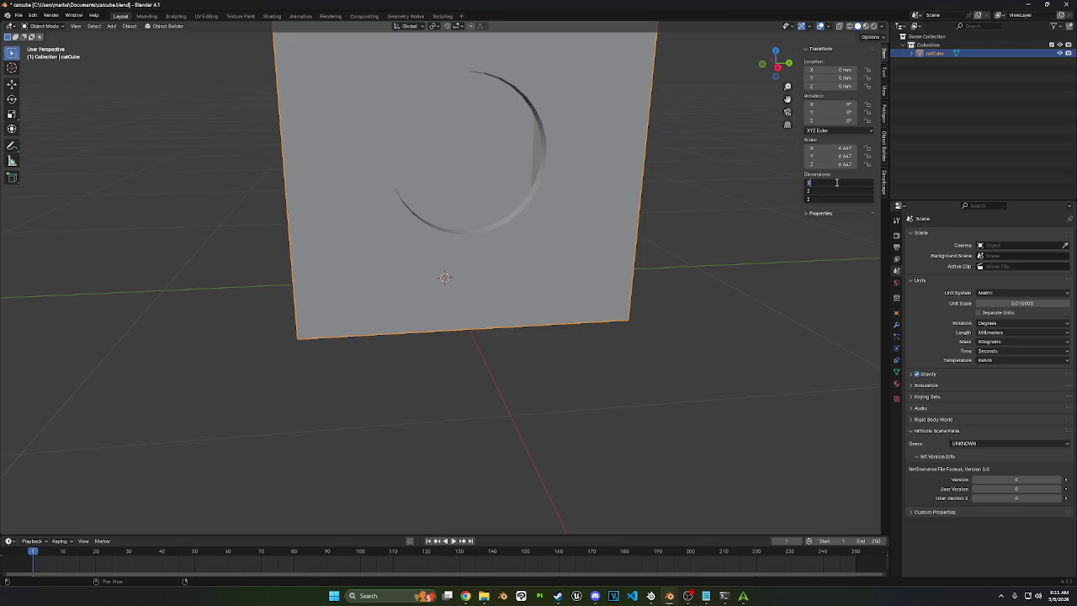
pyautogui.write('50')
pyautogui.press('Return')
pyautogui.scroll(3, 493, 216)
pyautogui.moveTo(493, 216); pyautogui.dragTo(567, 193, button='middle')
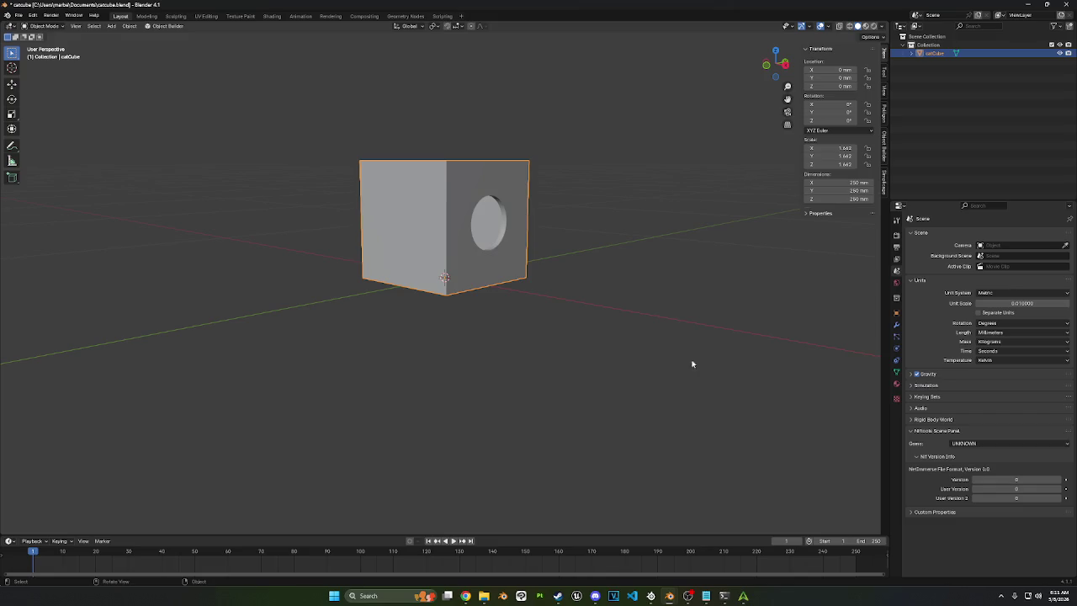
pyautogui.hotkey('ctrl', 'shift', 'e')
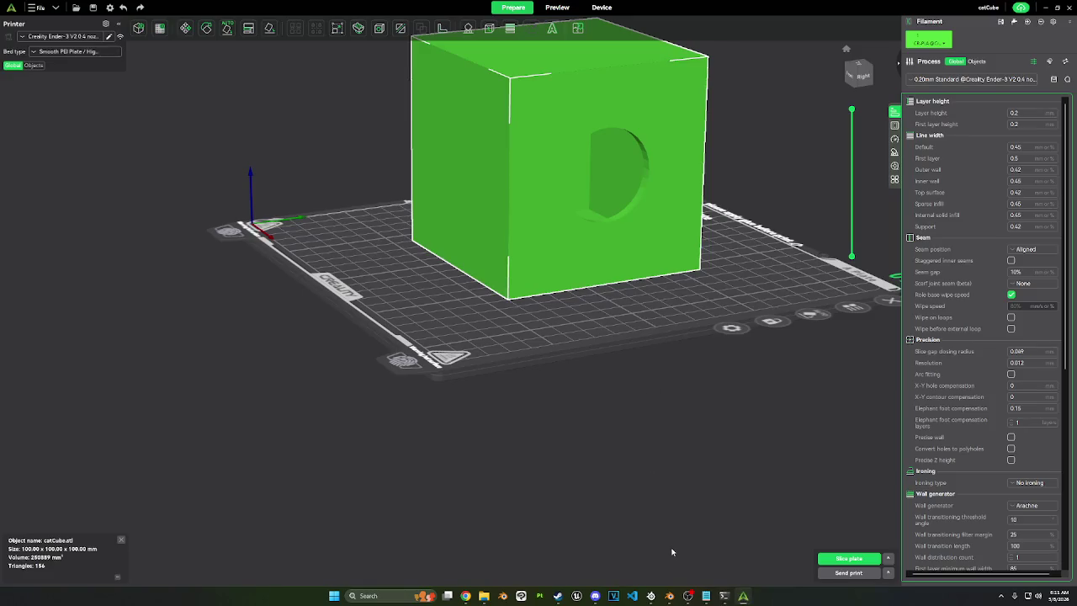
# Step: Close PowerShell, check the 100 mm catCube's context menu on the plate, and orbit around it
pyautogui.click(724, 596)
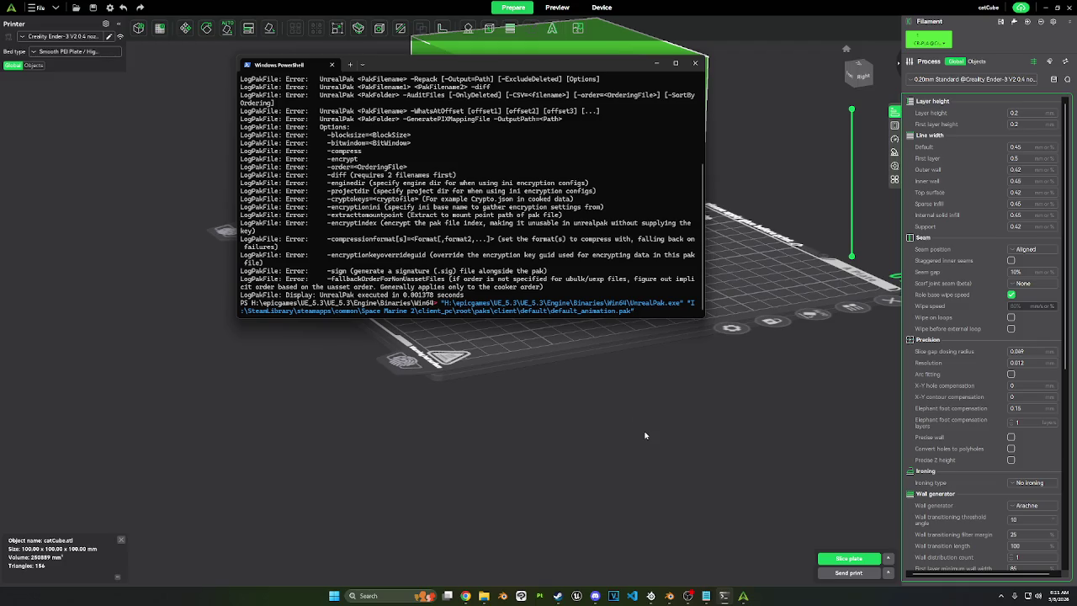
pyautogui.click(695, 63)
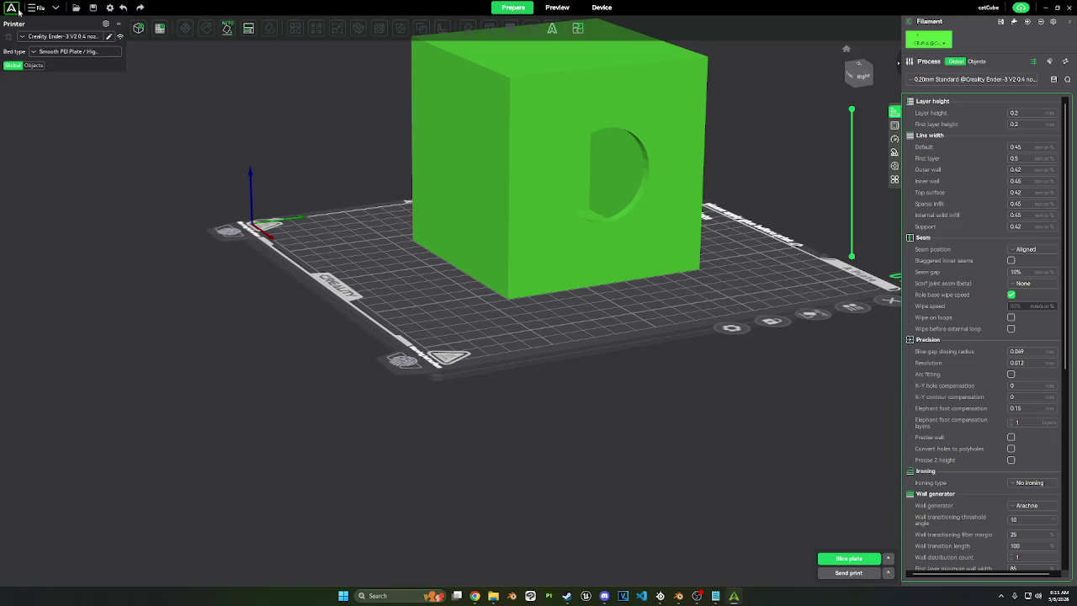
pyautogui.click(581, 240)
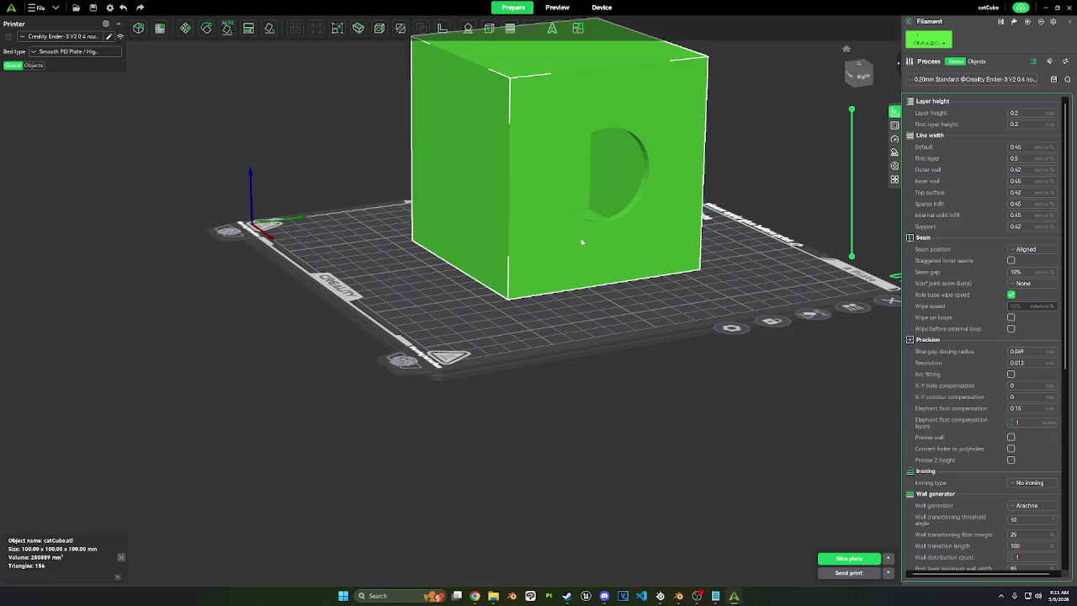
pyautogui.rightClick(582, 239)
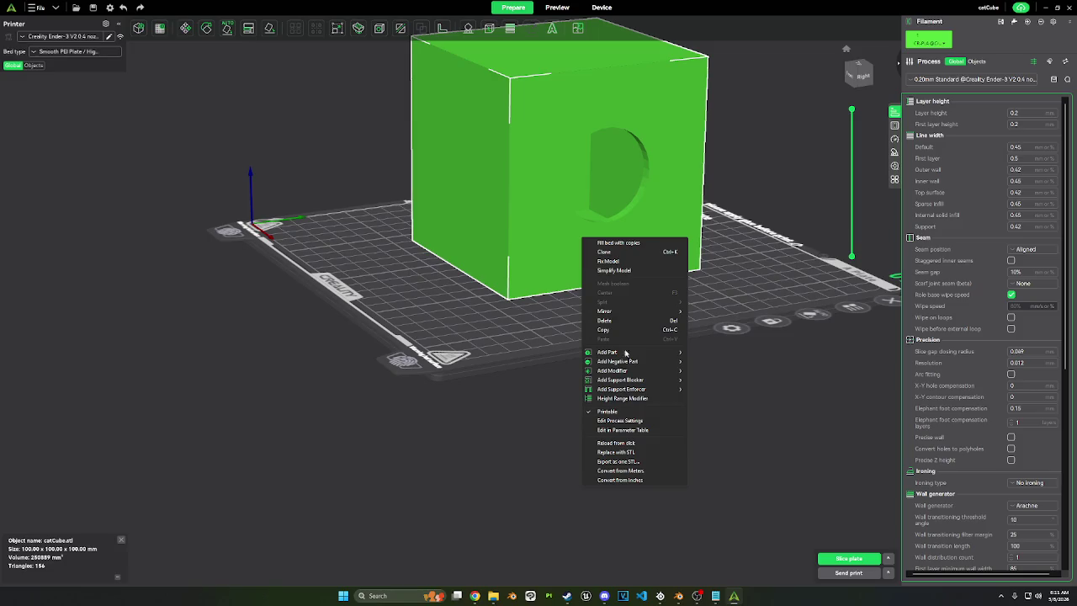
pyautogui.click(286, 206)
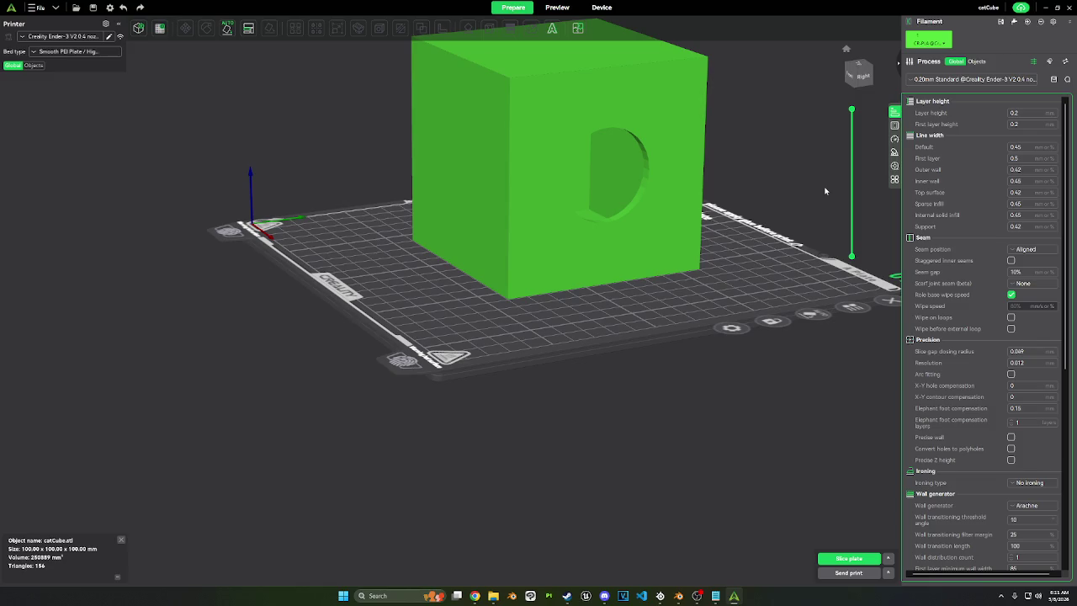
pyautogui.moveTo(805, 188); pyautogui.dragTo(674, 117)
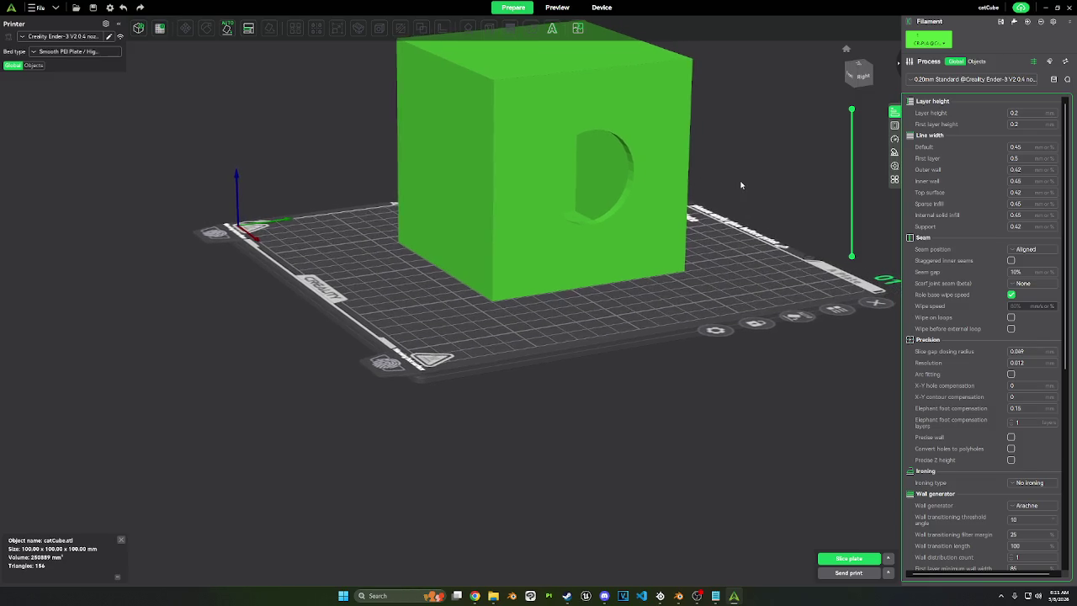
# Step: Look over the Device tab and File menu, then open the Printer panel's add-printer window
pyautogui.click(607, 10)
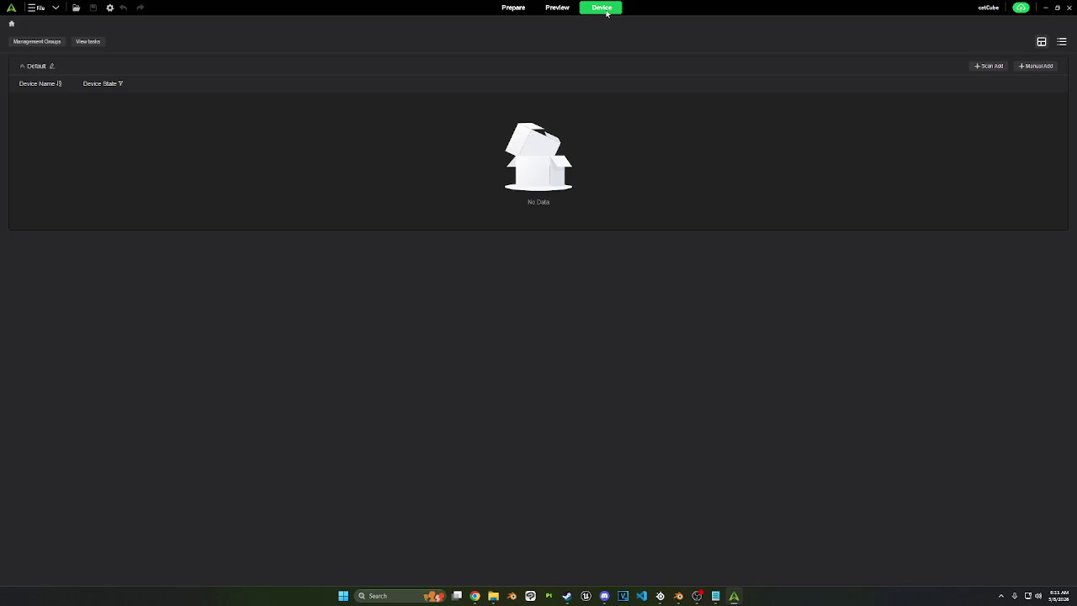
pyautogui.click(524, 12)
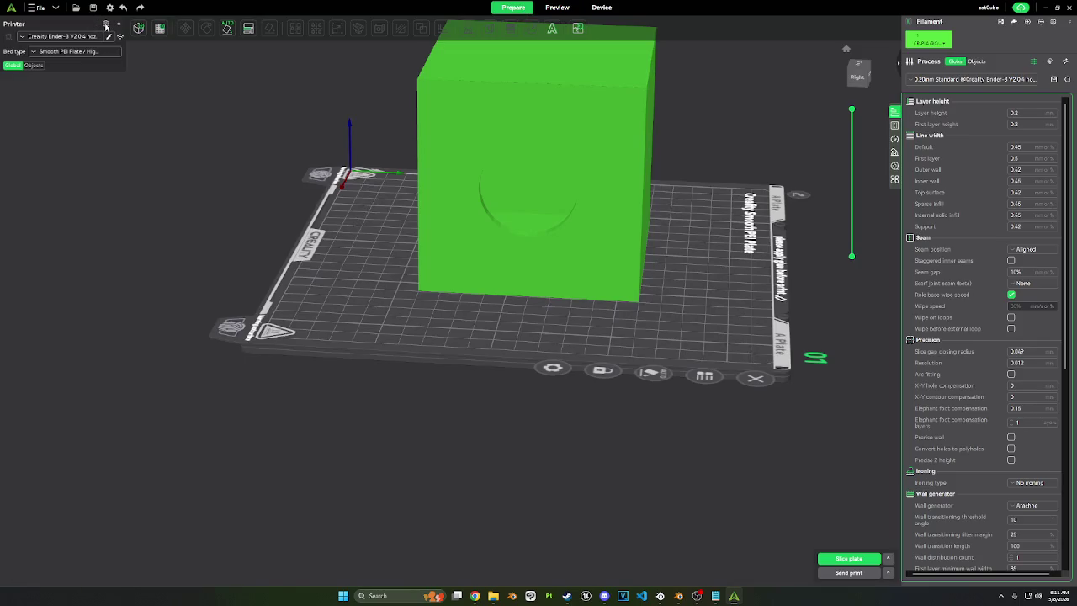
pyautogui.click(106, 26)
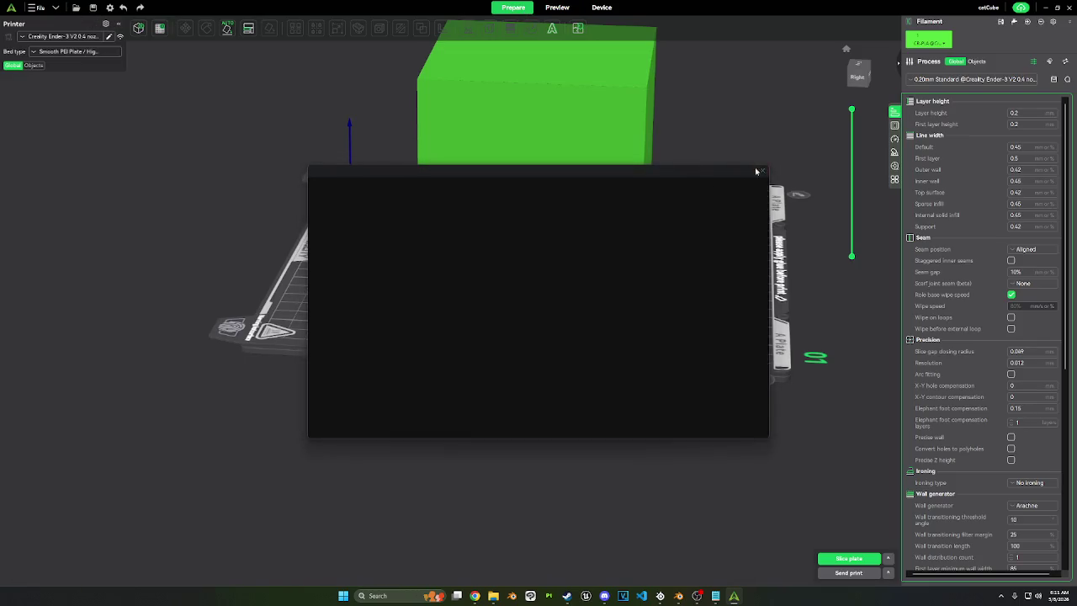
pyautogui.click(755, 171)
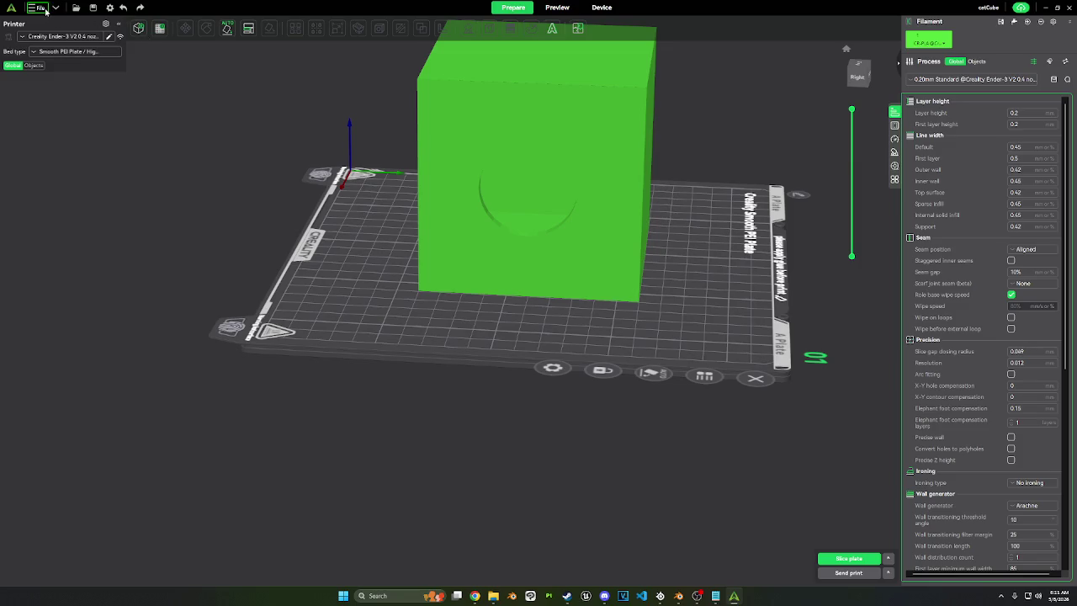
pyautogui.click(54, 8)
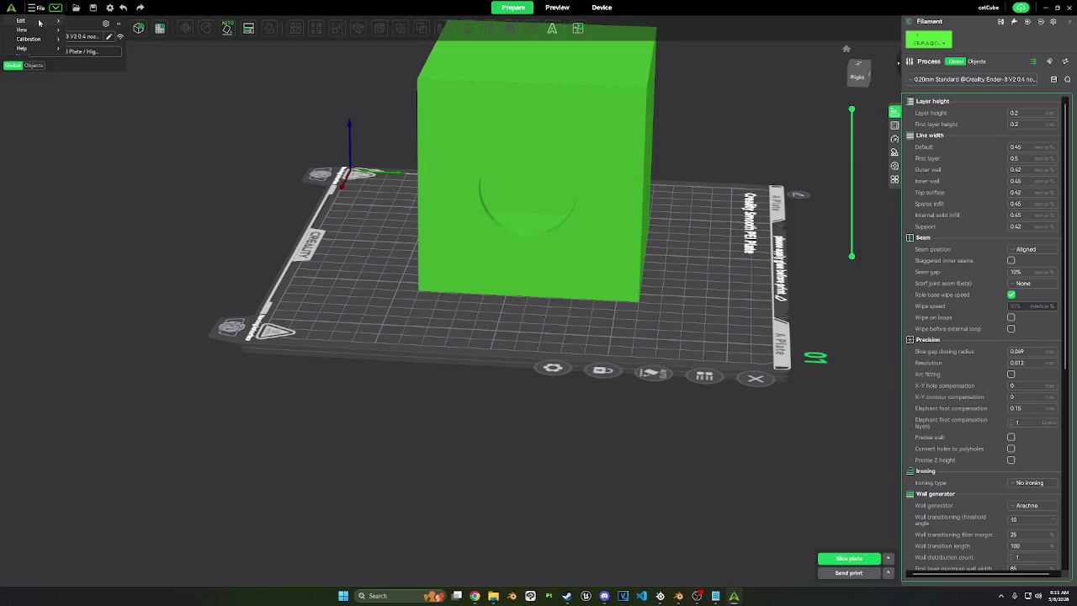
pyautogui.moveTo(28, 39)
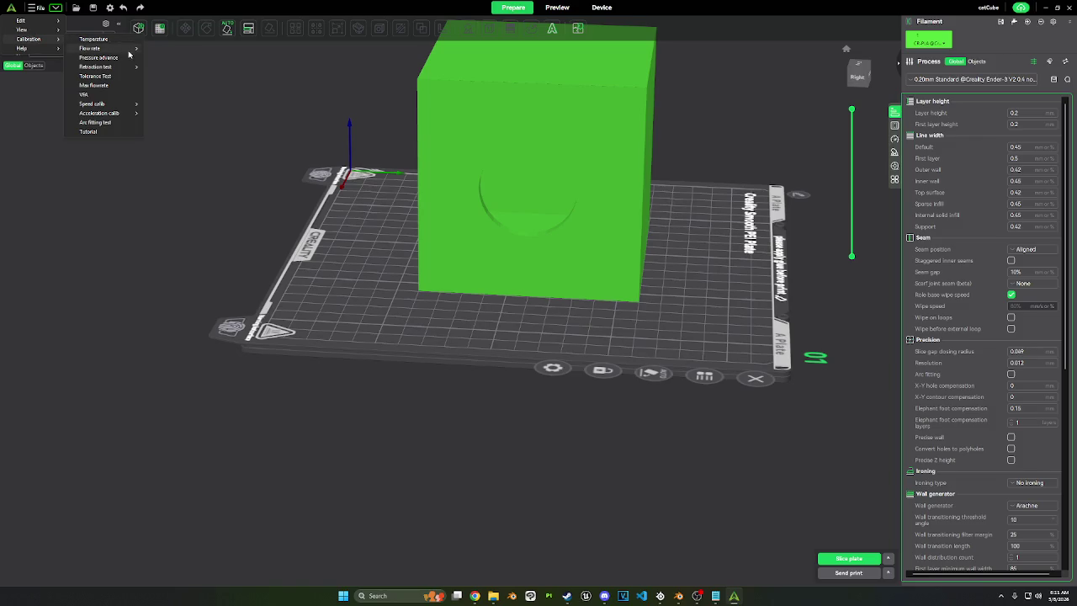
pyautogui.click(124, 189)
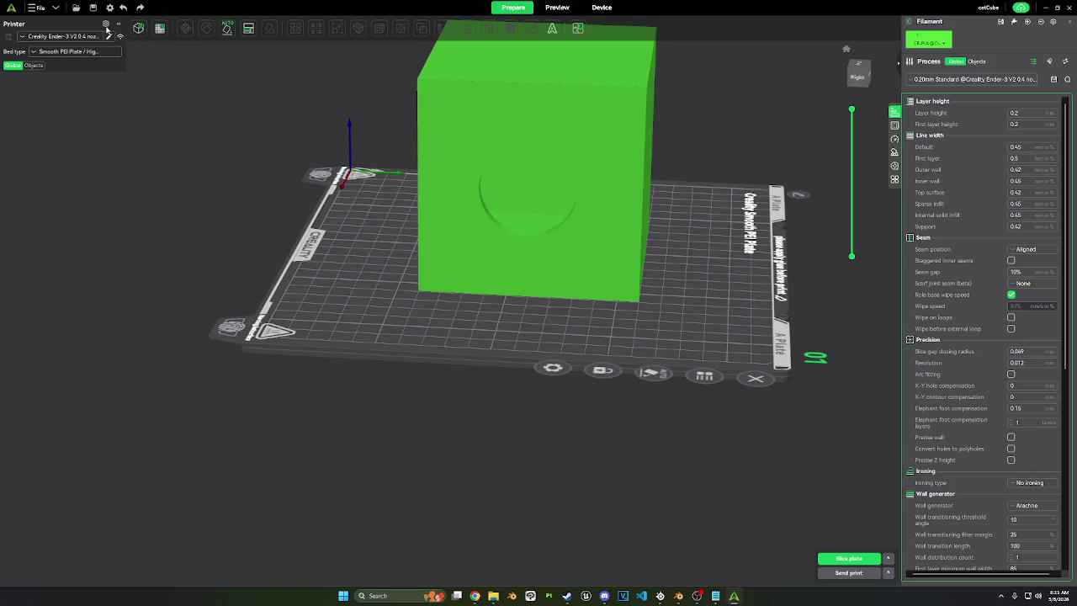
pyautogui.click(106, 25)
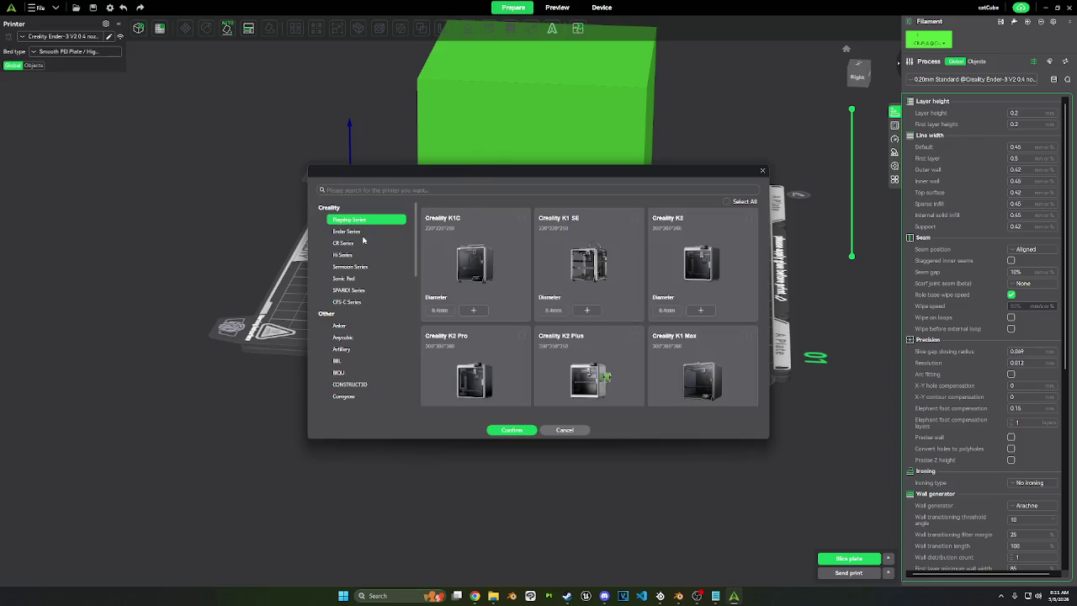
# Step: Browse the brand list and search printer models for 'ender3', then clear the search
pyautogui.scroll(-2, 355, 291)
pyautogui.scroll(-2, 355, 291)
pyautogui.scroll(2, 355, 290)
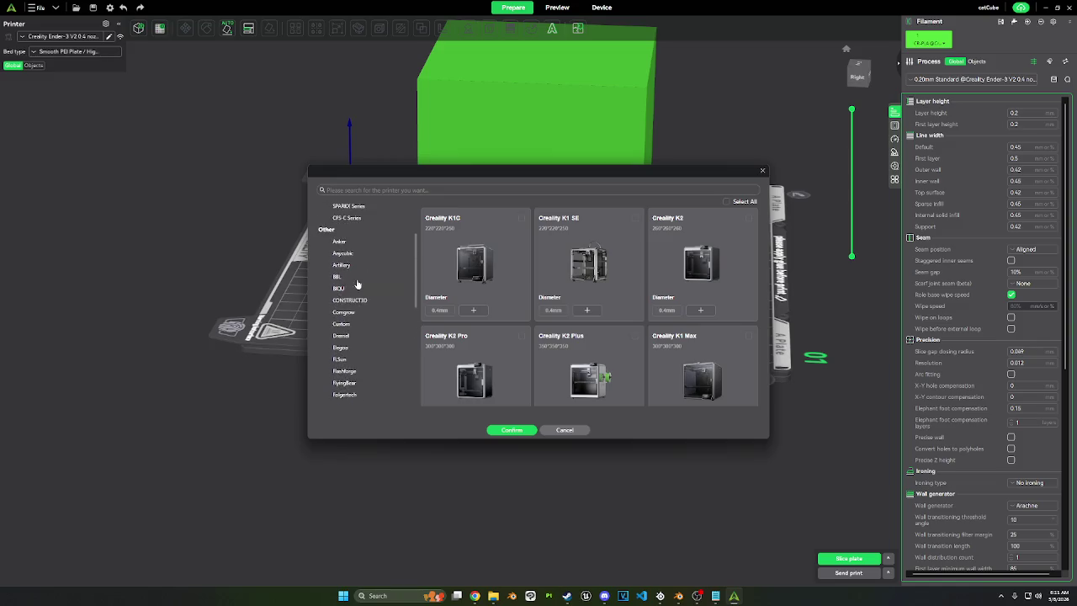
pyautogui.scroll(2, 355, 290)
pyautogui.click(363, 190)
pyautogui.write('ender')
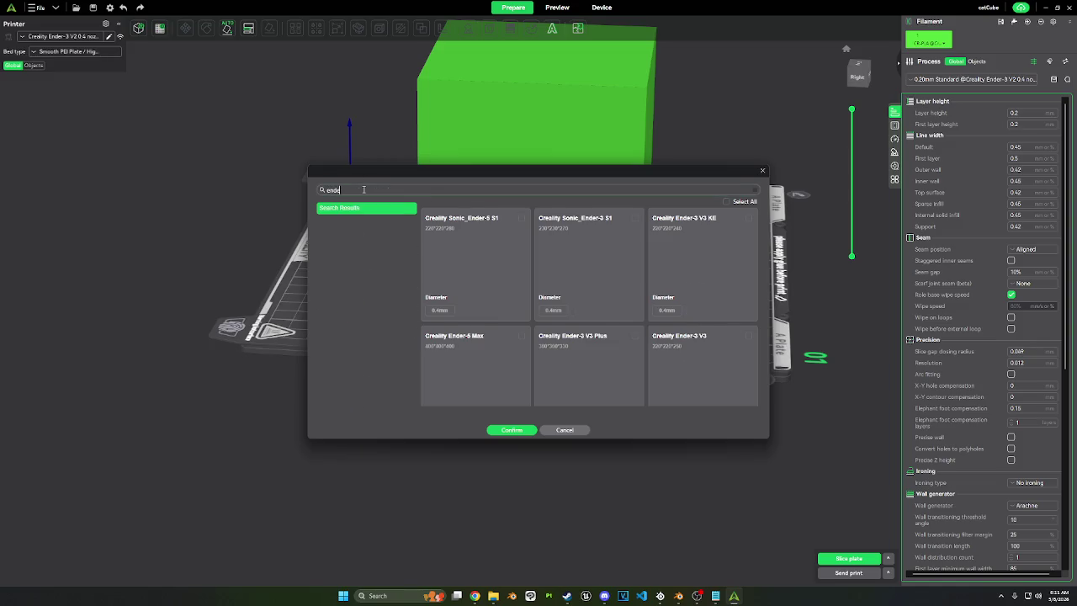
pyautogui.write('3')
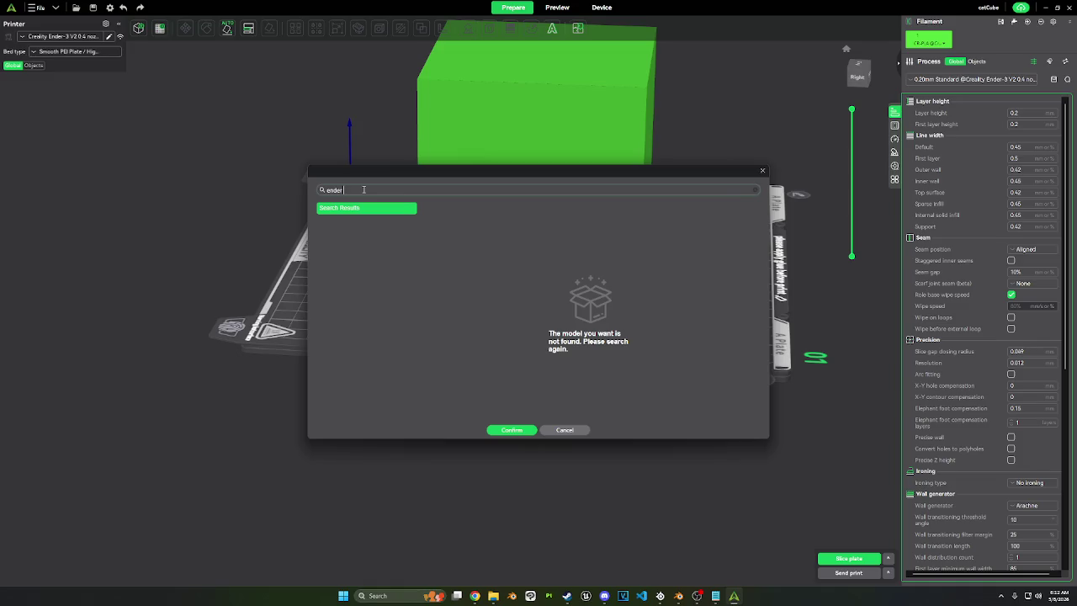
pyautogui.press('BackSpace')
pyautogui.press('BackSpace')
pyautogui.press('BackSpace')
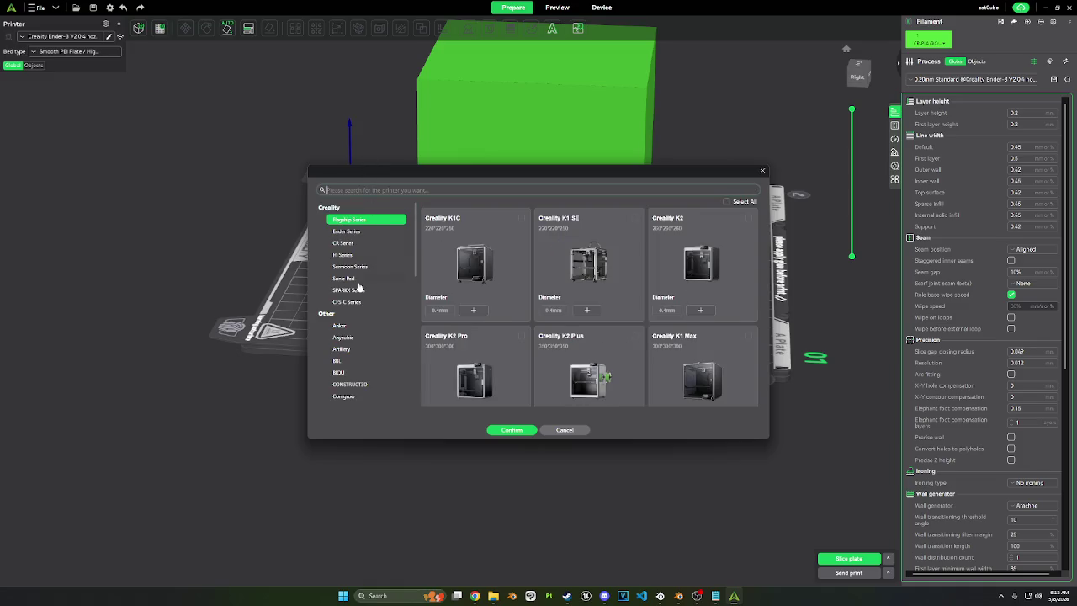
# Step: Scroll the model list, cancel without adding a printer, and show the Ender-3 V2 printer settings
pyautogui.scroll(-3, 359, 284)
pyautogui.scroll(-3, 357, 270)
pyautogui.scroll(-2, 356, 262)
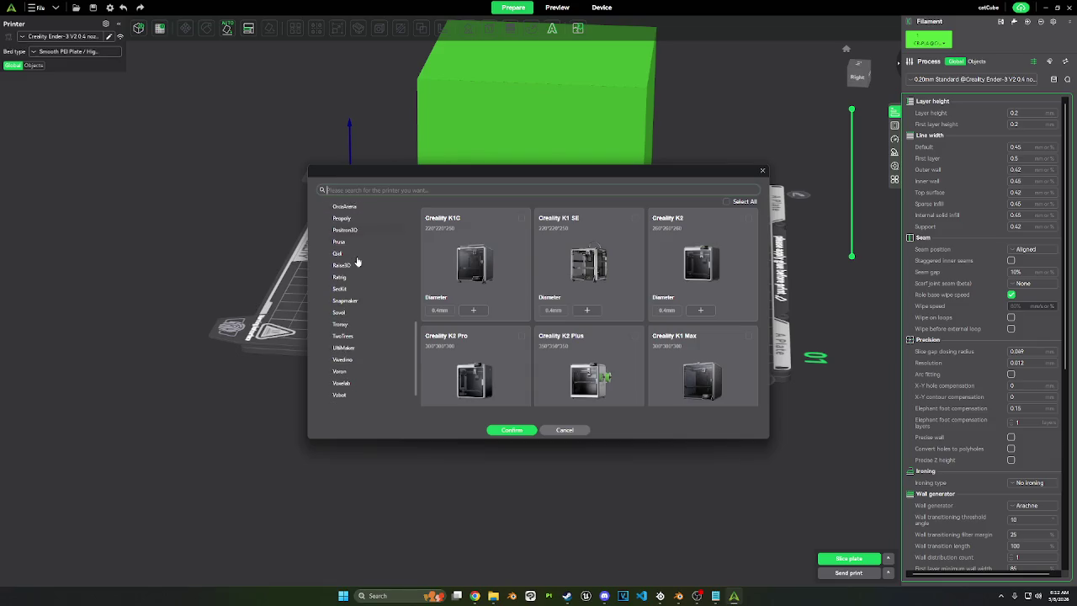
pyautogui.scroll(2, 356, 262)
pyautogui.scroll(3, 356, 262)
pyautogui.scroll(3, 357, 262)
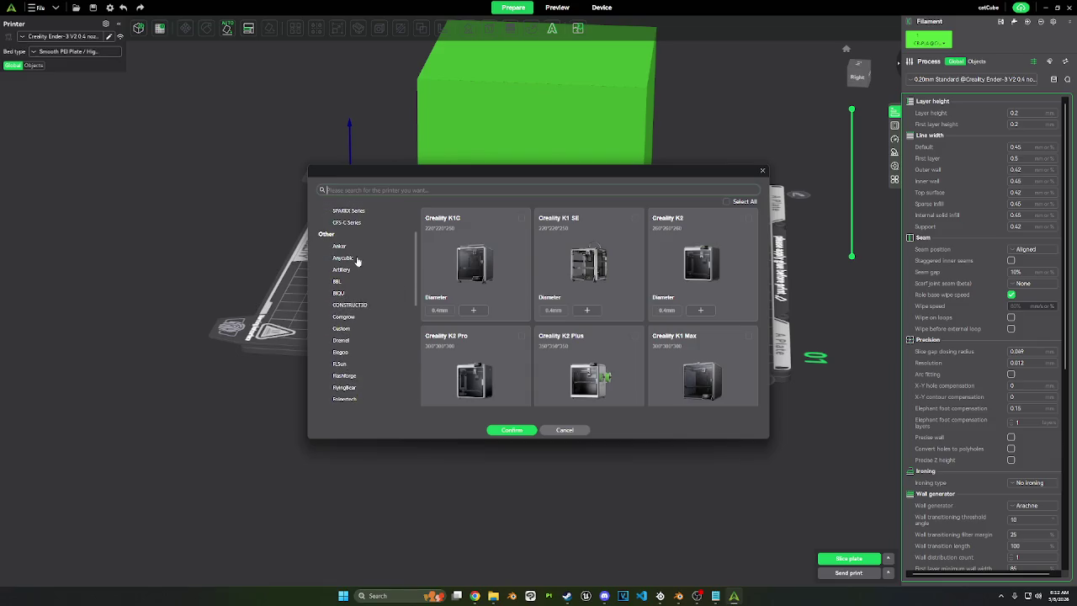
pyautogui.scroll(1, 357, 261)
pyautogui.scroll(1, 357, 262)
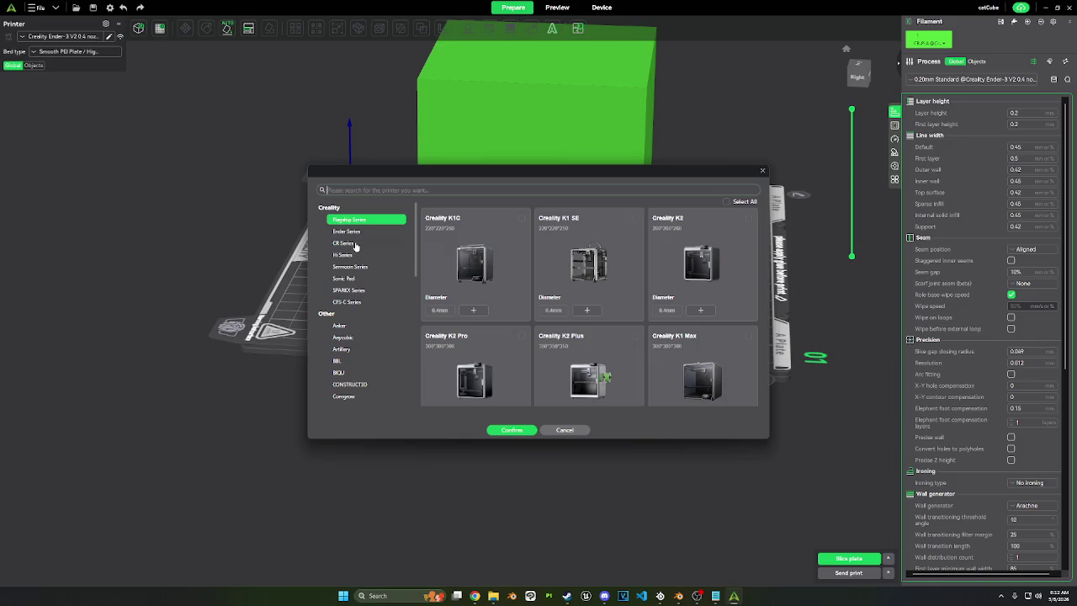
pyautogui.scroll(-2, 356, 246)
pyautogui.scroll(-2, 357, 248)
pyautogui.scroll(-2, 357, 253)
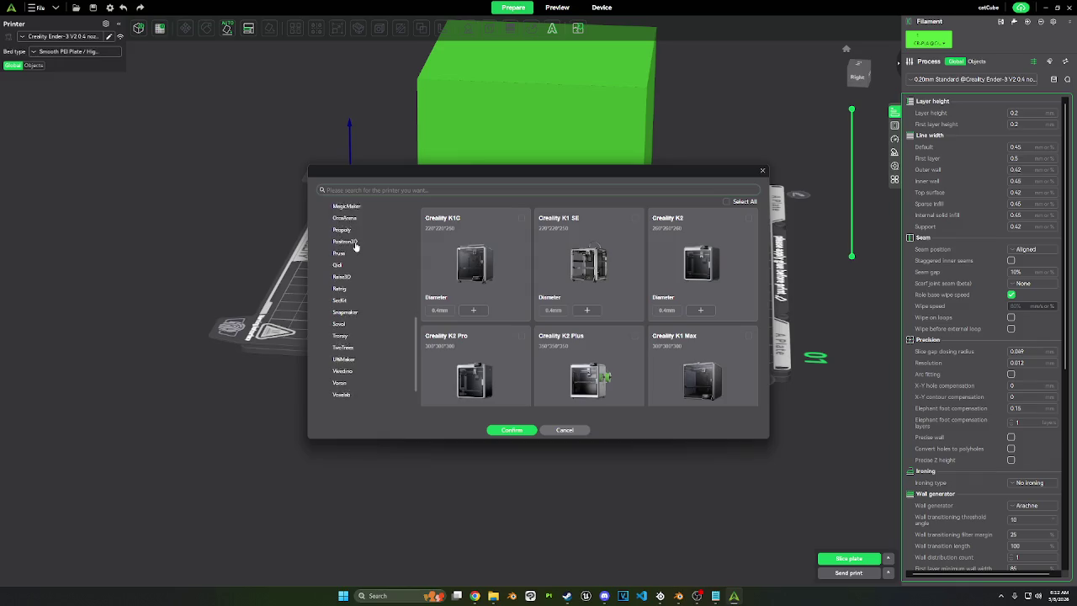
pyautogui.scroll(-2, 360, 258)
pyautogui.click(579, 430)
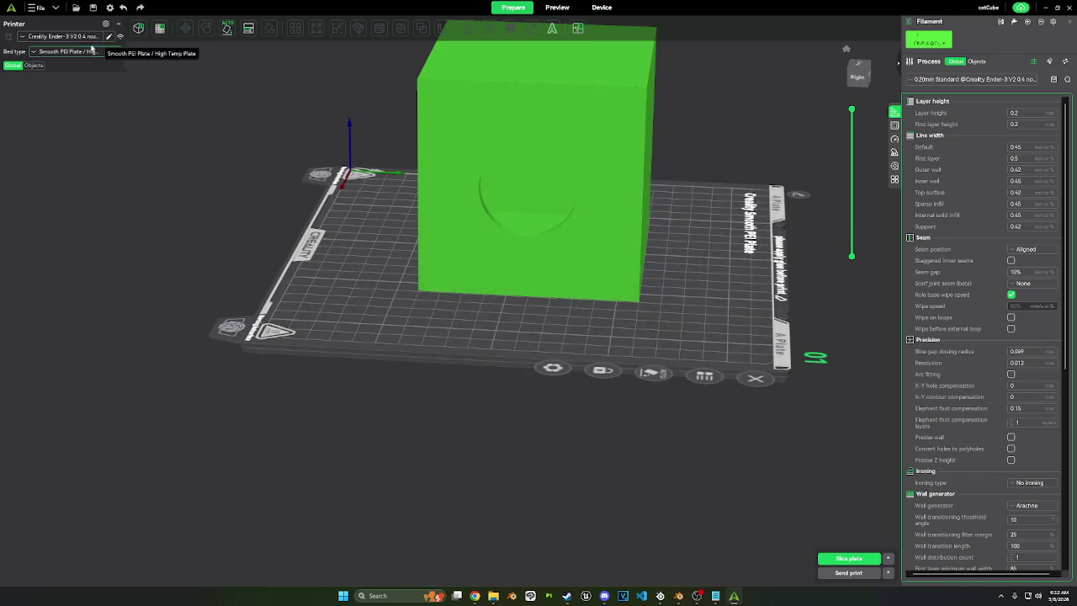
pyautogui.click(106, 36)
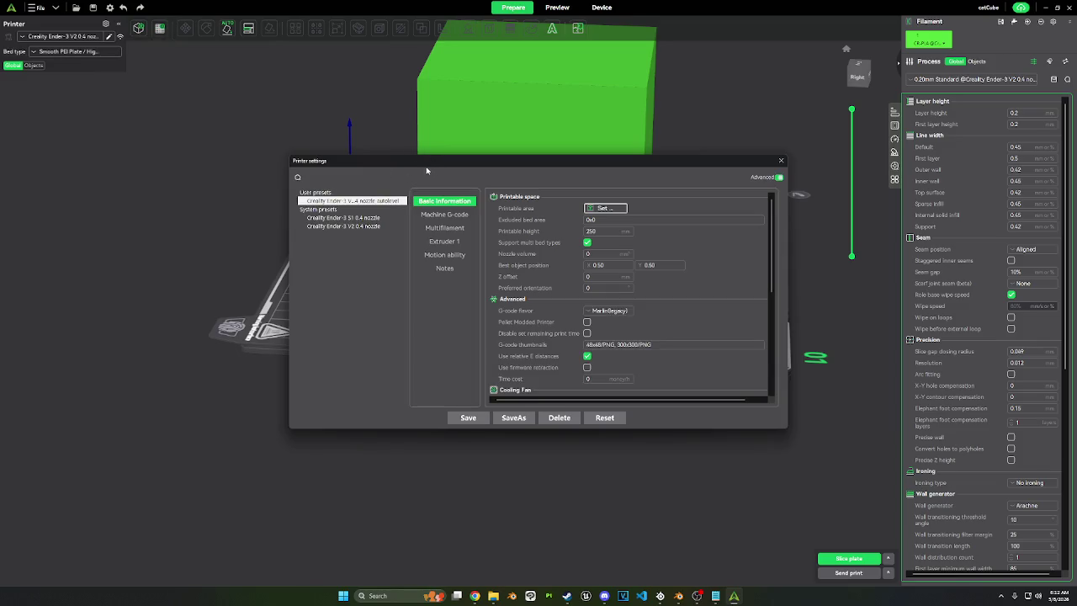
# Step: Review the 250 mm printable height in the printer settings and close them
pyautogui.doubleClick(590, 231)
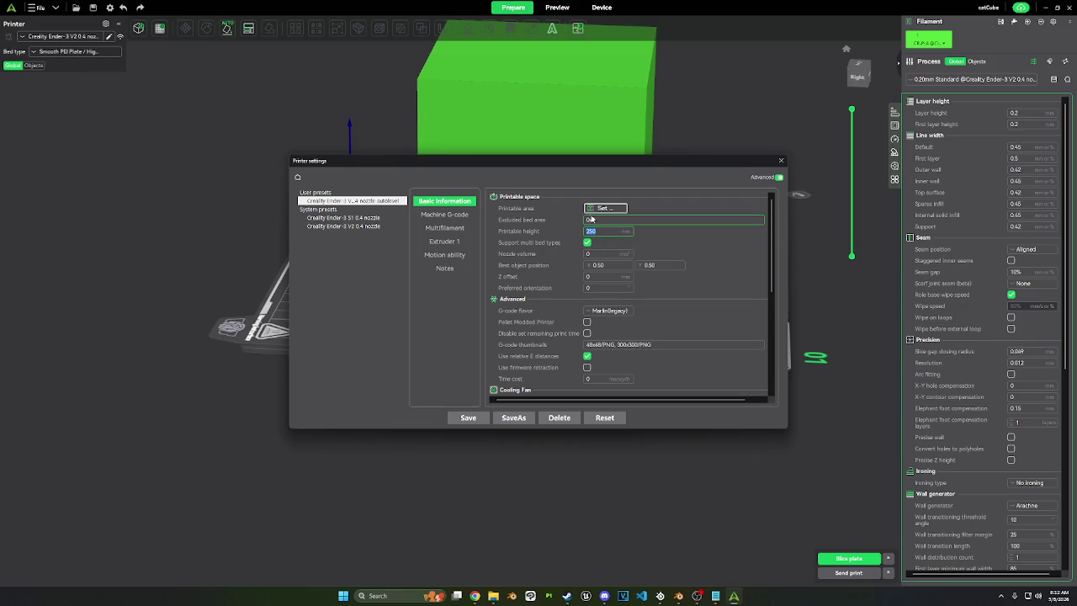
pyautogui.click(593, 211)
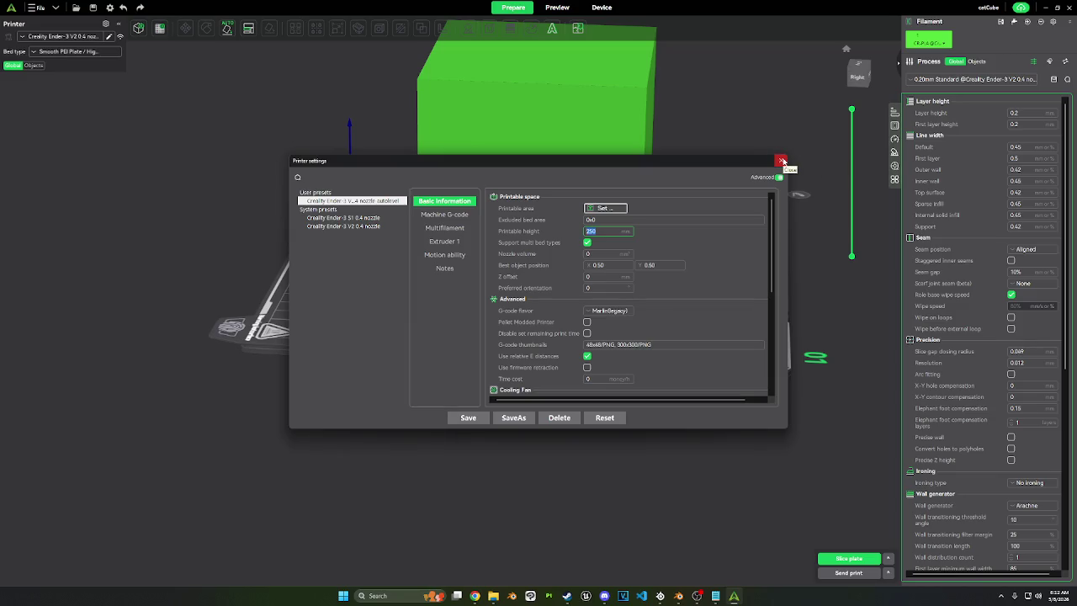
pyautogui.click(782, 161)
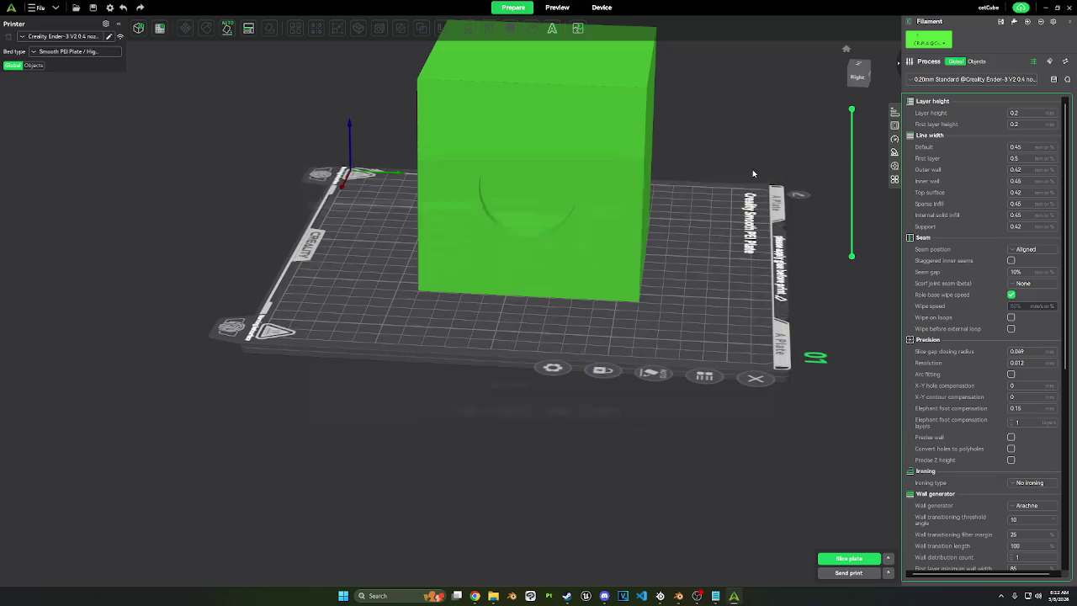
# Step: Delete the catCube from the build plate and bring Blender's catcube file forward
pyautogui.moveTo(648, 260); pyautogui.dragTo(604, 211)
pyautogui.rightClick(605, 211)
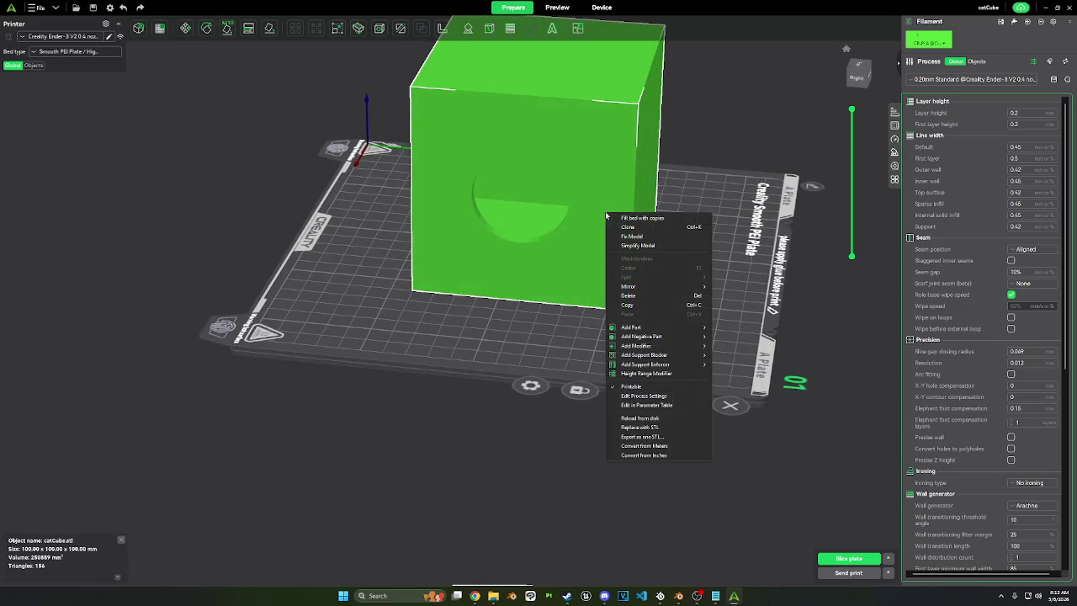
pyautogui.click(635, 295)
pyautogui.moveTo(678, 595)
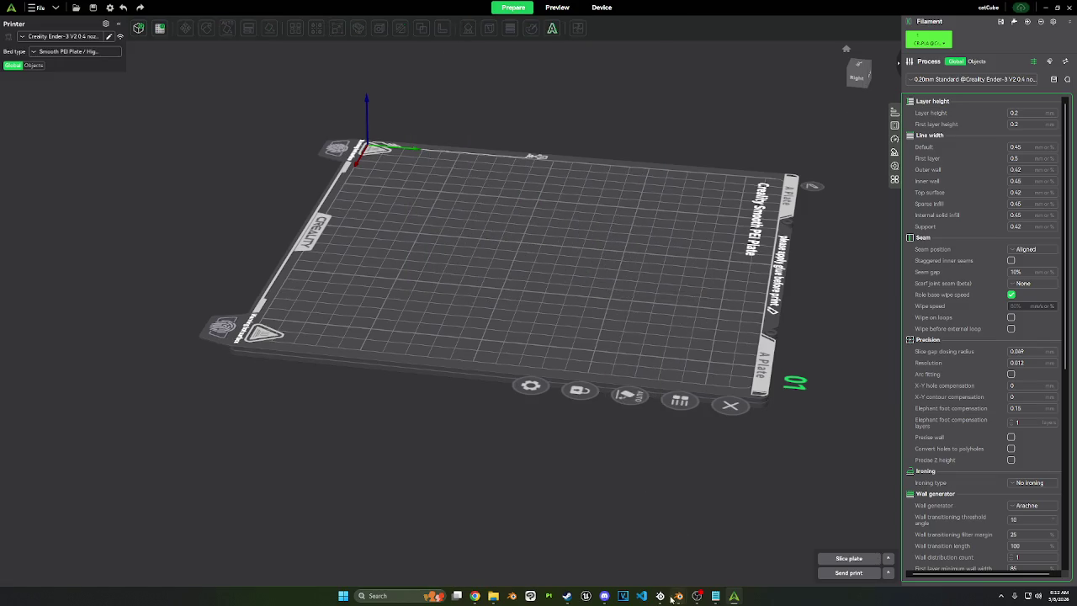
pyautogui.click(716, 548)
pyautogui.moveTo(684, 499)
pyautogui.mouseDown(button='middle')
pyautogui.moveTo(594, 216)
pyautogui.moveTo(272, 72)
pyautogui.mouseUp(button='middle')
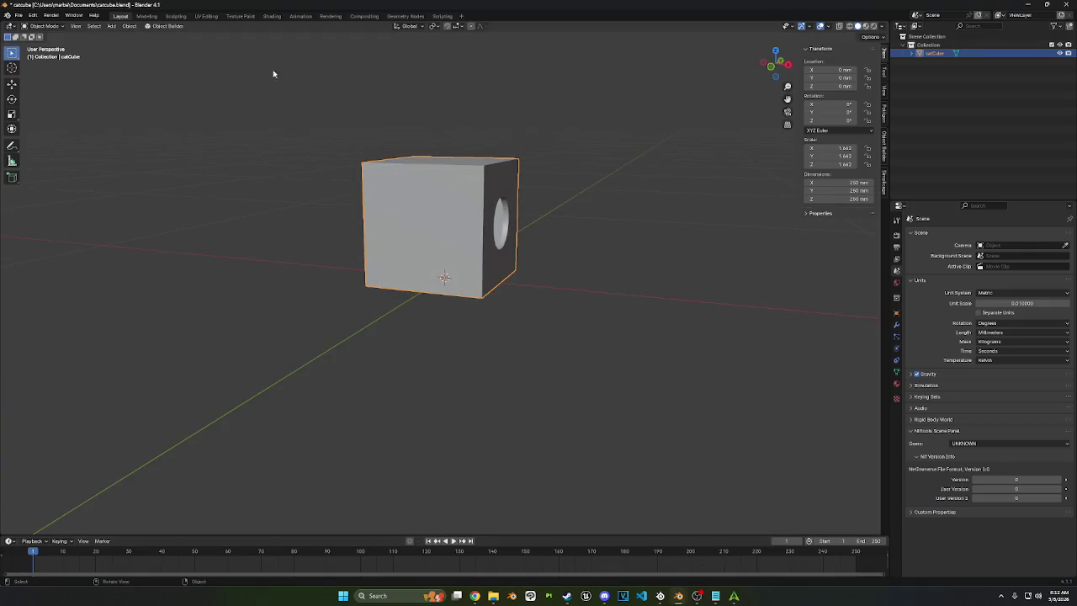
# Step: Export the 250 mm cube as catCube.stl to Documents, then return to Creality Print
pyautogui.click(18, 16)
pyautogui.moveTo(33, 143)
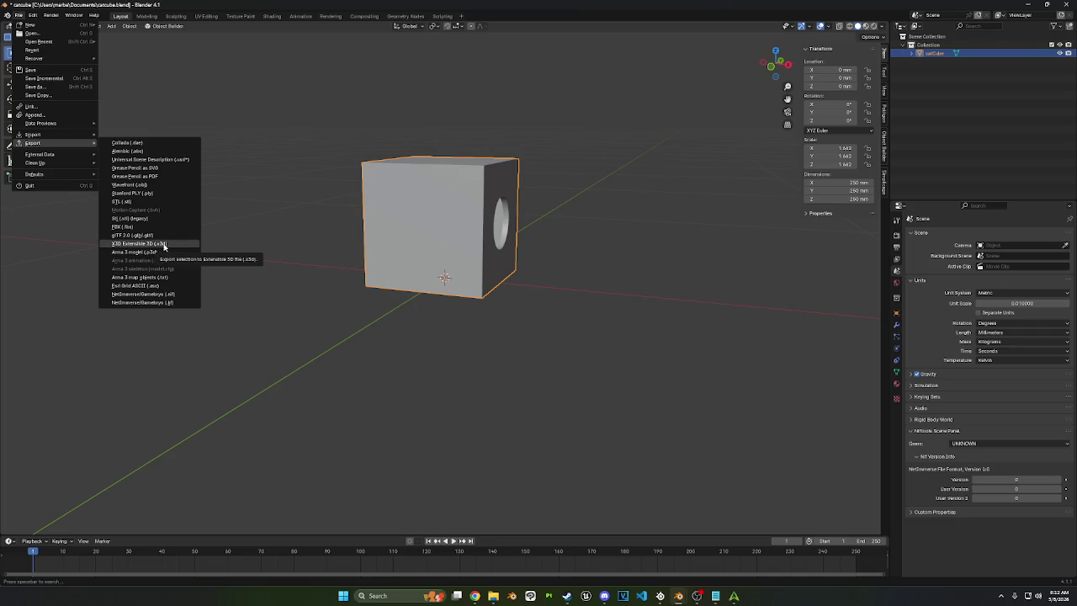
pyautogui.click(158, 201)
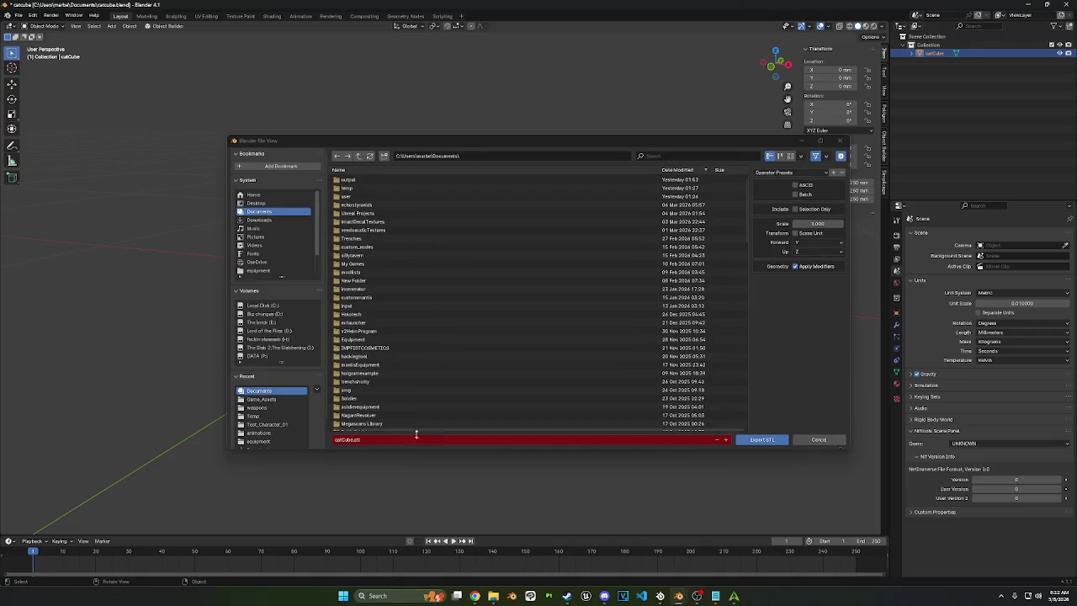
pyautogui.click(763, 439)
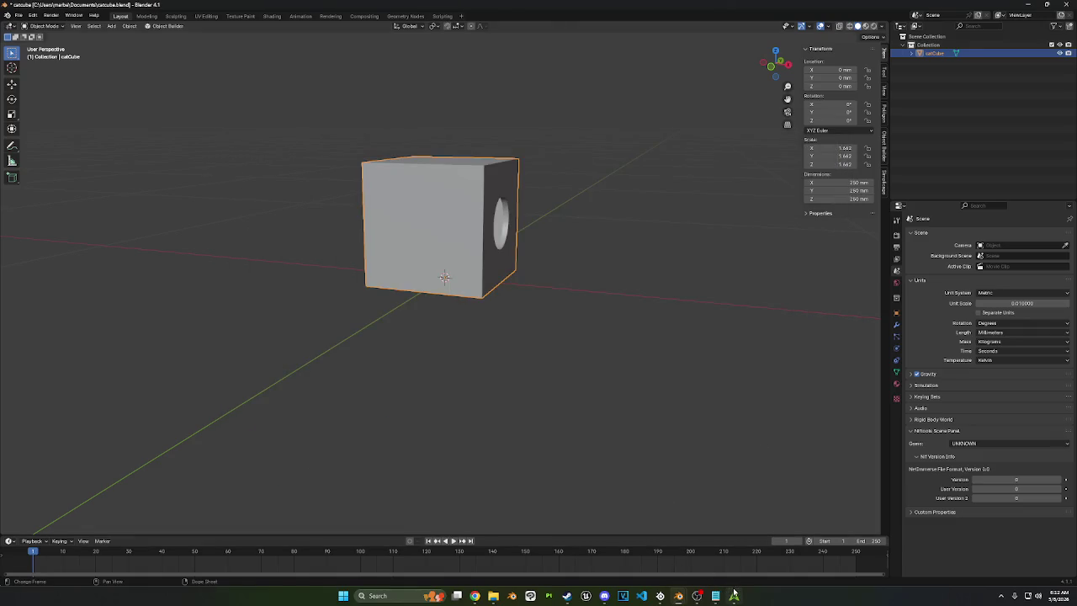
pyautogui.click(733, 595)
pyautogui.moveTo(927, 272)
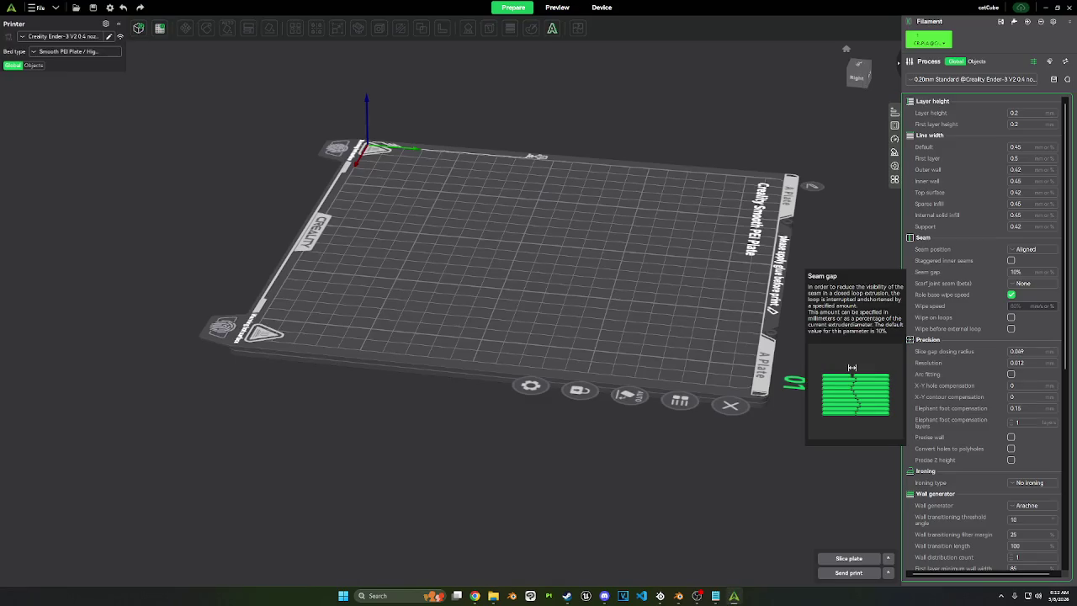
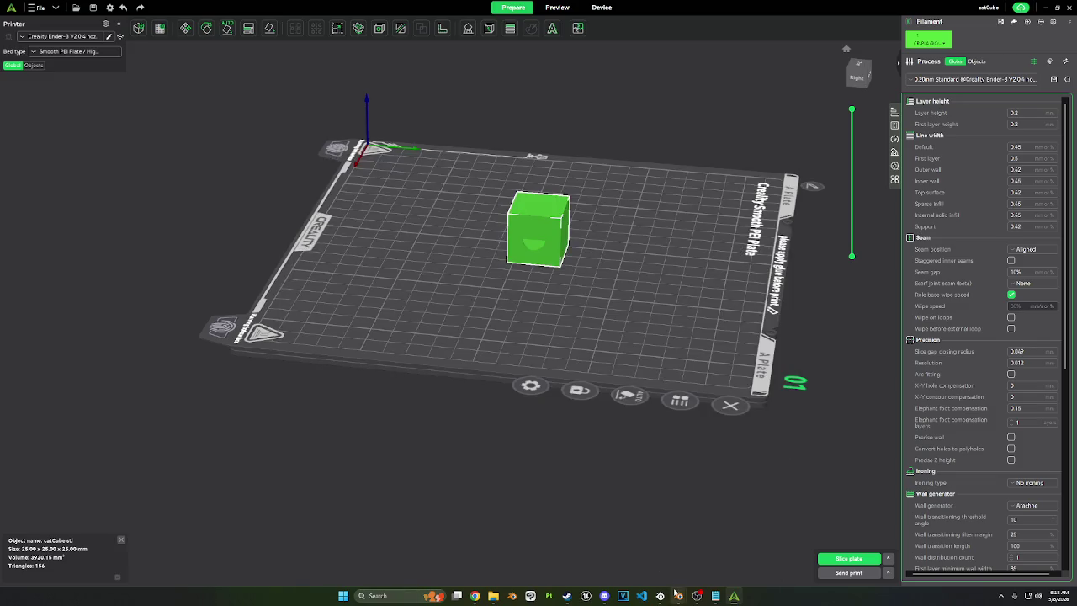
# Step: Set Blender's scene unit scale to 0.1
pyautogui.click(722, 547)
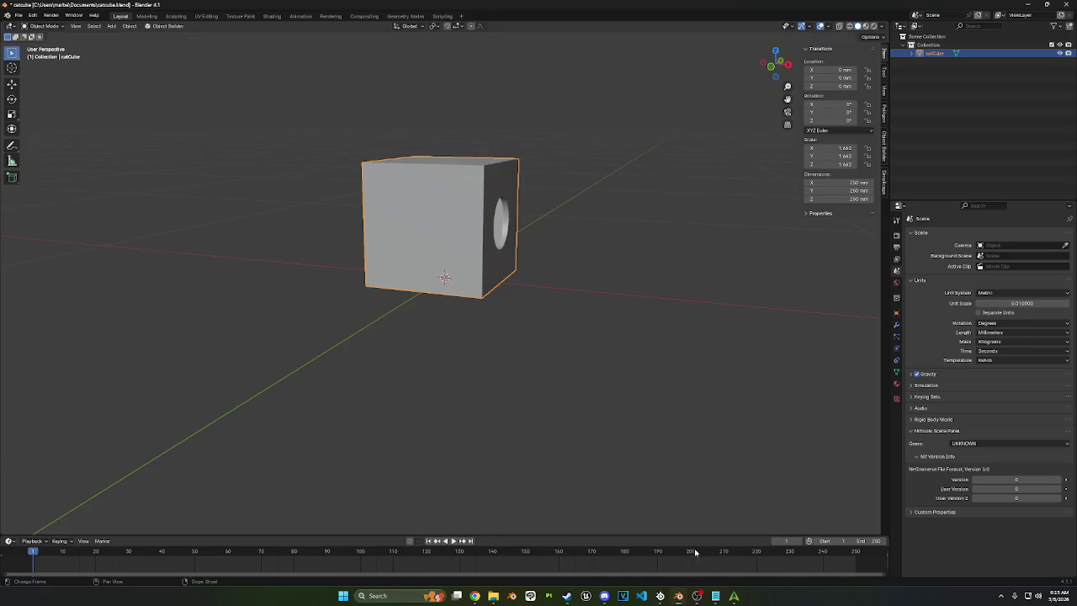
pyautogui.click(1015, 304)
pyautogui.write('0.')
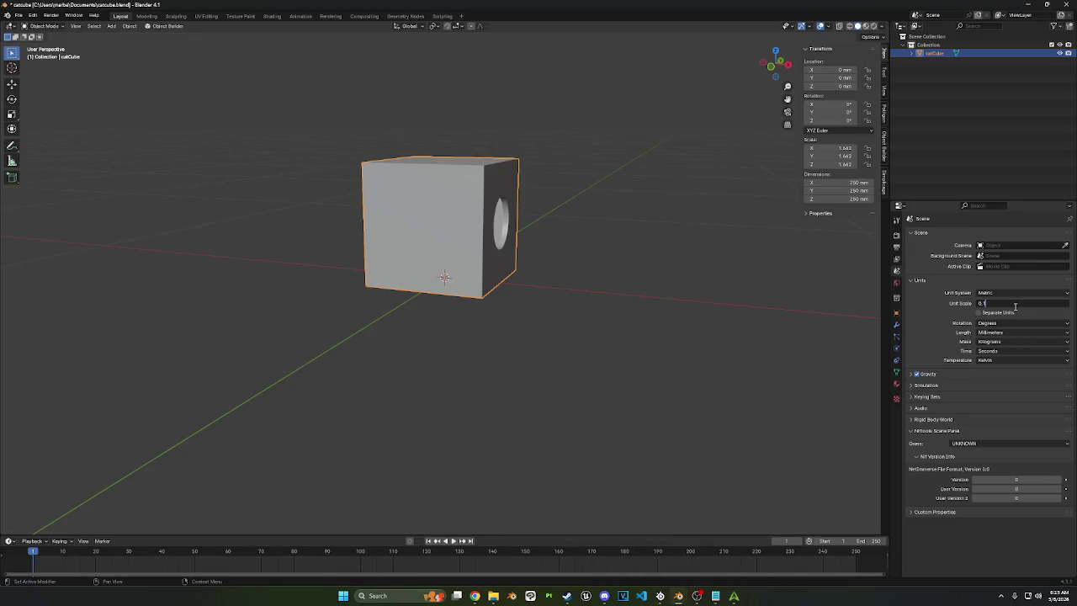
pyautogui.press('Return')
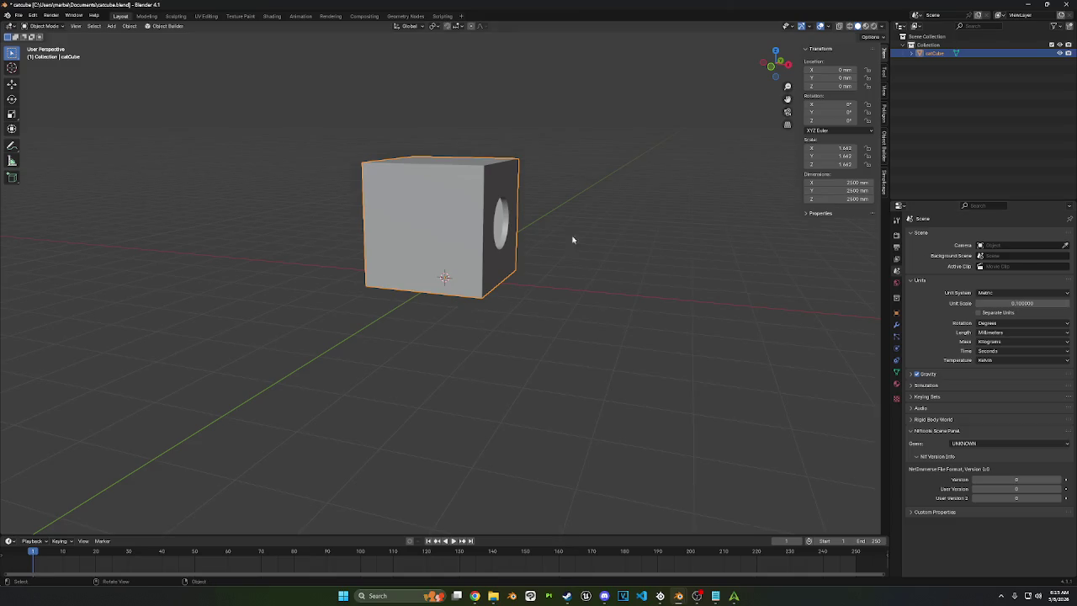
pyautogui.moveTo(569, 239); pyautogui.dragTo(472, 242, button='middle')
# Step: Resize the cube to 250 mm on every side
pyautogui.click(17, 15)
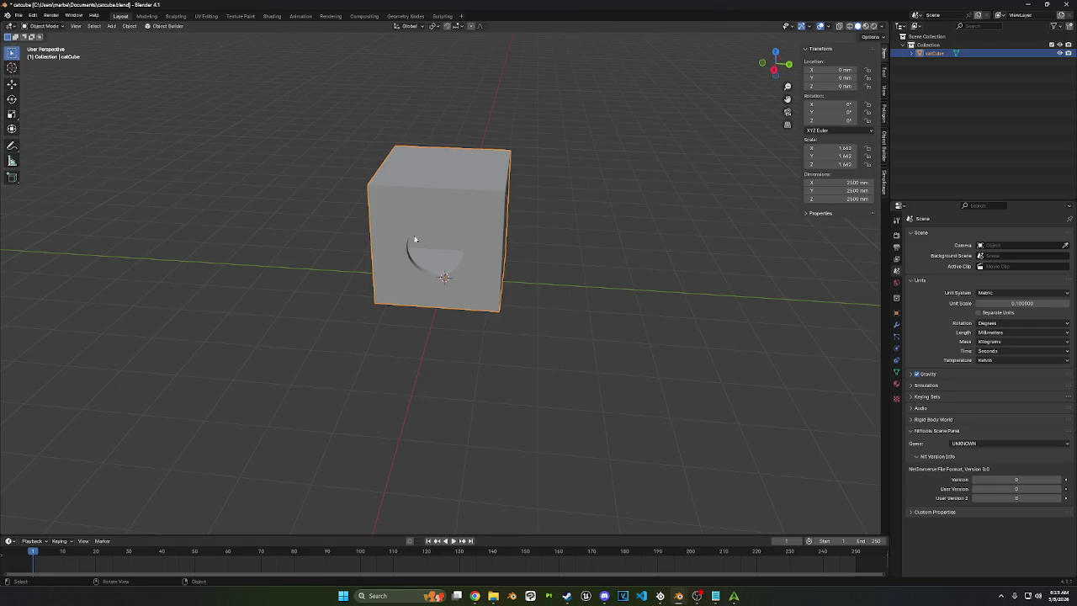
pyautogui.click(18, 15)
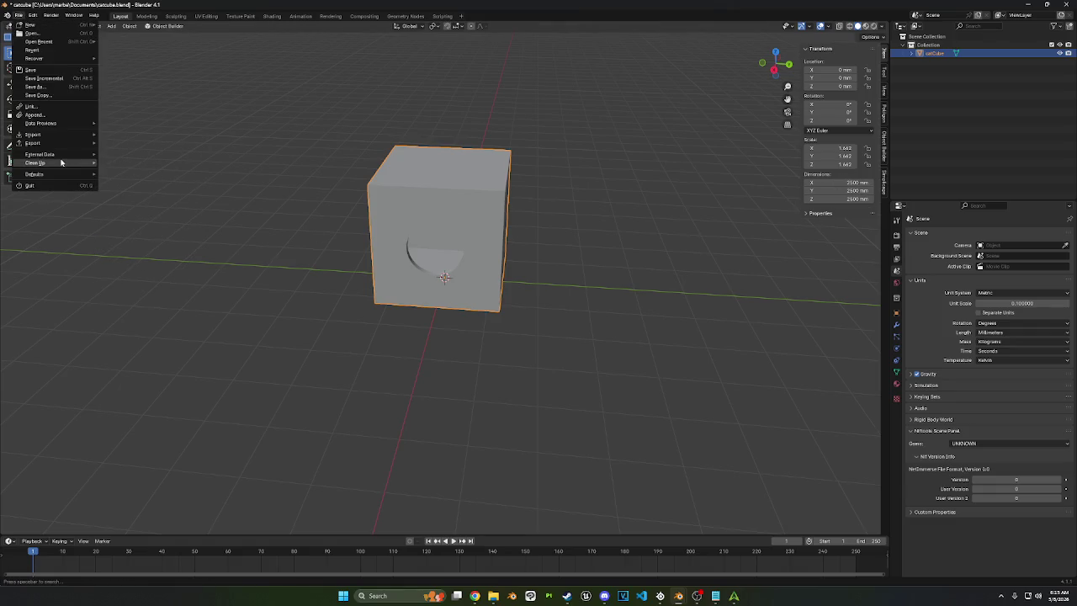
pyautogui.click(841, 179)
pyautogui.write('250')
pyautogui.press('Return')
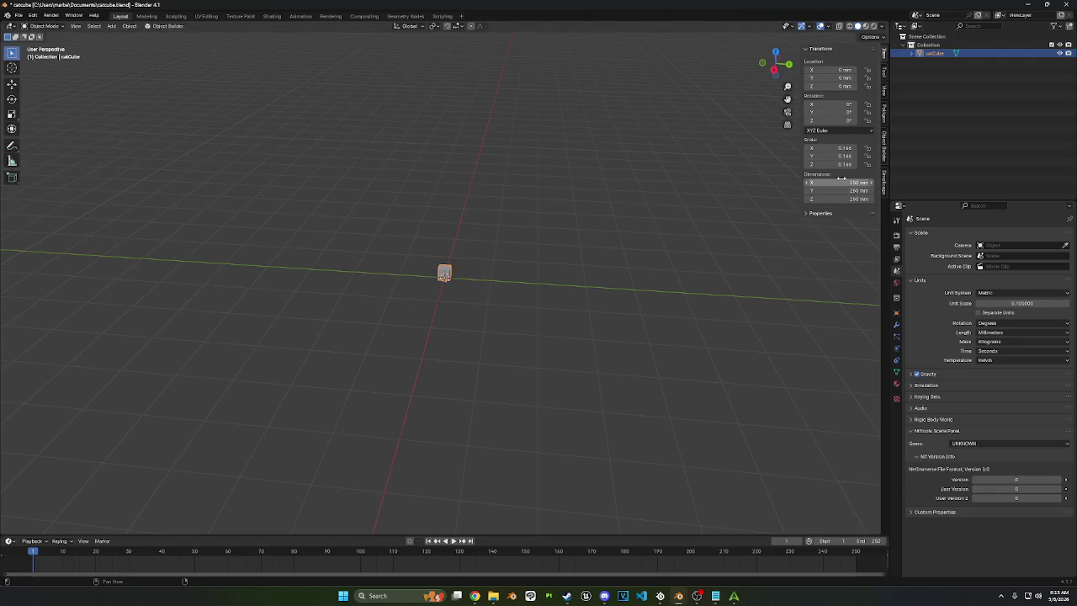
pyautogui.scroll(8, 454, 252)
pyautogui.moveTo(452, 253); pyautogui.dragTo(192, 124, button='middle')
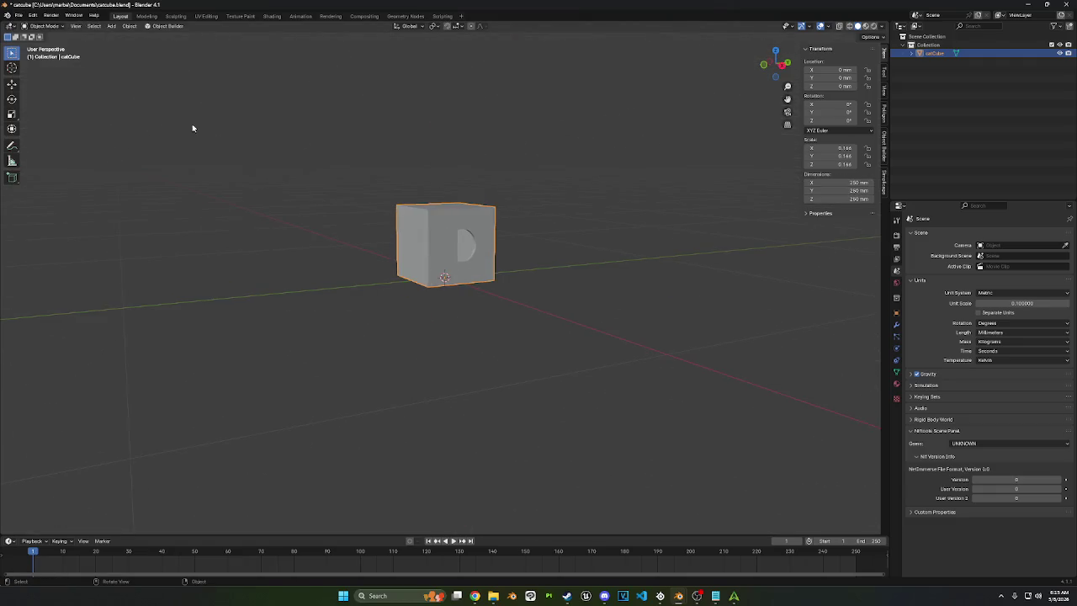
# Step: Export the cube as catCube.stl in STL format
pyautogui.click(18, 15)
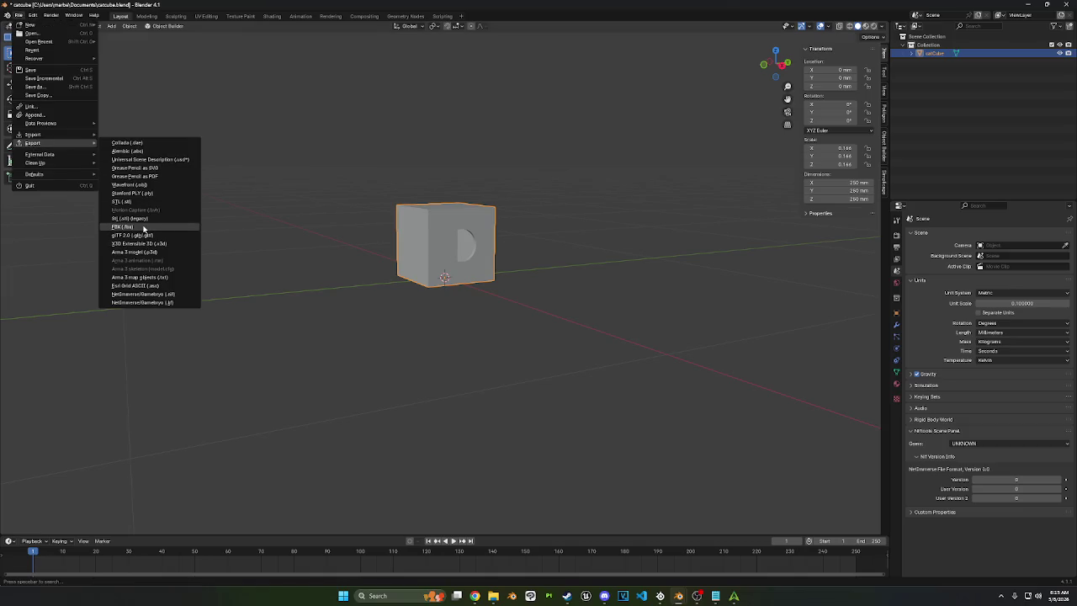
pyautogui.click(122, 202)
pyautogui.click(761, 439)
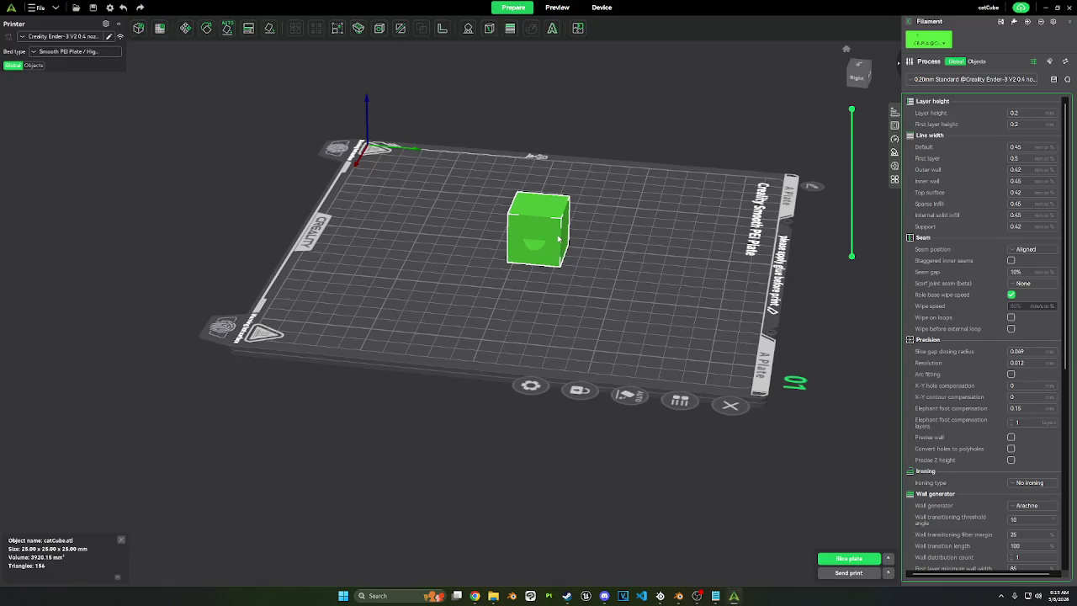
# Step: Delete the cube from Creality Print's plate and return to Blender's unit scale field
pyautogui.press('Delete')
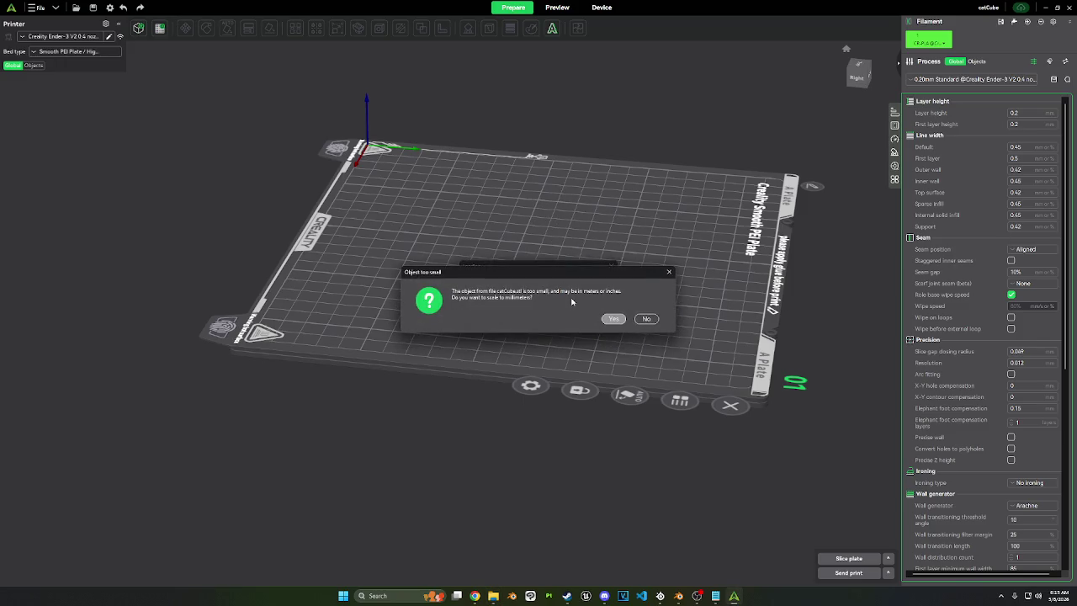
pyautogui.moveTo(678, 595)
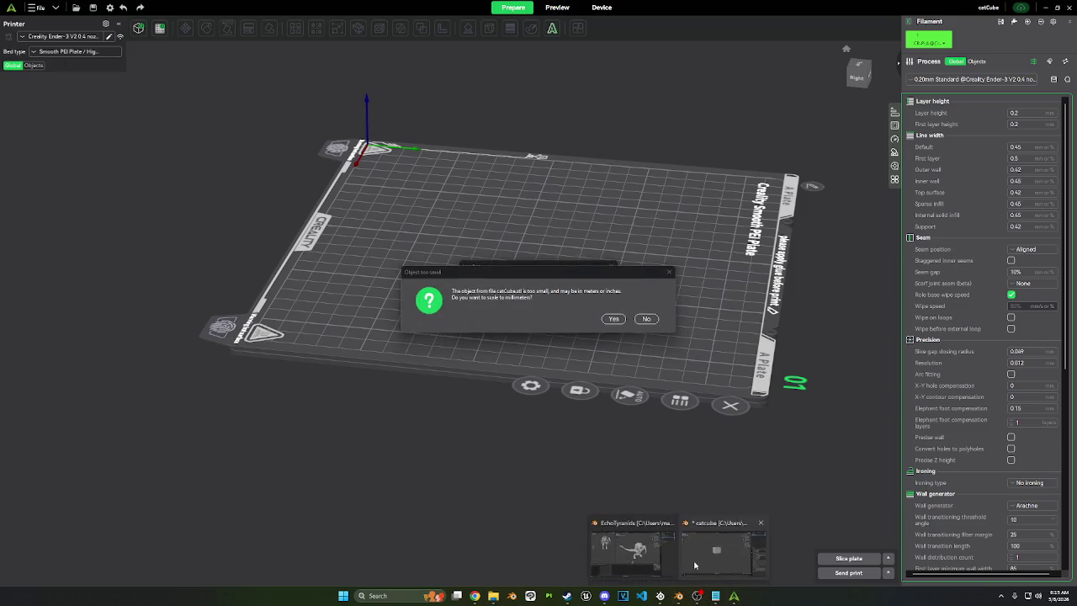
pyautogui.click(635, 551)
pyautogui.click(1016, 302)
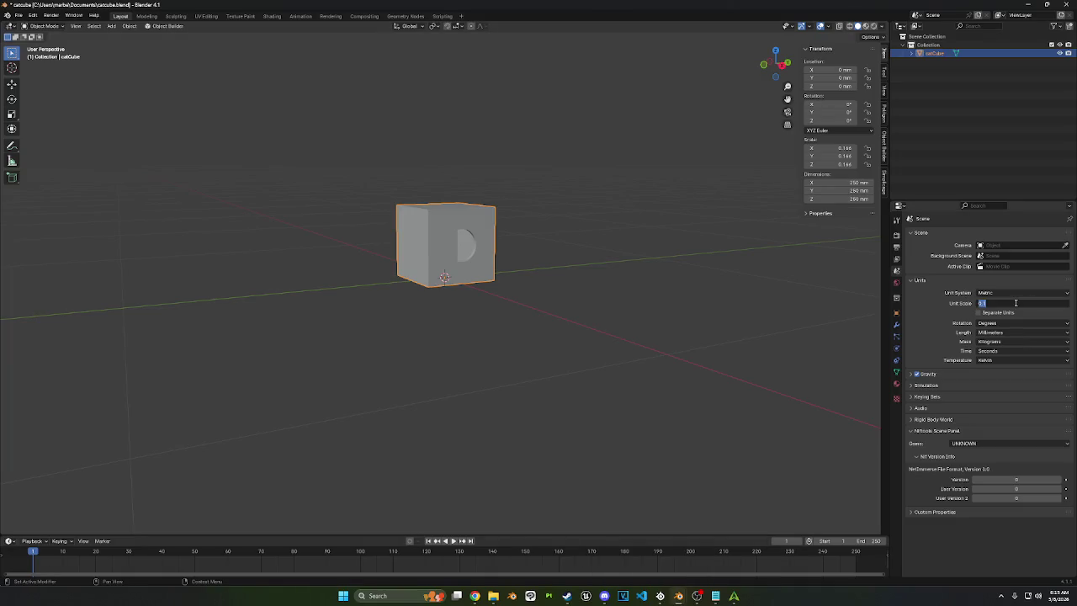
# Step: Set the unit scale to 0.01 with Separate Units turned on
pyautogui.write('01')
pyautogui.press('Return')
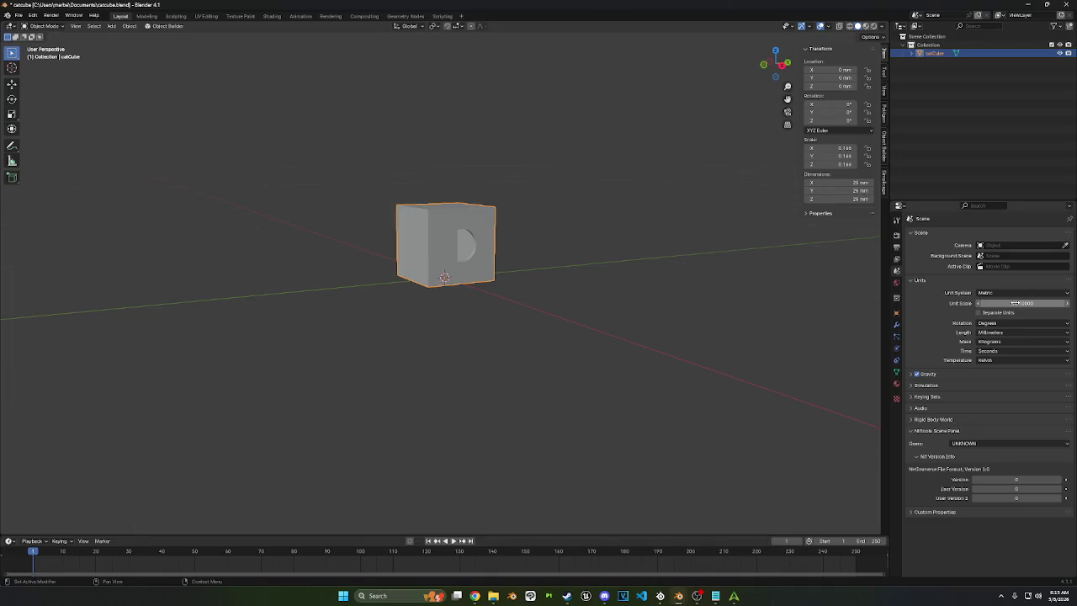
pyautogui.click(978, 313)
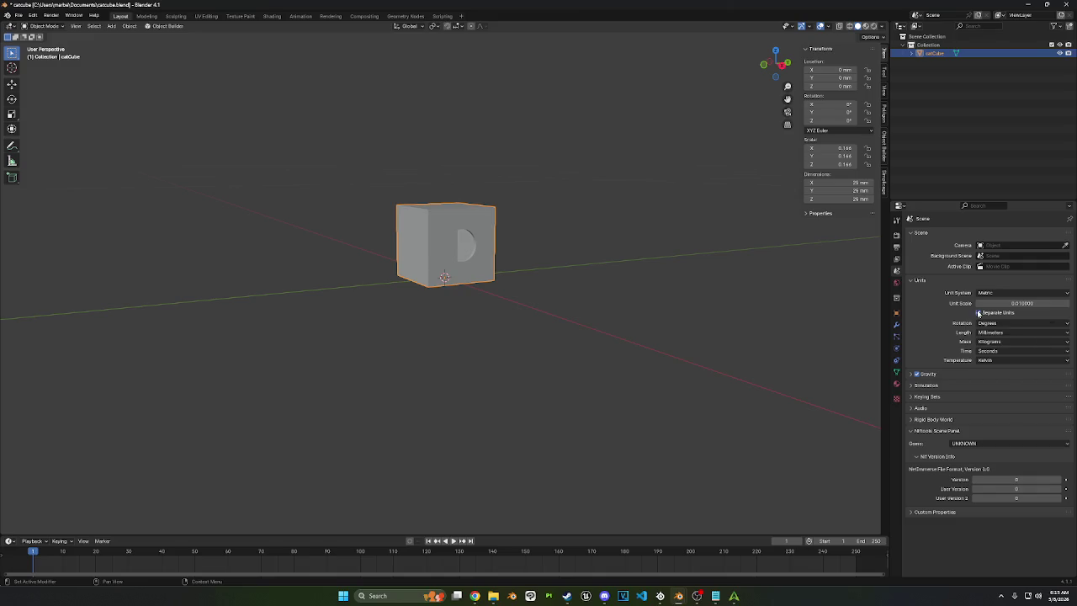
pyautogui.moveTo(685, 303); pyautogui.dragTo(529, 247, button='middle')
pyautogui.scroll(4, 506, 224)
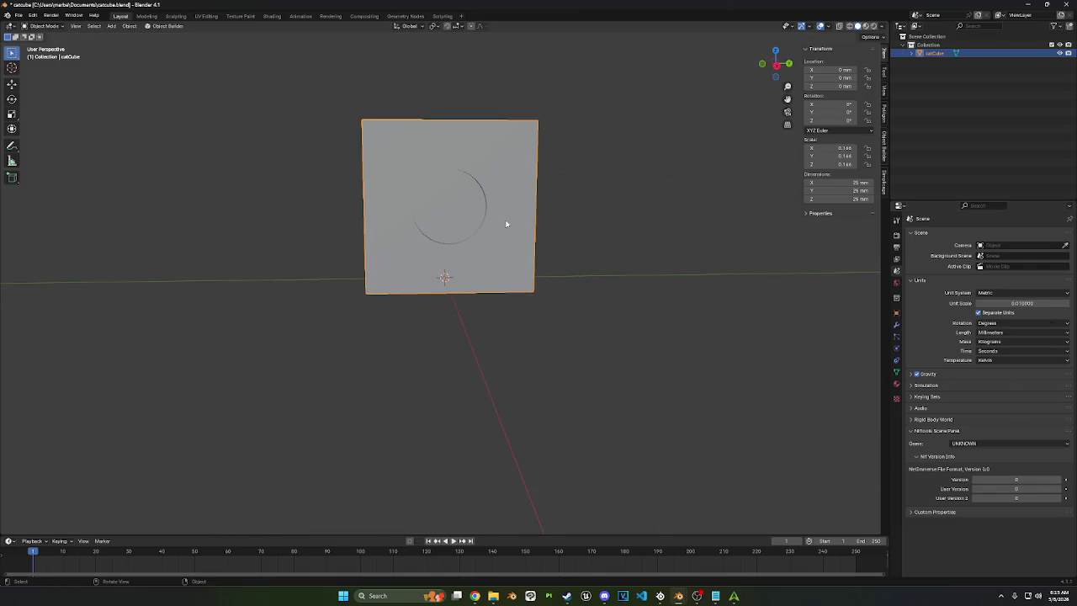
pyautogui.scroll(-2, 597, 237)
# Step: Set all three cube dimensions to 250 mm
pyautogui.moveTo(858, 181); pyautogui.dragTo(858, 199)
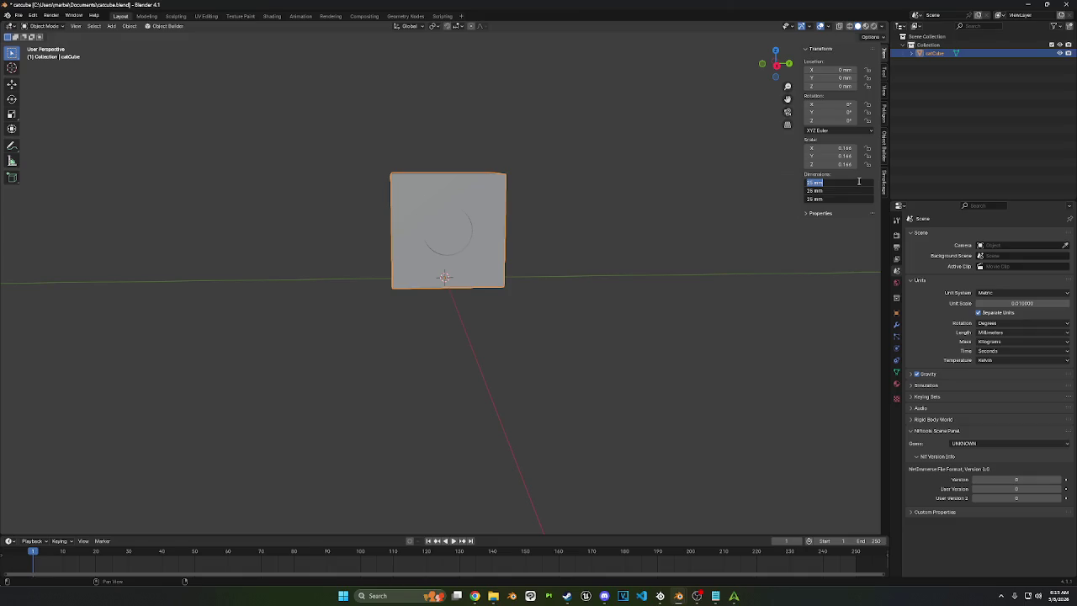
pyautogui.write('250')
pyautogui.press('BackSpace')
pyautogui.press('BackSpace')
pyautogui.press('BackSpace')
pyautogui.write('50')
pyautogui.press('Return')
pyautogui.scroll(-3, 300, 277)
pyautogui.scroll(-8, 377, 263)
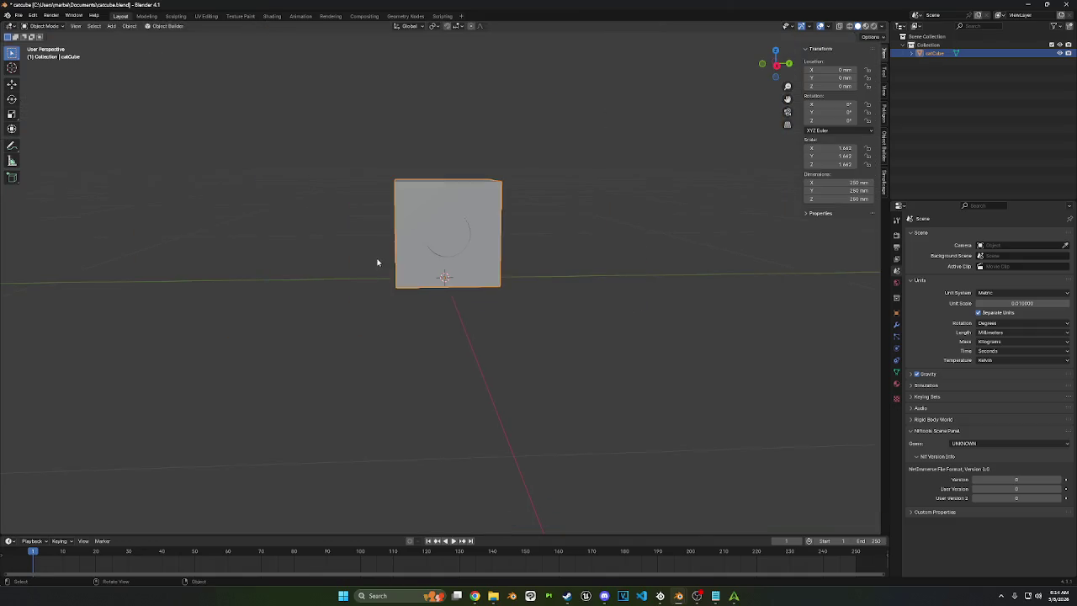
# Step: Re-export catCube.stl and answer Creality Print's millimetre scaling question
pyautogui.click(18, 15)
pyautogui.moveTo(33, 143)
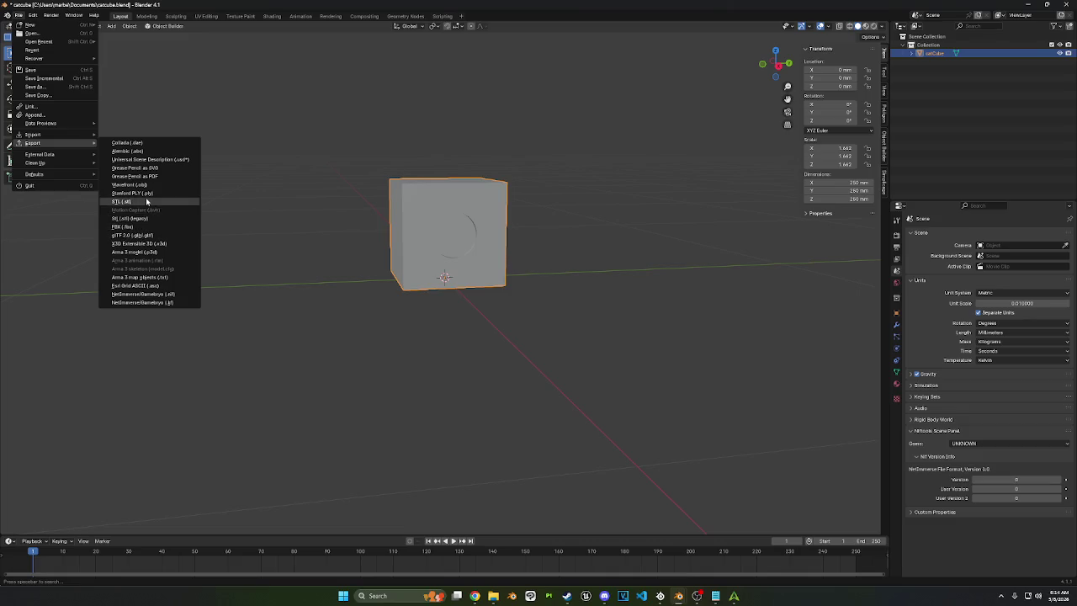
pyautogui.click(146, 202)
pyautogui.click(761, 442)
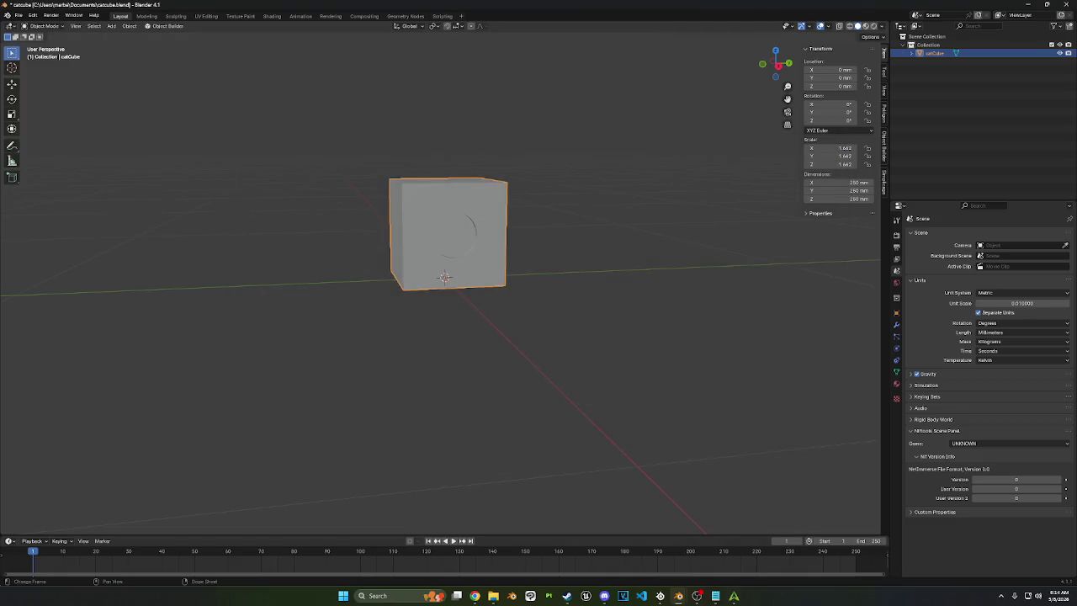
pyautogui.click(733, 596)
pyautogui.click(630, 384)
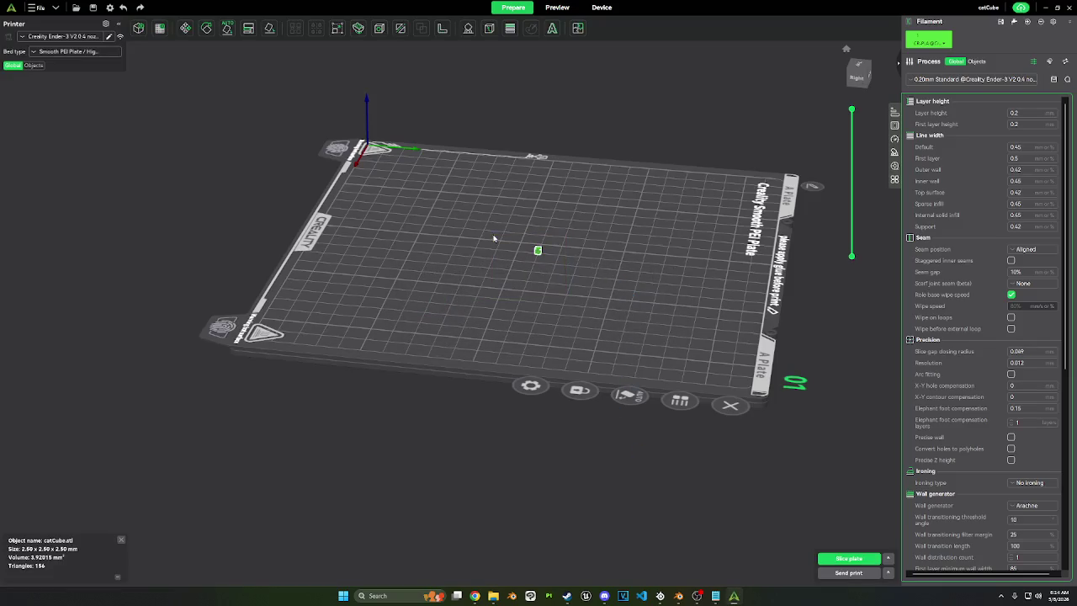
# Step: Swap in a freshly imported catCube.stl, confirm it measures 25 mm, and return to Blender
pyautogui.press('Delete')
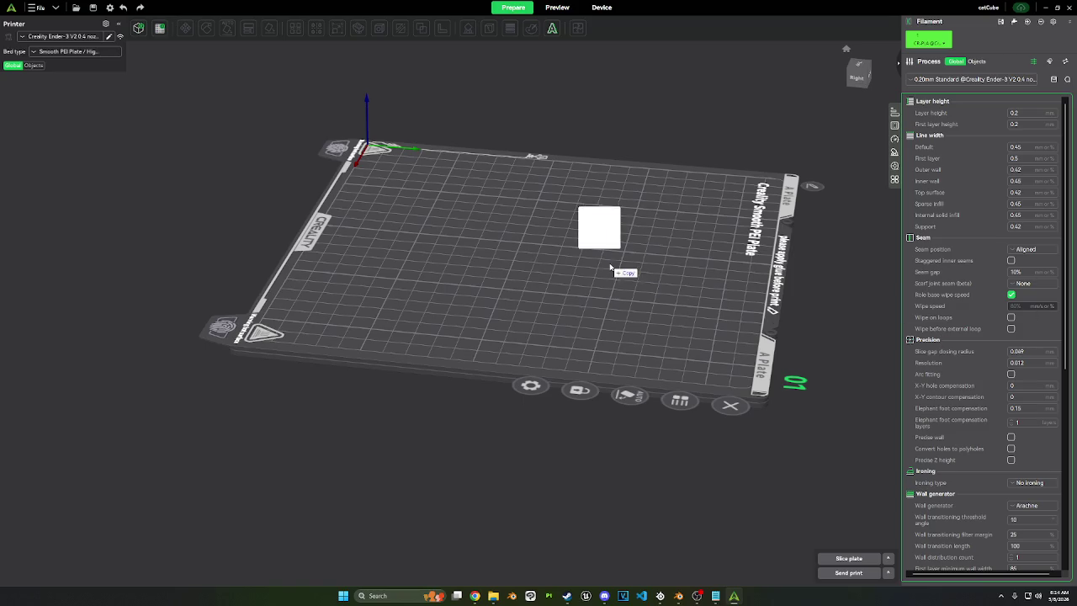
pyautogui.moveTo(614, 256); pyautogui.dragTo(614, 256)
pyautogui.scroll(2, 586, 299)
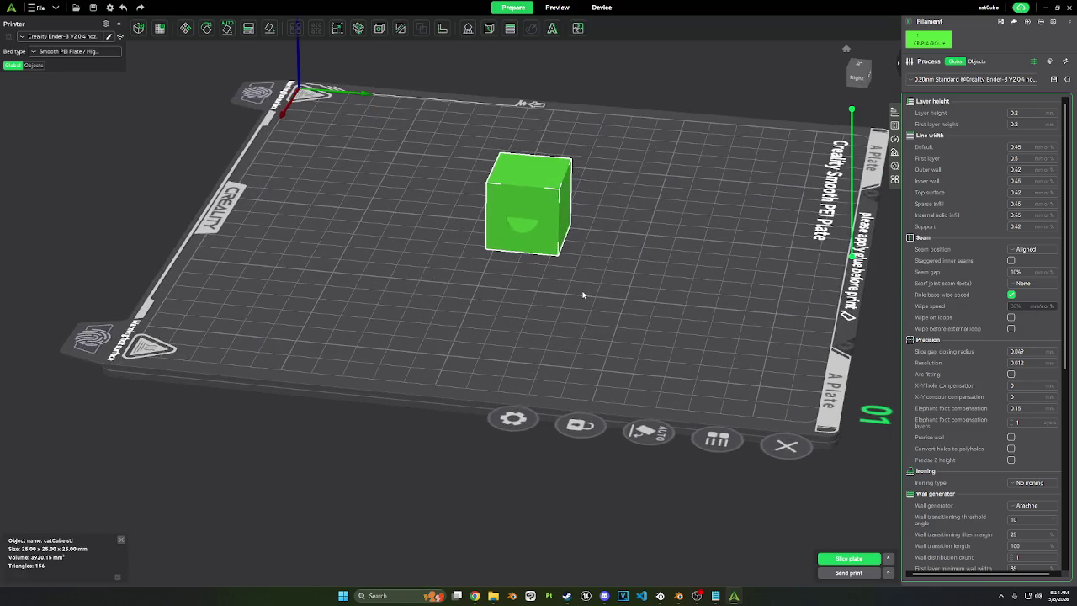
pyautogui.moveTo(589, 293)
pyautogui.mouseDown()
pyautogui.moveTo(611, 281)
pyautogui.moveTo(598, 281)
pyautogui.mouseUp()
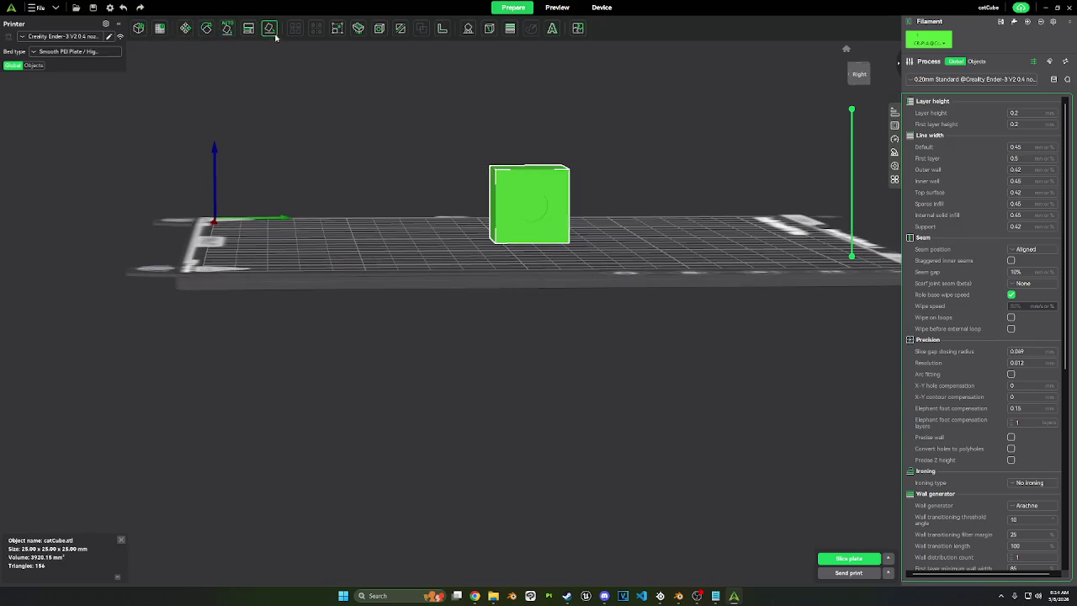
pyautogui.click(337, 30)
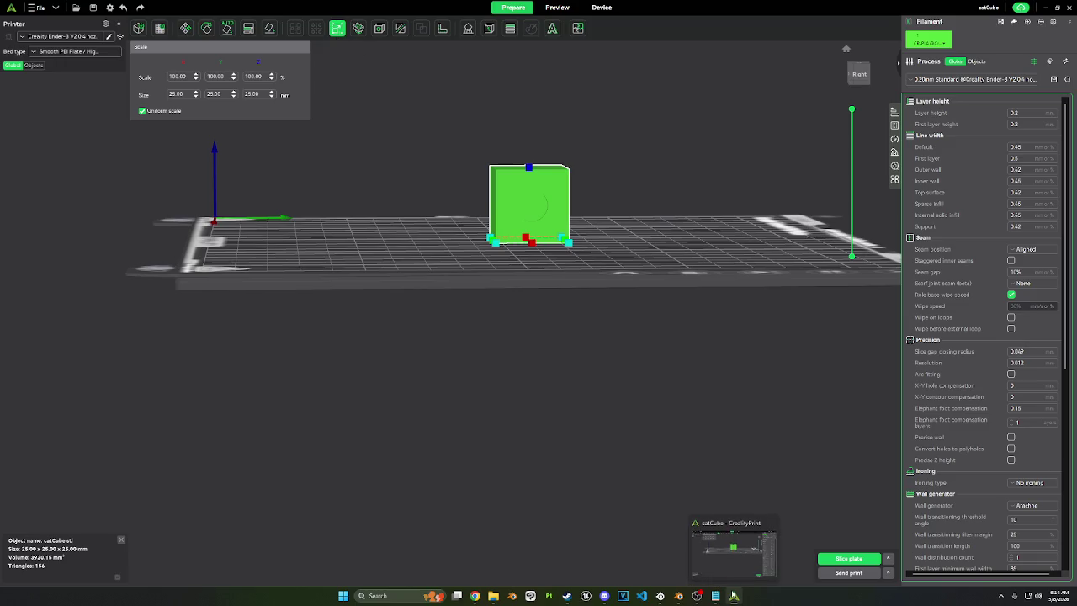
pyautogui.moveTo(678, 596)
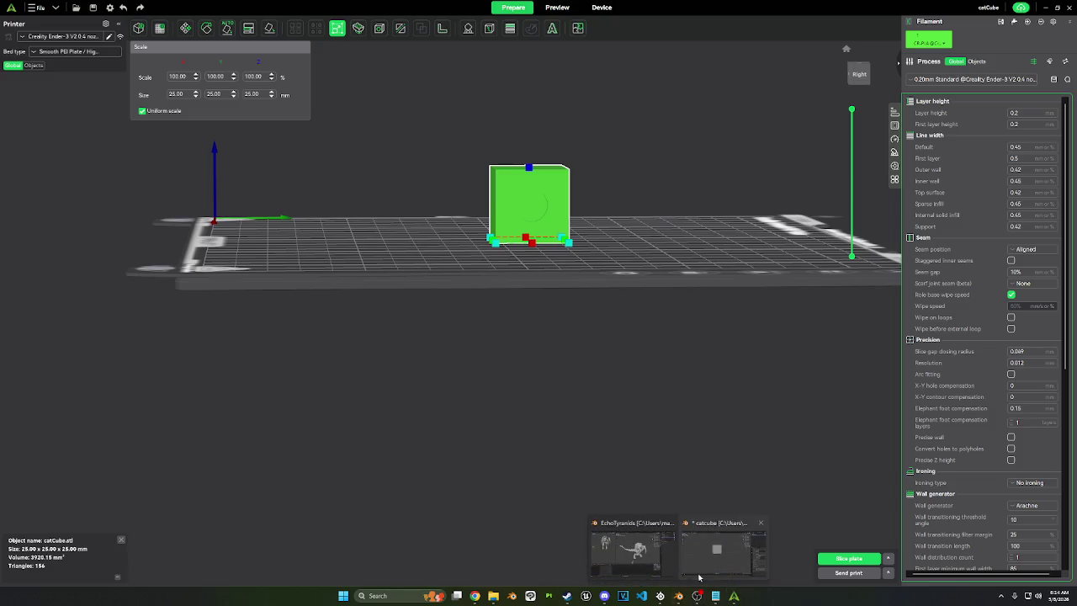
pyautogui.click(702, 563)
pyautogui.click(849, 182)
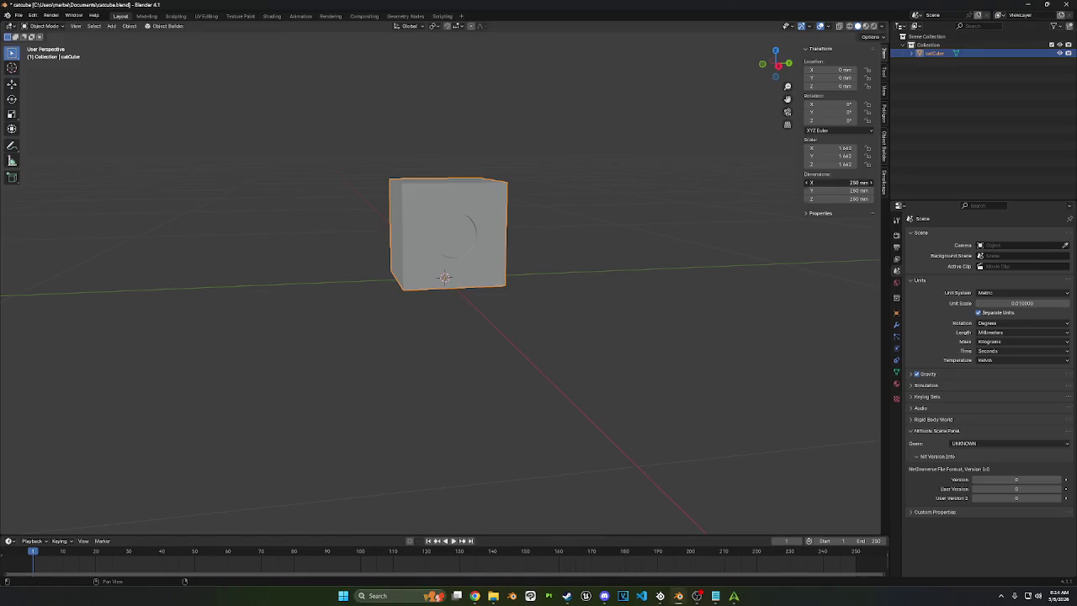
# Step: Resize the cube to 2500 mm, then correct it to 1500 mm on every side
pyautogui.write('2500')
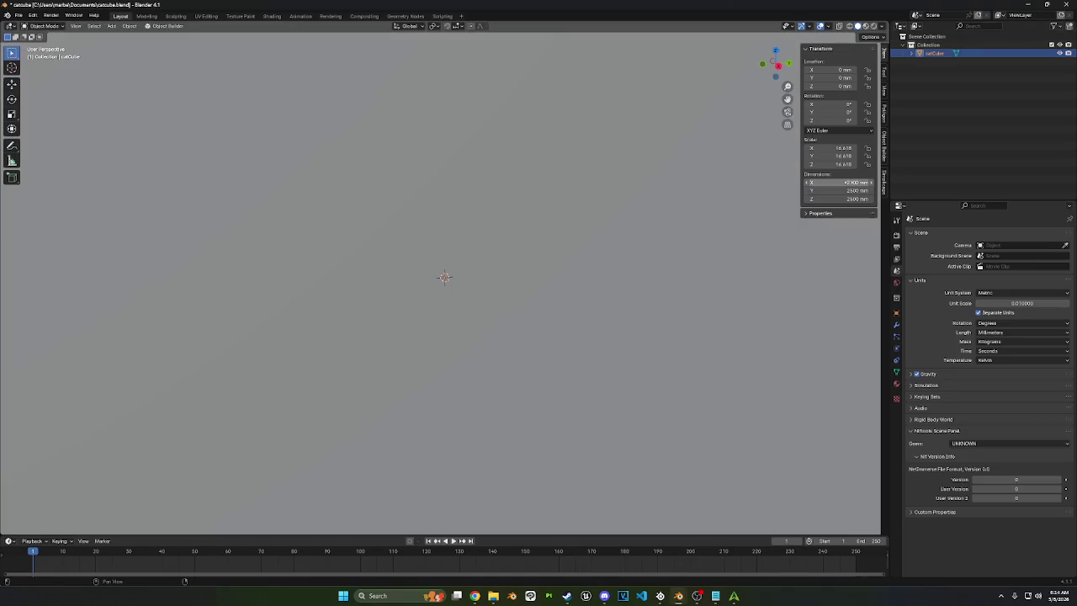
pyautogui.press('Return')
pyautogui.scroll(-5, 587, 176)
pyautogui.click(17, 16)
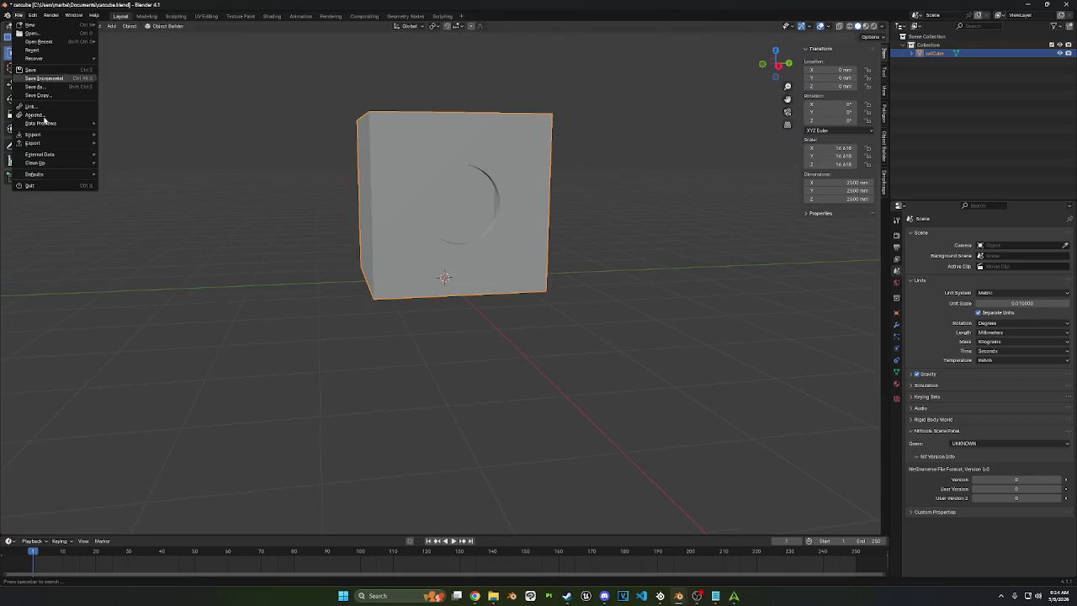
pyautogui.click(841, 180)
pyautogui.write('1500')
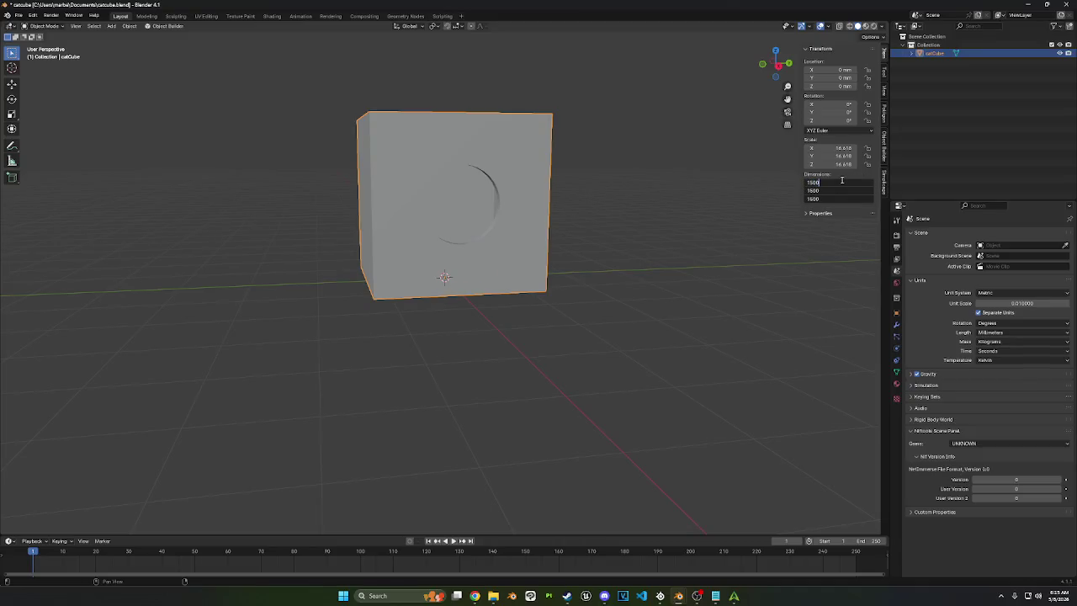
pyautogui.press('Return')
# Step: Export the cube as catCube.stl with the Scene Unit option enabled
pyautogui.click(17, 15)
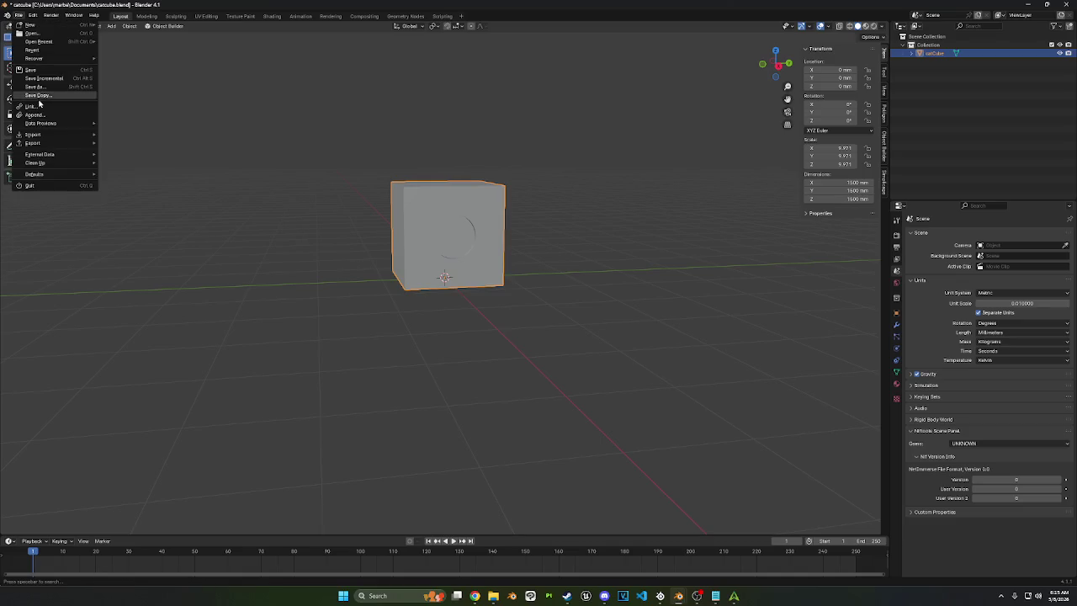
pyautogui.moveTo(33, 143)
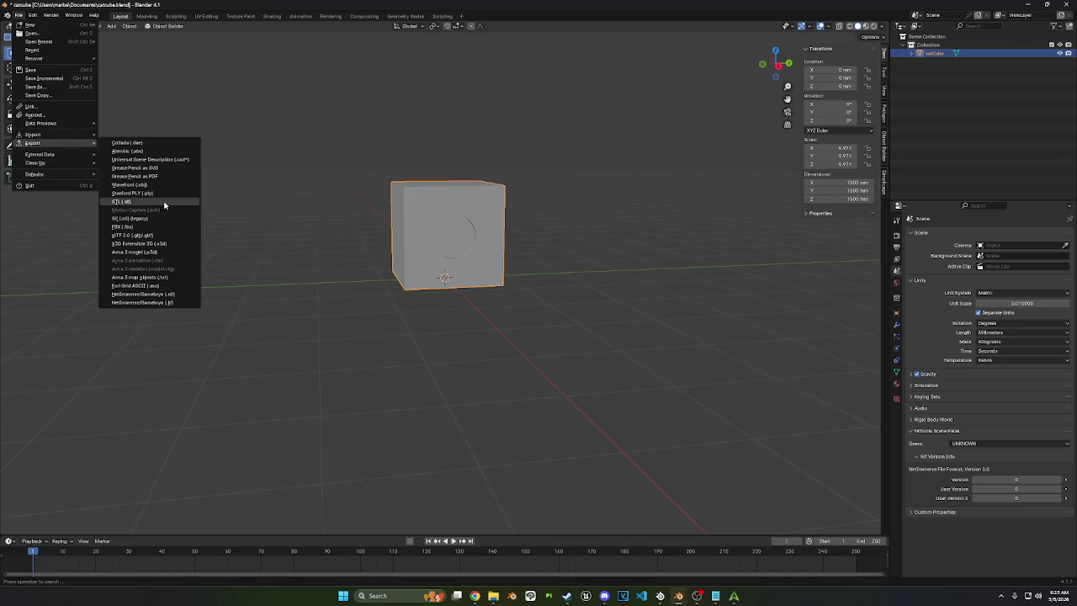
pyautogui.click(164, 203)
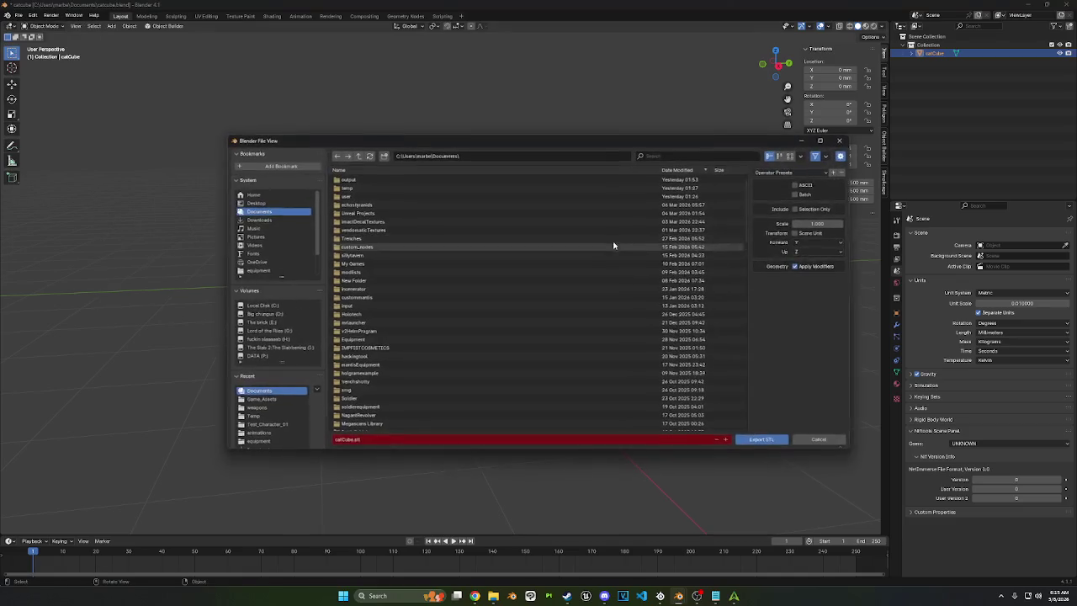
pyautogui.click(795, 233)
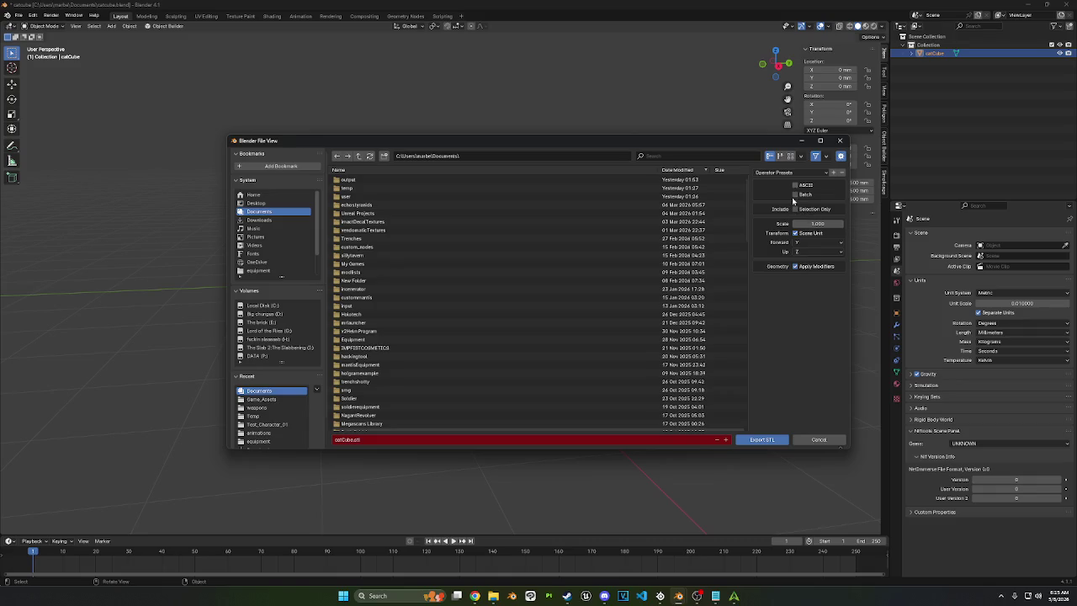
pyautogui.click(759, 440)
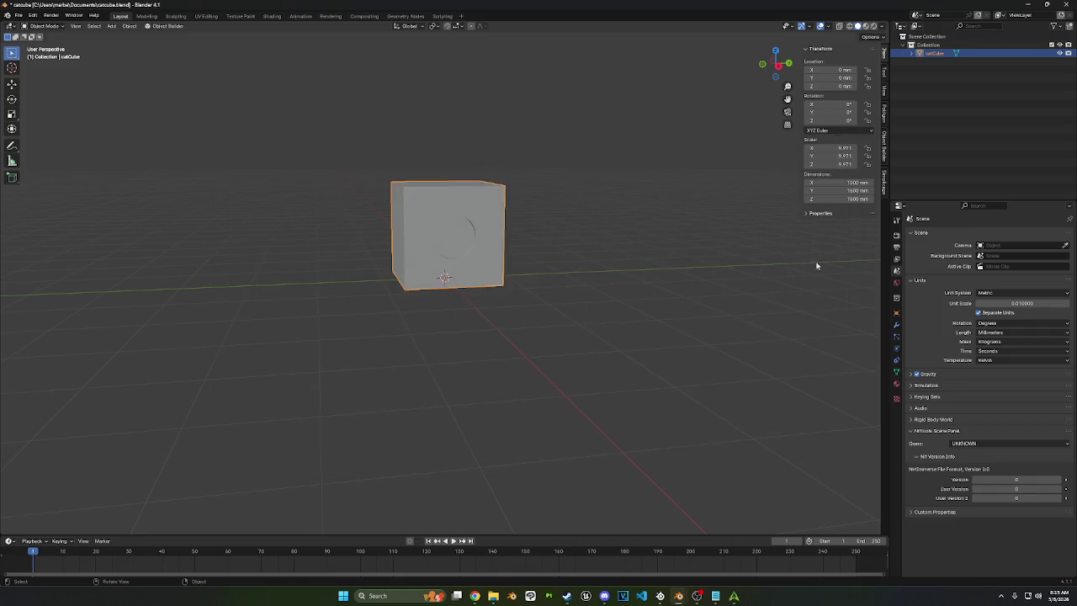
# Step: Replace the plate's cube with the new catCube.stl, accepting the scale-up to millimetres (38.10 mm)
pyautogui.click(734, 596)
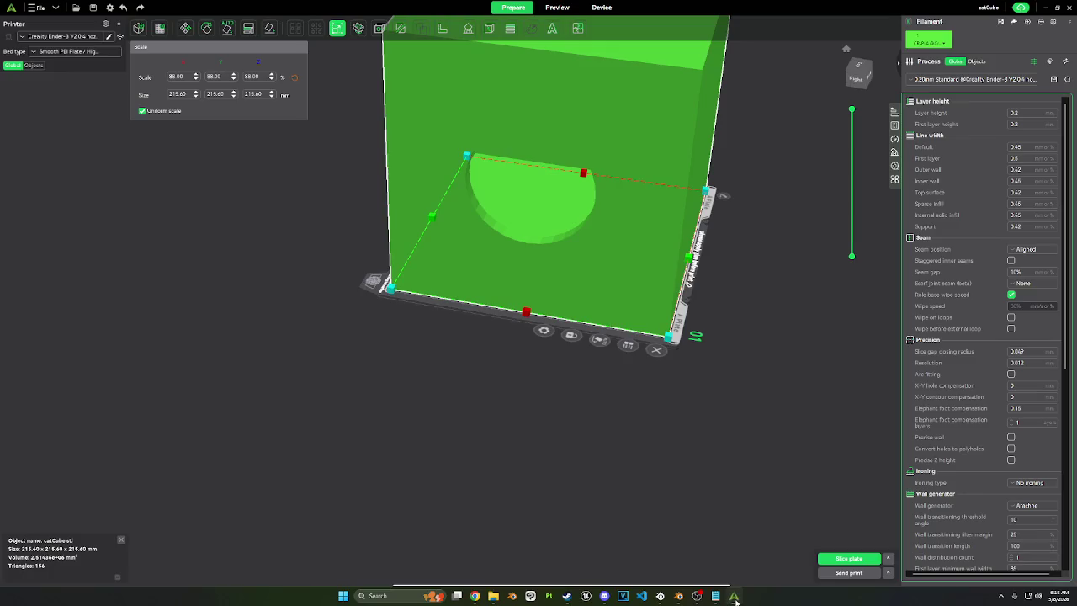
pyautogui.rightClick(580, 256)
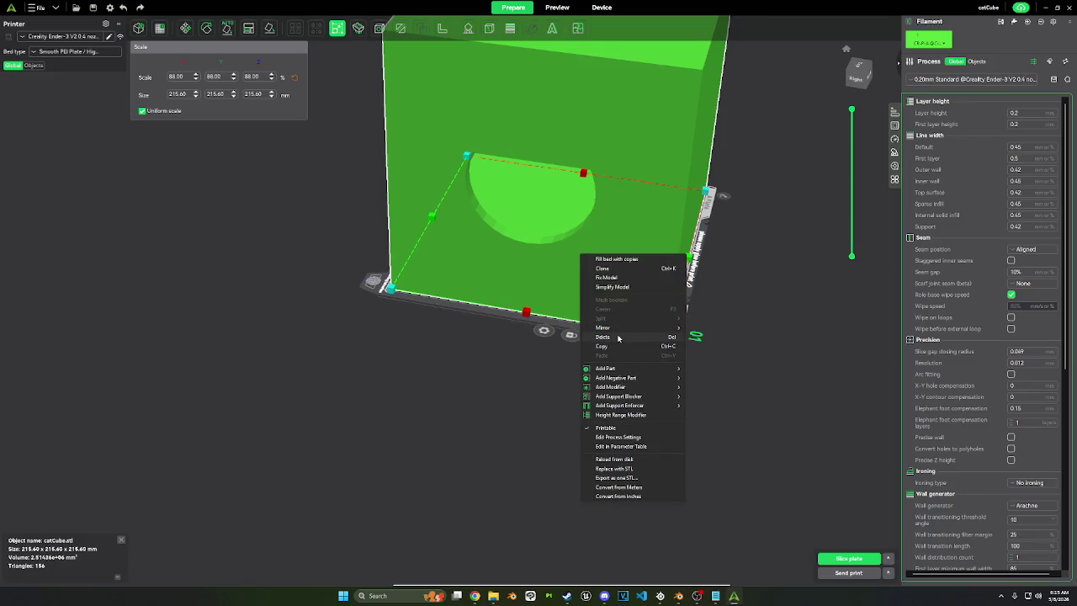
pyautogui.click(620, 334)
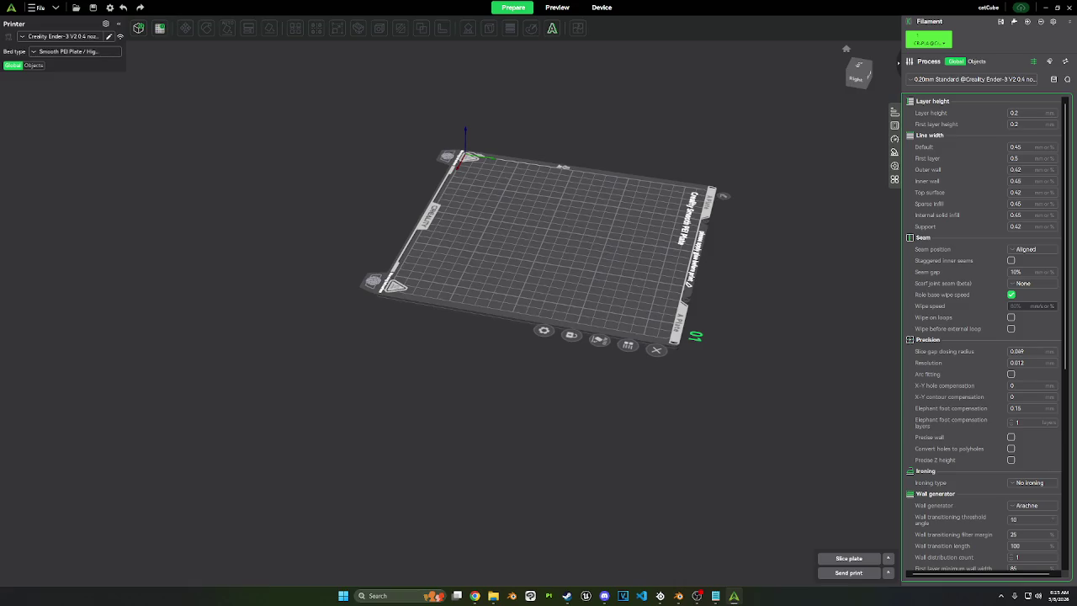
pyautogui.moveTo(844, 242); pyautogui.dragTo(599, 189)
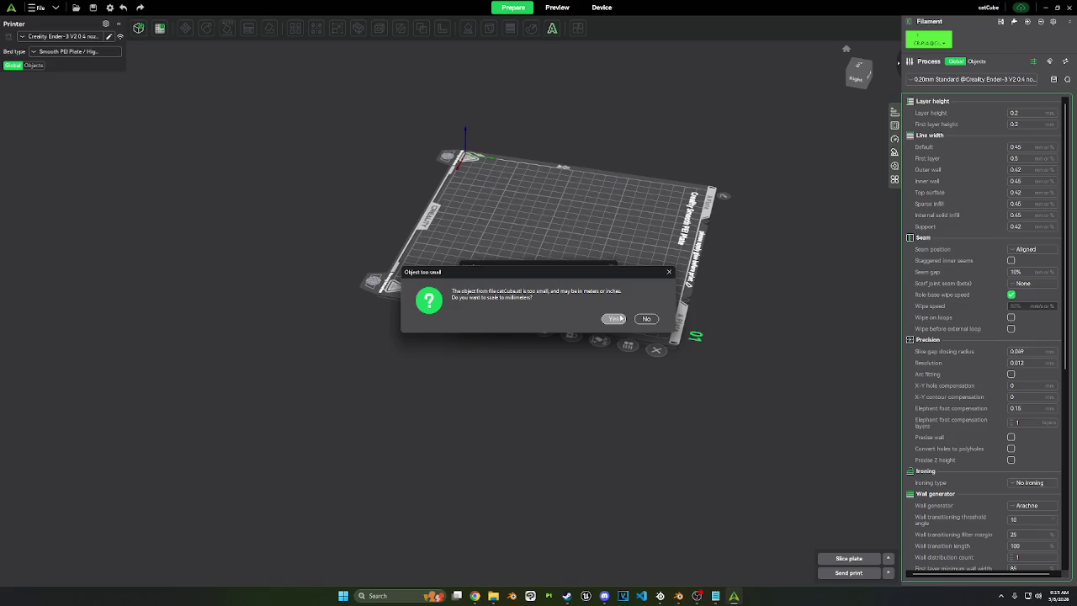
pyautogui.click(615, 318)
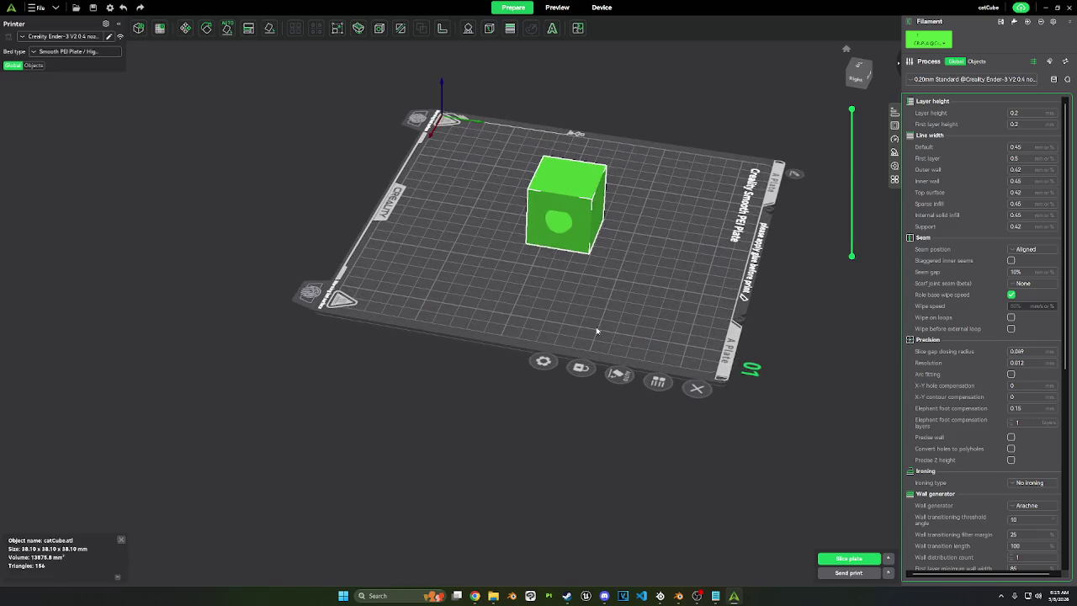
pyautogui.moveTo(678, 595)
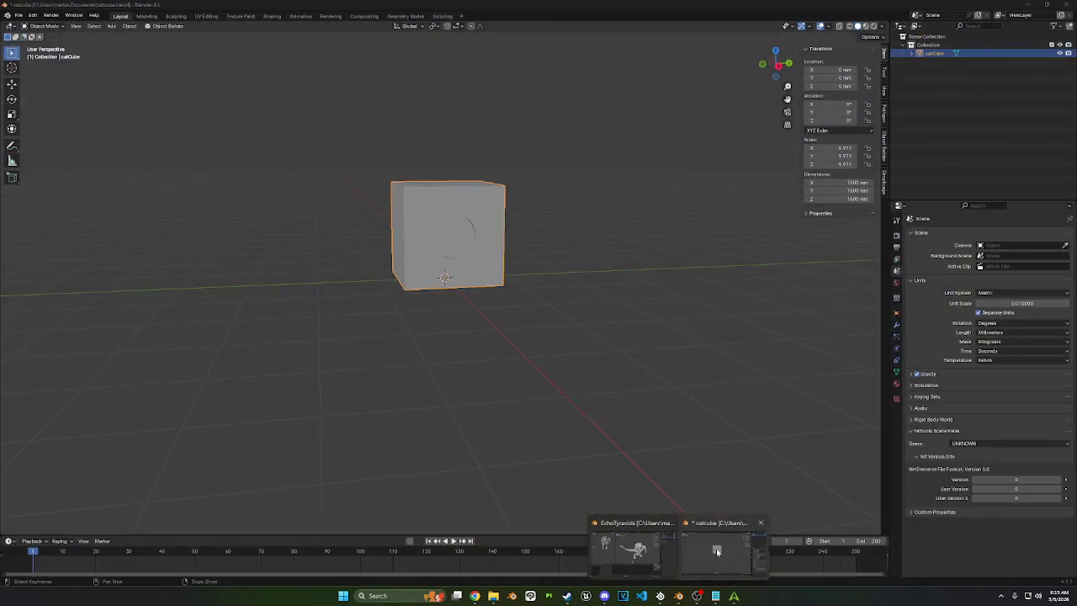
# Step: Re-export the cube from Blender as catCube.stl with Scene Unit off, then return to Creality Print
pyautogui.click(717, 551)
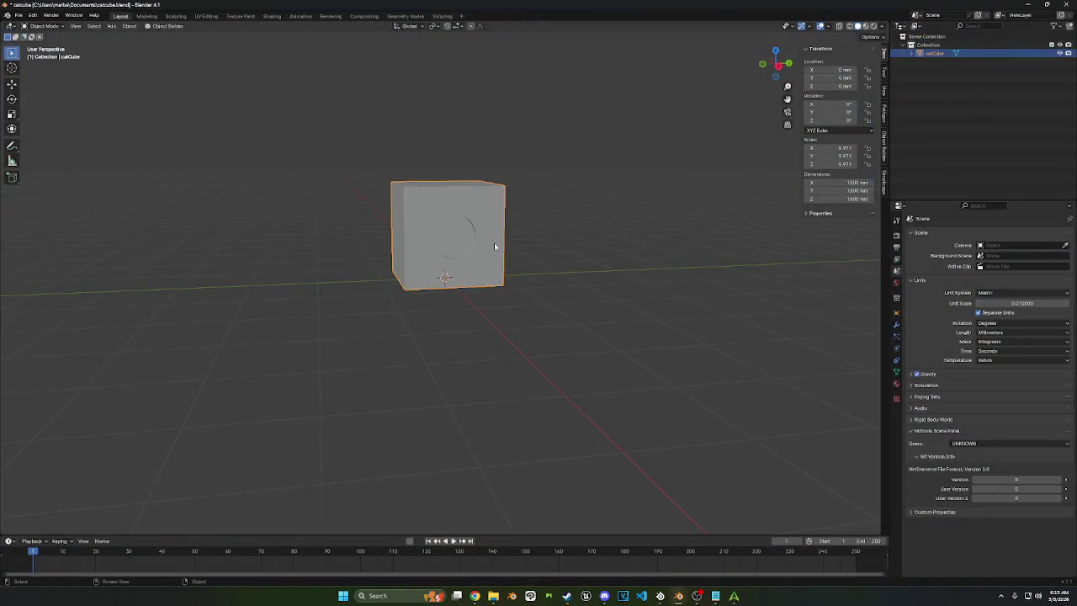
pyautogui.click(19, 16)
pyautogui.moveTo(34, 143)
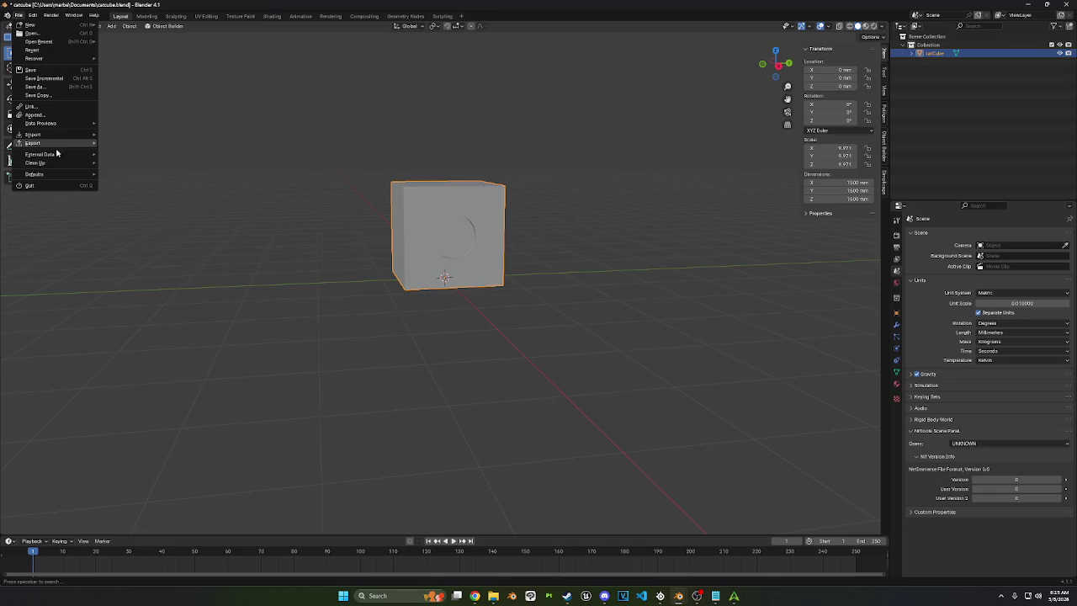
pyautogui.click(122, 201)
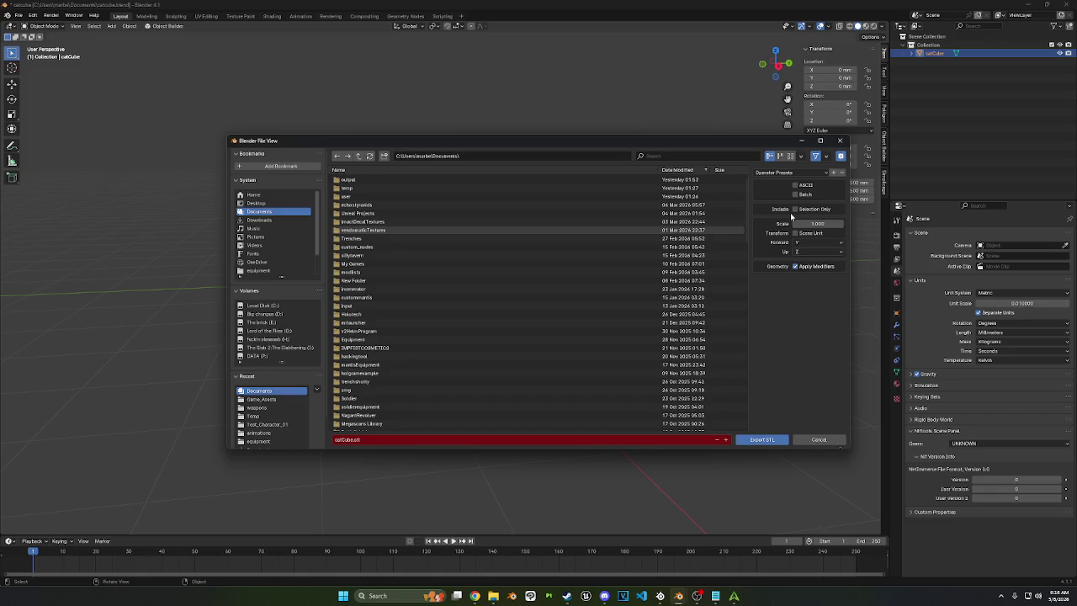
pyautogui.click(755, 438)
pyautogui.click(734, 597)
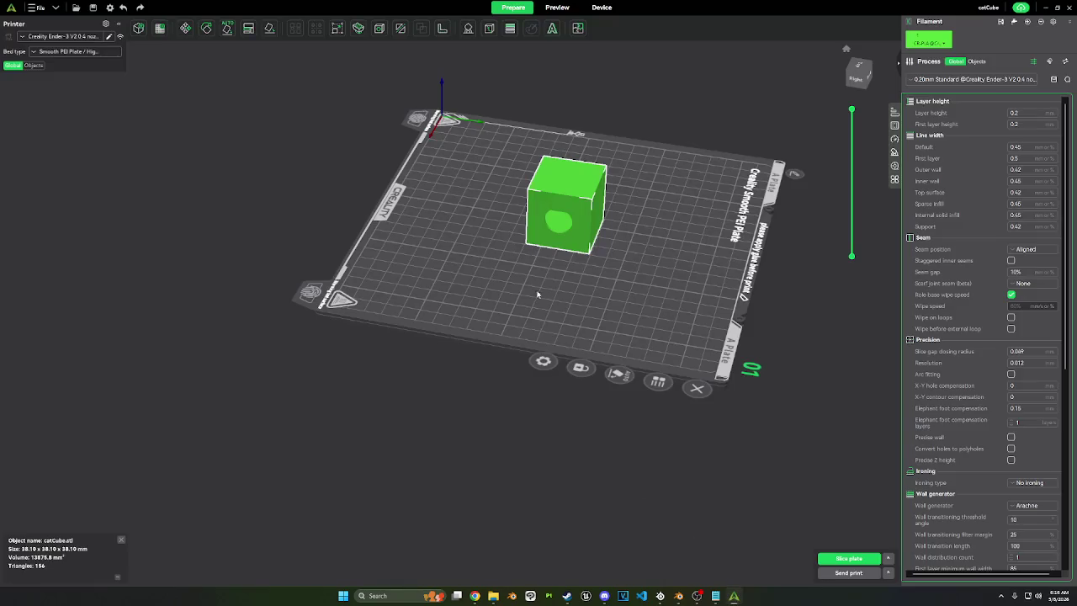
# Step: Delete the old small cube from the build plate
pyautogui.rightClick(571, 217)
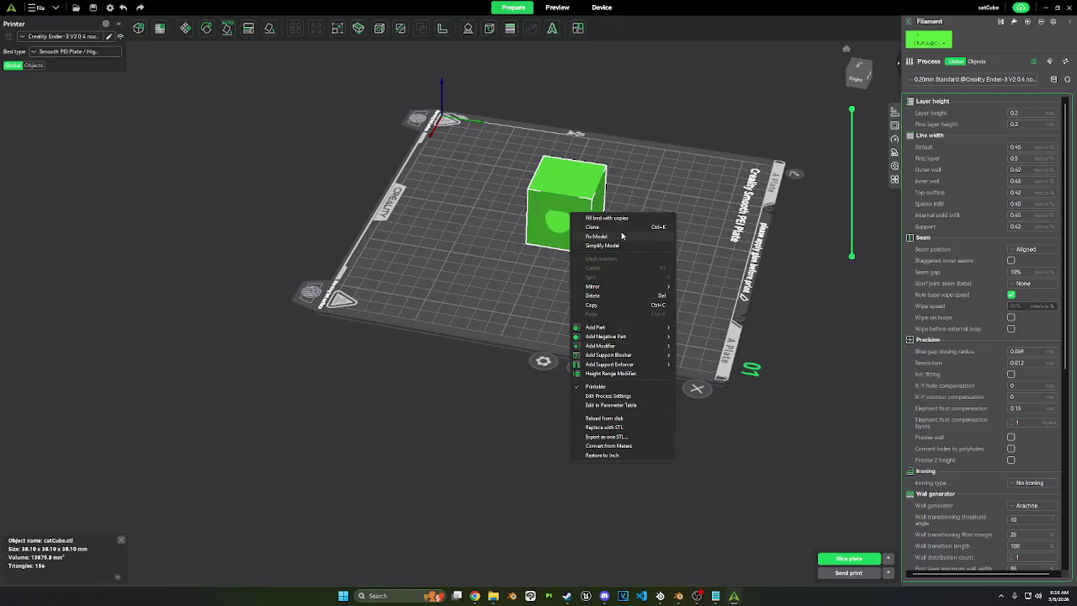
pyautogui.click(615, 295)
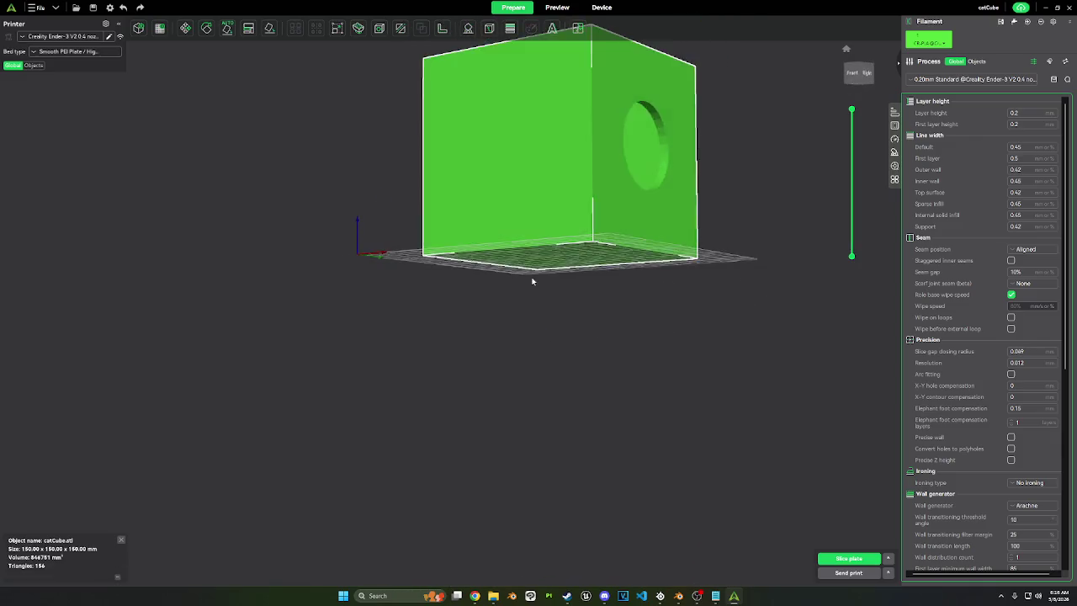
pyautogui.moveTo(531, 281)
pyautogui.mouseDown()
pyautogui.moveTo(505, 281)
pyautogui.moveTo(502, 301)
pyautogui.mouseUp()
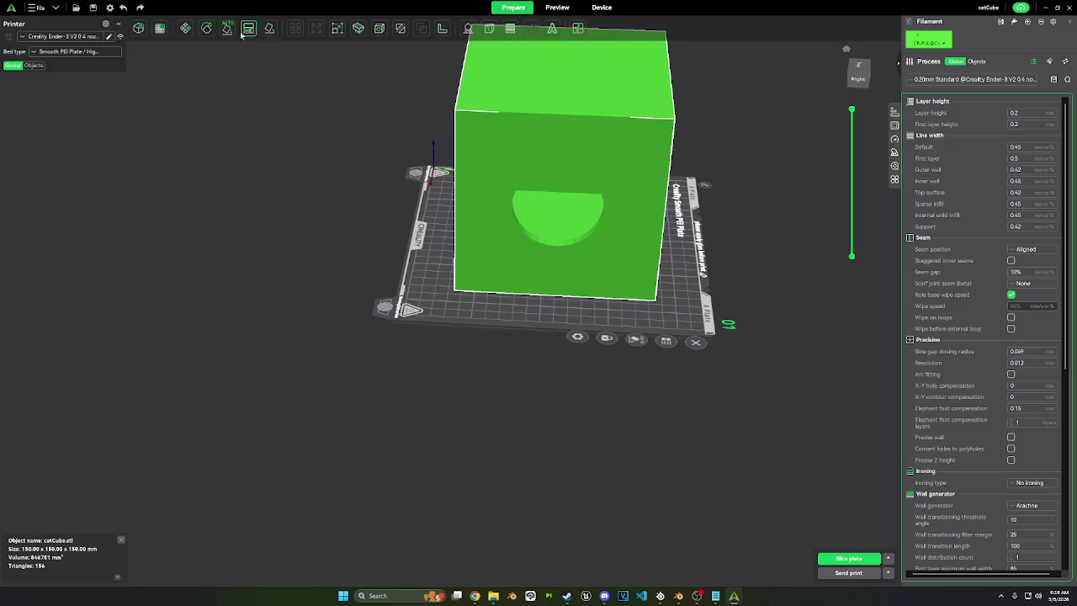
# Step: Scale the cube uniformly to 75%, making it 112.5 mm per side, and inspect it
pyautogui.click(336, 30)
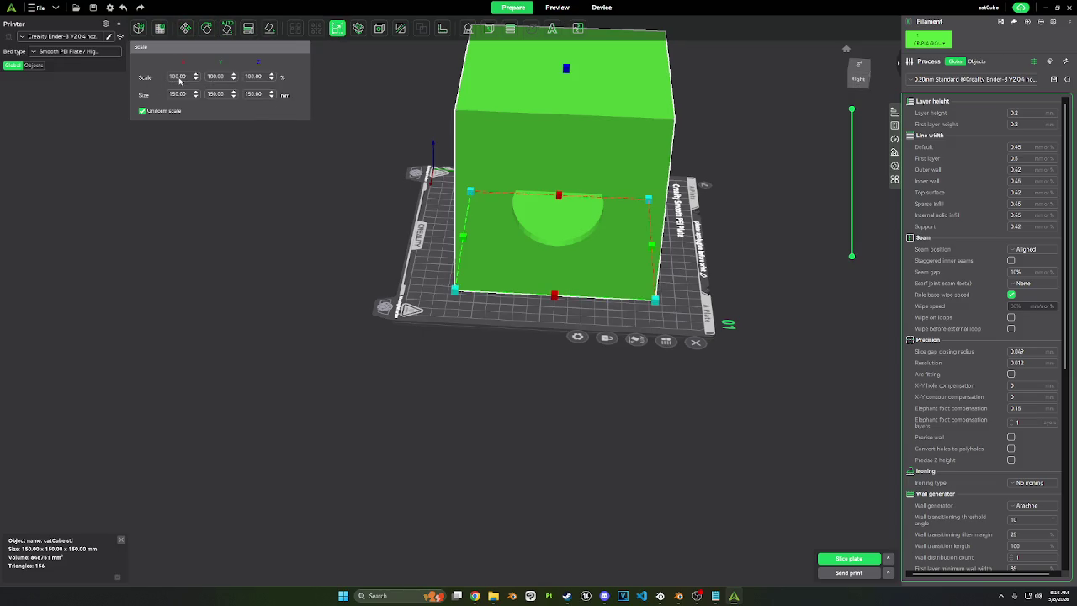
pyautogui.write('5')
pyautogui.press('Return')
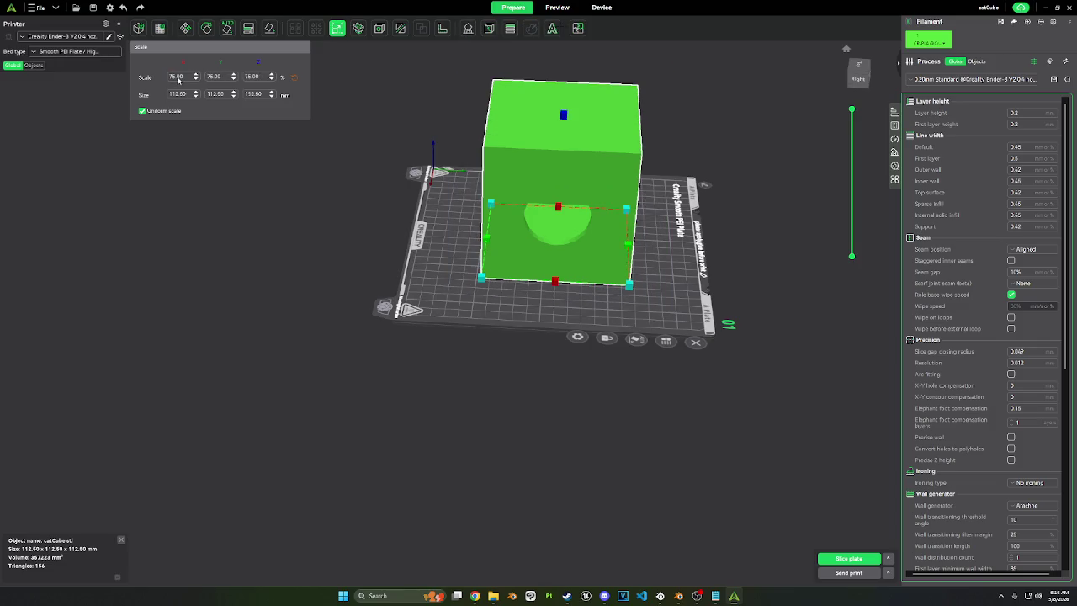
pyautogui.moveTo(493, 186)
pyautogui.mouseDown()
pyautogui.moveTo(403, 143)
pyautogui.moveTo(782, 154)
pyautogui.mouseUp()
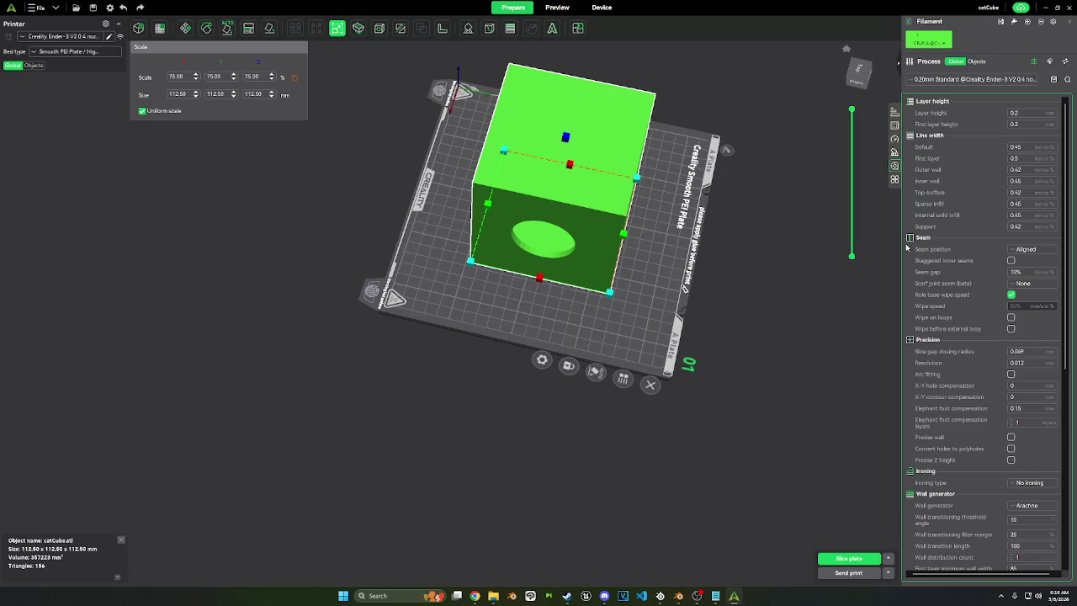
pyautogui.moveTo(619, 179); pyautogui.dragTo(629, 186)
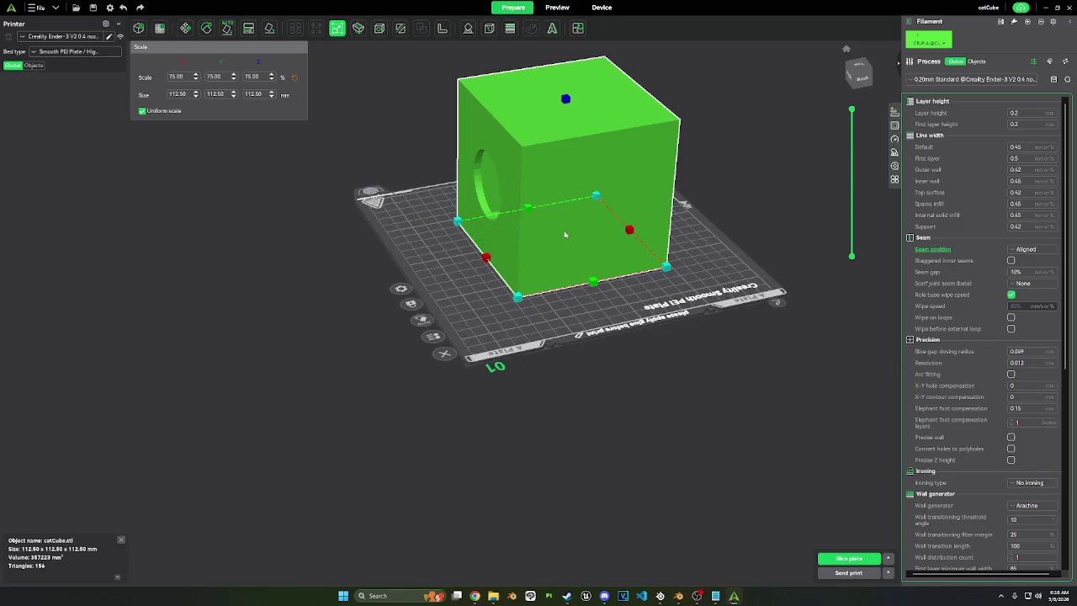
pyautogui.moveTo(660, 596)
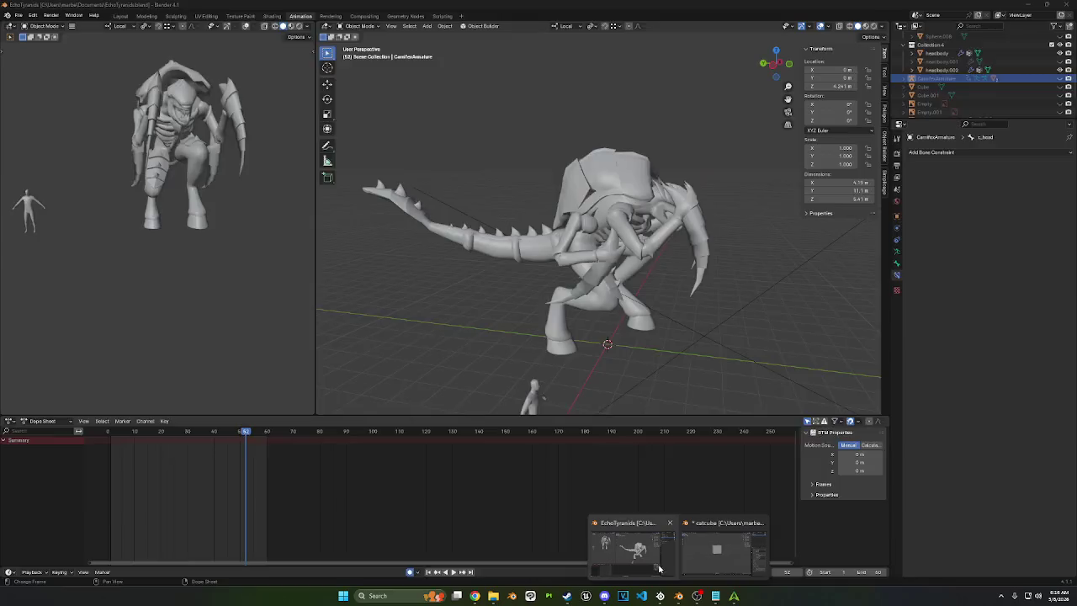
pyautogui.click(716, 551)
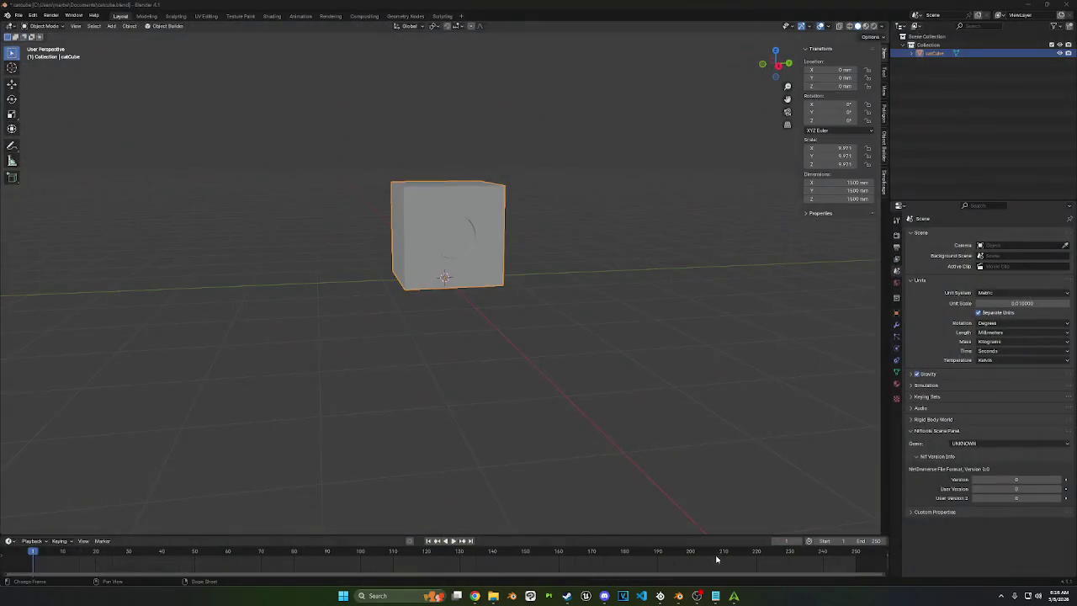
# Step: In Edit Mode, select the hole face's linked geometry, delimited at sharp edges
pyautogui.press('Tab')
pyautogui.moveTo(574, 266)
pyautogui.mouseDown(button='middle')
pyautogui.moveTo(556, 249)
pyautogui.moveTo(464, 242)
pyautogui.mouseUp(button='middle')
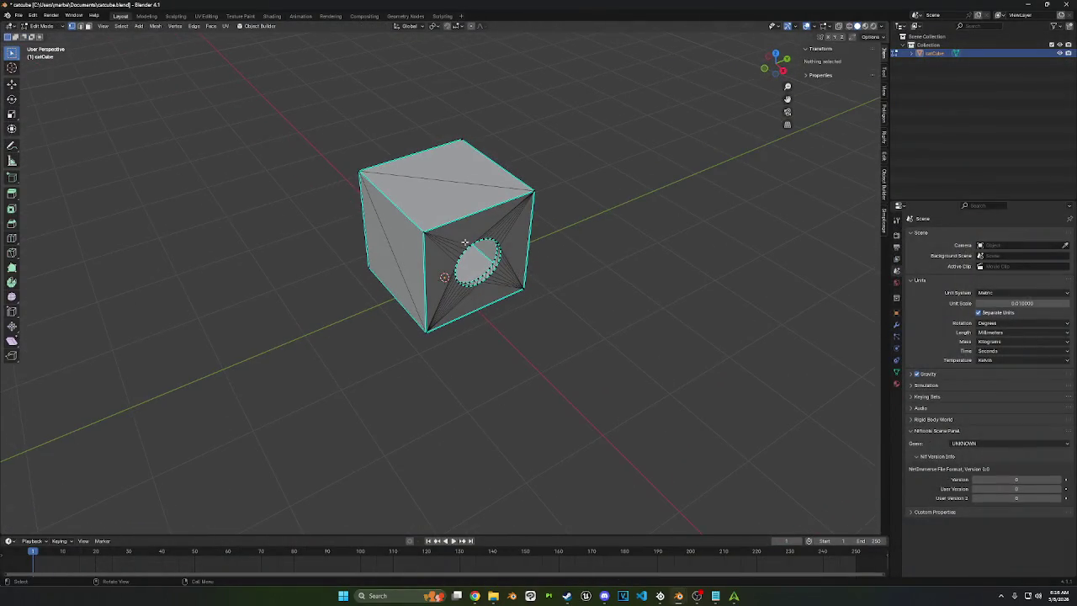
pyautogui.click(463, 263)
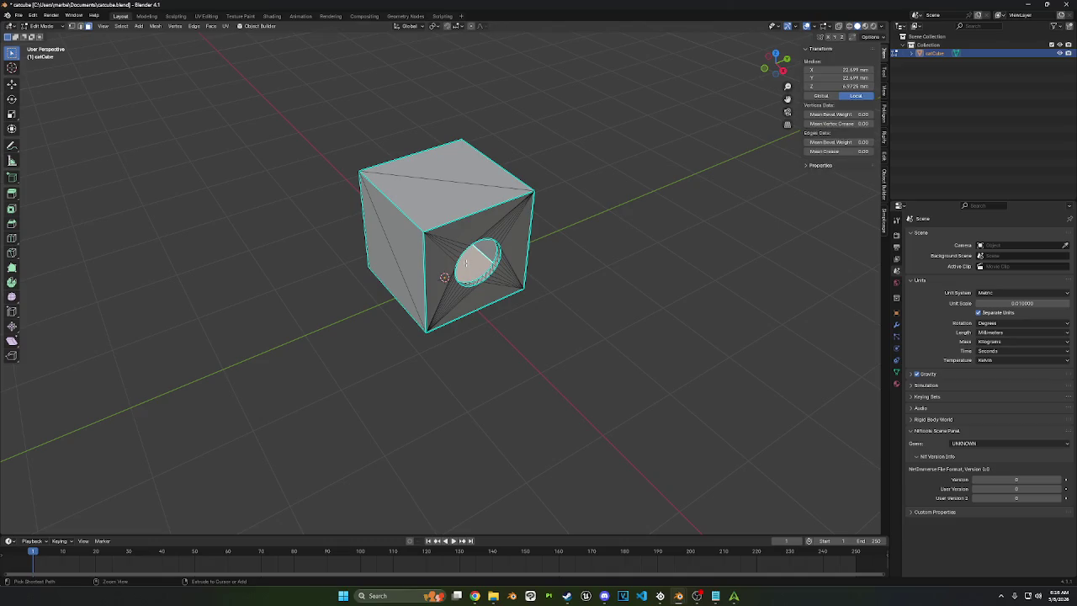
pyautogui.hotkey('ctrl', 'l')
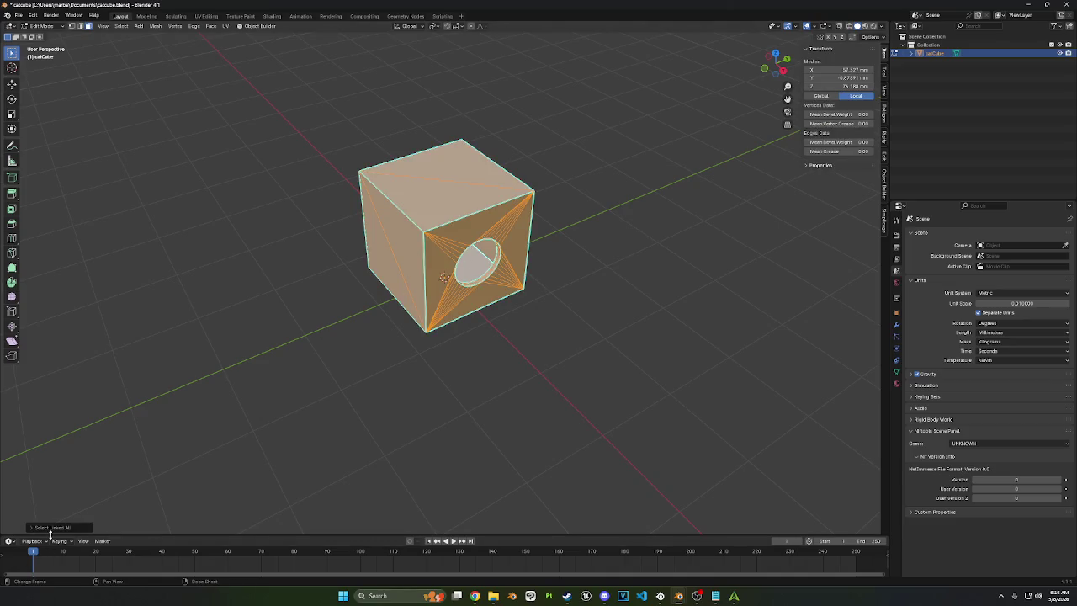
pyautogui.click(54, 527)
pyautogui.click(97, 518)
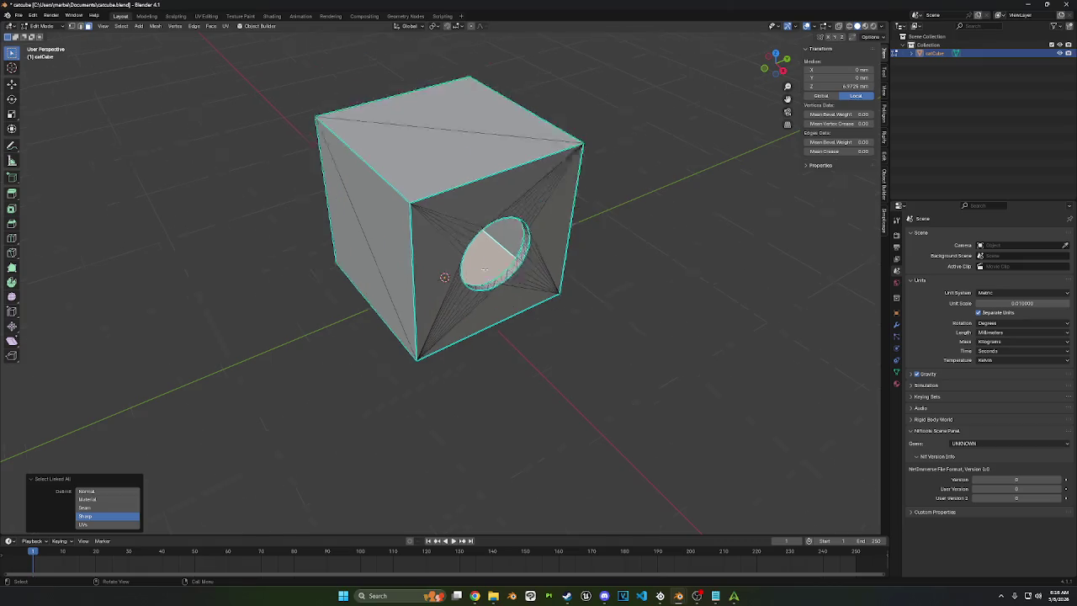
# Step: Add the faces around the hole's fan edges to the selection
pyautogui.scroll(5, 504, 174)
pyautogui.moveTo(492, 181)
pyautogui.mouseDown(button='middle')
pyautogui.moveTo(504, 173)
pyautogui.moveTo(473, 139)
pyautogui.moveTo(466, 106)
pyautogui.moveTo(415, 172)
pyautogui.moveTo(422, 181)
pyautogui.mouseUp(button='middle')
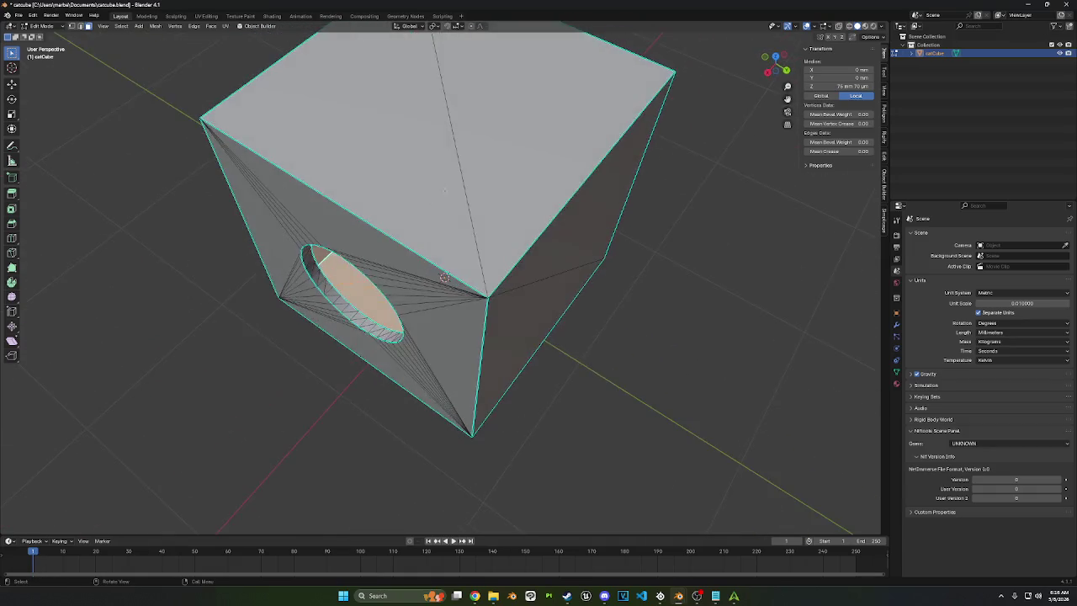
pyautogui.scroll(10, 424, 185)
pyautogui.moveTo(382, 149); pyautogui.dragTo(443, 309, button='middle')
pyautogui.moveTo(553, 467); pyautogui.dragTo(544, 290, button='middle')
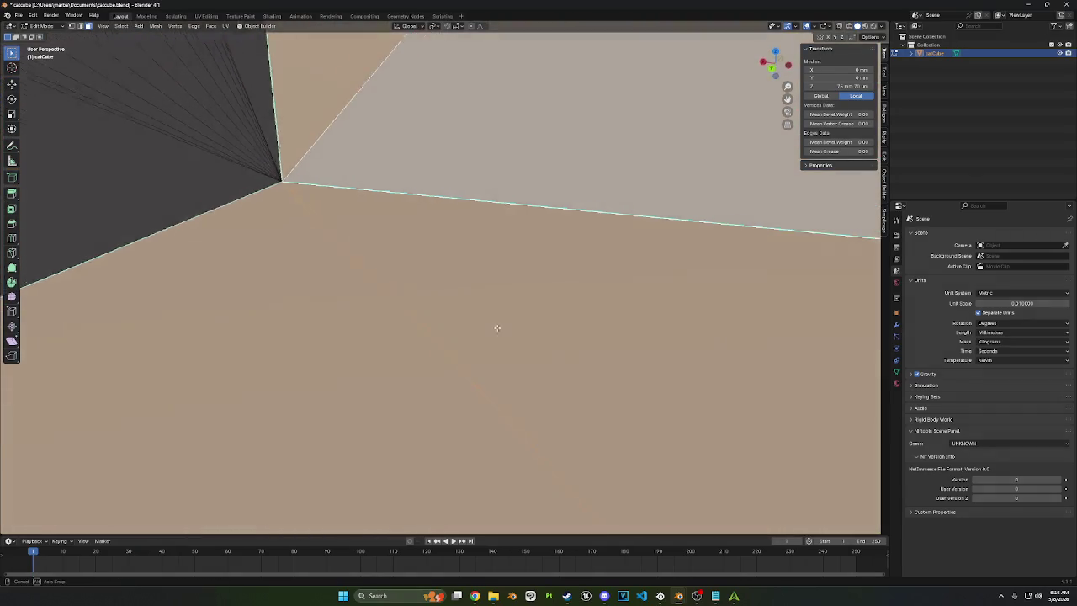
pyautogui.moveTo(628, 186); pyautogui.dragTo(623, 192)
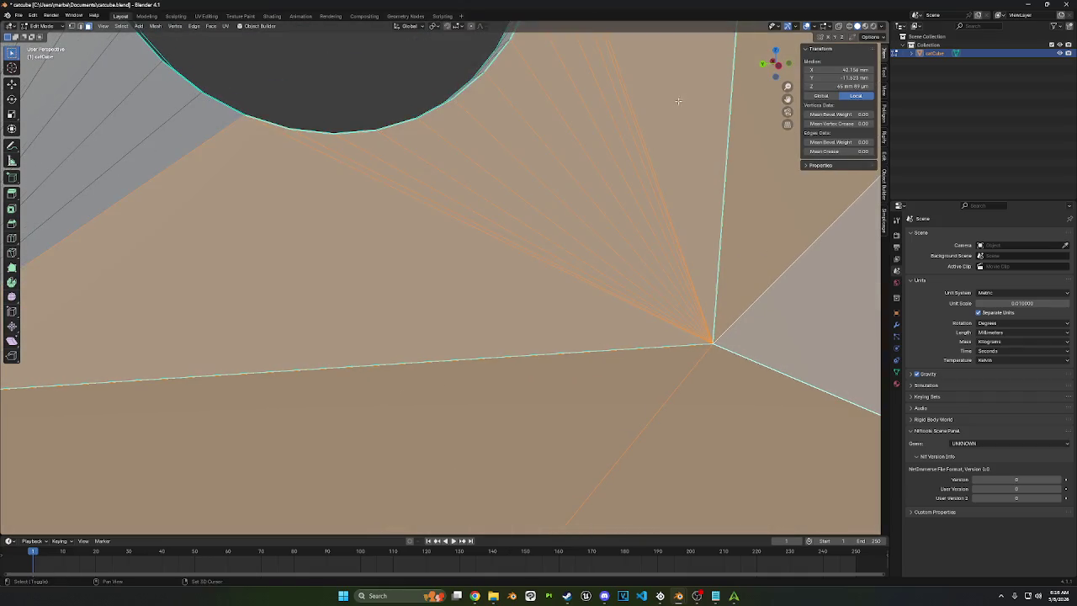
pyautogui.moveTo(678, 101)
pyautogui.mouseDown(button='middle')
pyautogui.moveTo(547, 241)
pyautogui.moveTo(202, 269)
pyautogui.moveTo(115, 170)
pyautogui.moveTo(205, 207)
pyautogui.mouseUp(button='middle')
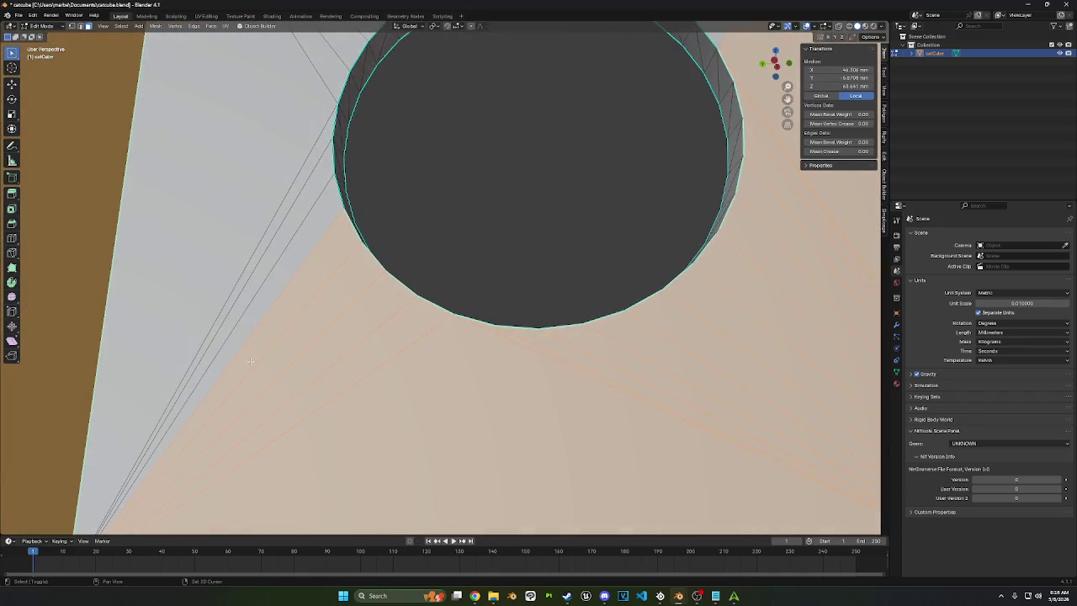
pyautogui.moveTo(274, 122); pyautogui.dragTo(278, 211, button='middle')
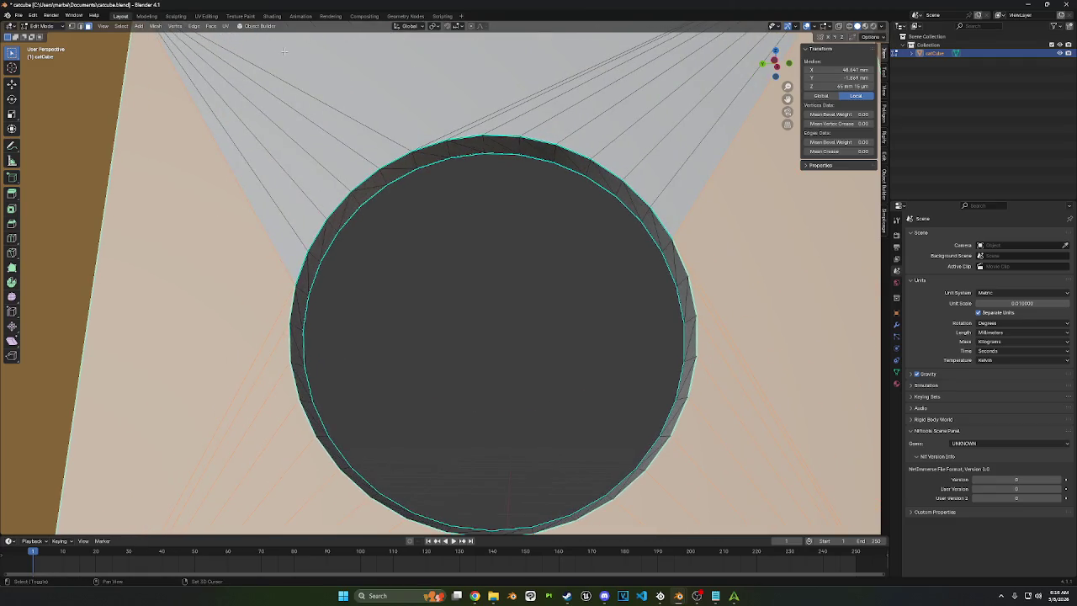
pyautogui.moveTo(347, 76); pyautogui.dragTo(195, 148)
pyautogui.moveTo(195, 148)
pyautogui.mouseDown(button='middle')
pyautogui.moveTo(372, 43)
pyautogui.moveTo(440, 51)
pyautogui.moveTo(415, 61)
pyautogui.mouseUp(button='middle')
pyautogui.keyDown('shift'); pyautogui.moveTo(415, 61); pyautogui.dragTo(529, 193); pyautogui.keyUp('shift')
# Step: Select the whole round cap face inside the hole and check it from below
pyautogui.scroll(-2, 524, 190)
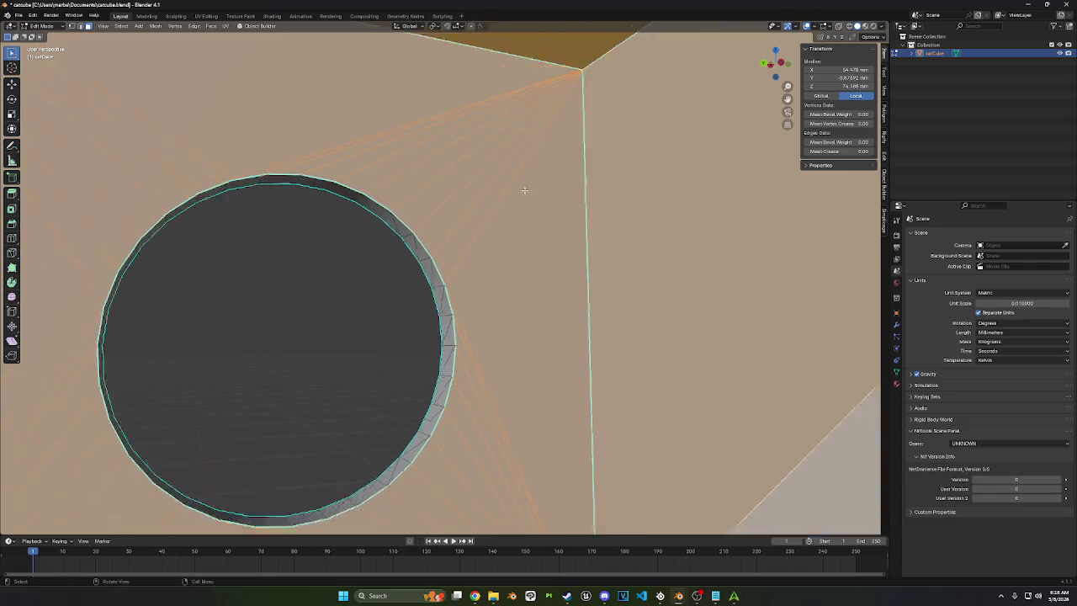
pyautogui.scroll(-5, 440, 160)
pyautogui.scroll(4, 441, 162)
pyautogui.scroll(-3, 440, 163)
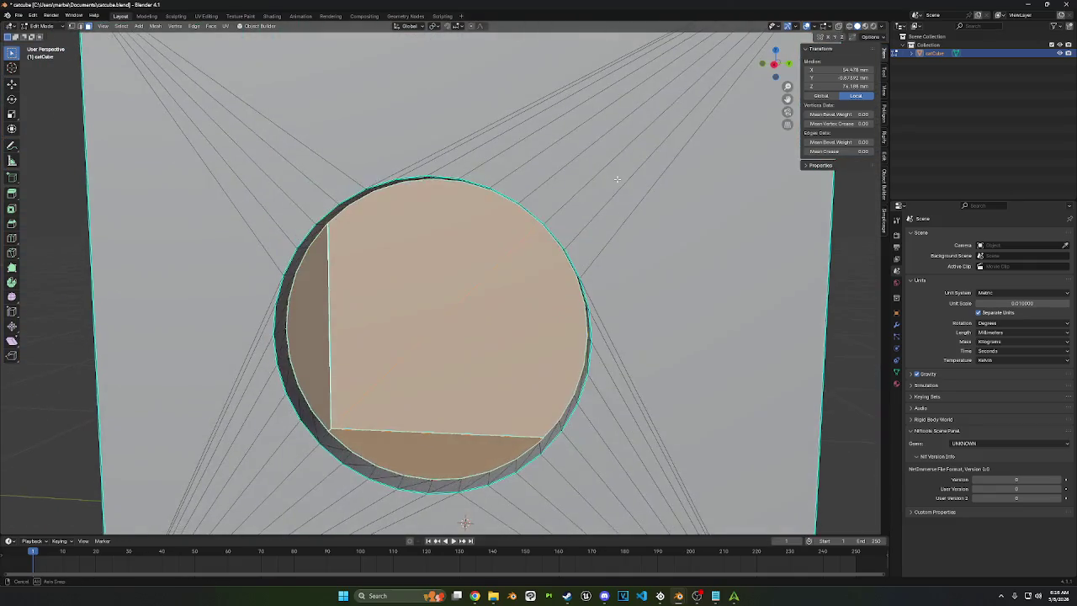
pyautogui.moveTo(441, 162); pyautogui.dragTo(577, 154, button='middle')
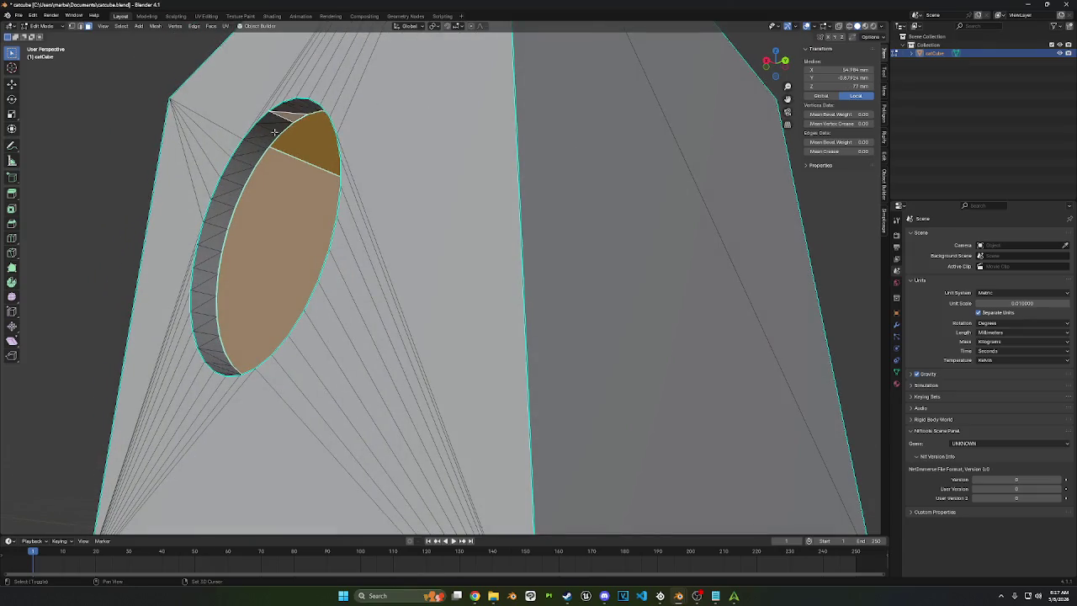
pyautogui.keyDown('ctrl'); pyautogui.click(211, 336); pyautogui.keyUp('ctrl')
pyautogui.moveTo(210, 337); pyautogui.dragTo(570, 220, button='middle')
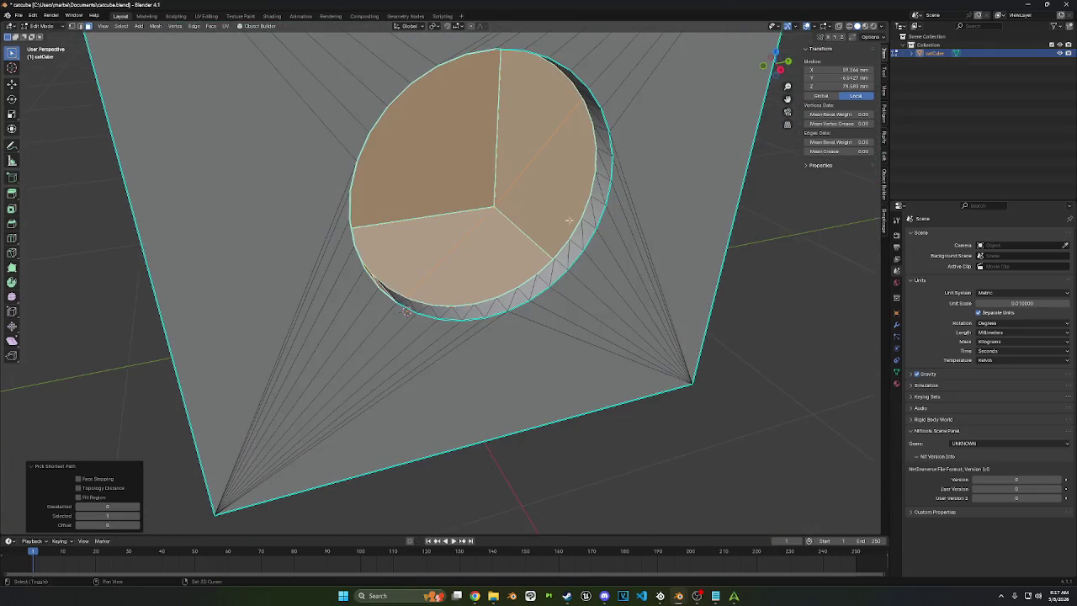
pyautogui.moveTo(601, 169)
pyautogui.mouseDown(button='middle')
pyautogui.moveTo(503, 74)
pyautogui.moveTo(608, 184)
pyautogui.mouseUp(button='middle')
pyautogui.scroll(-3, 490, 62)
# Step: Offset the hole's rim along its normals with Alt+S and confirm
pyautogui.hotkey('alt', 's')
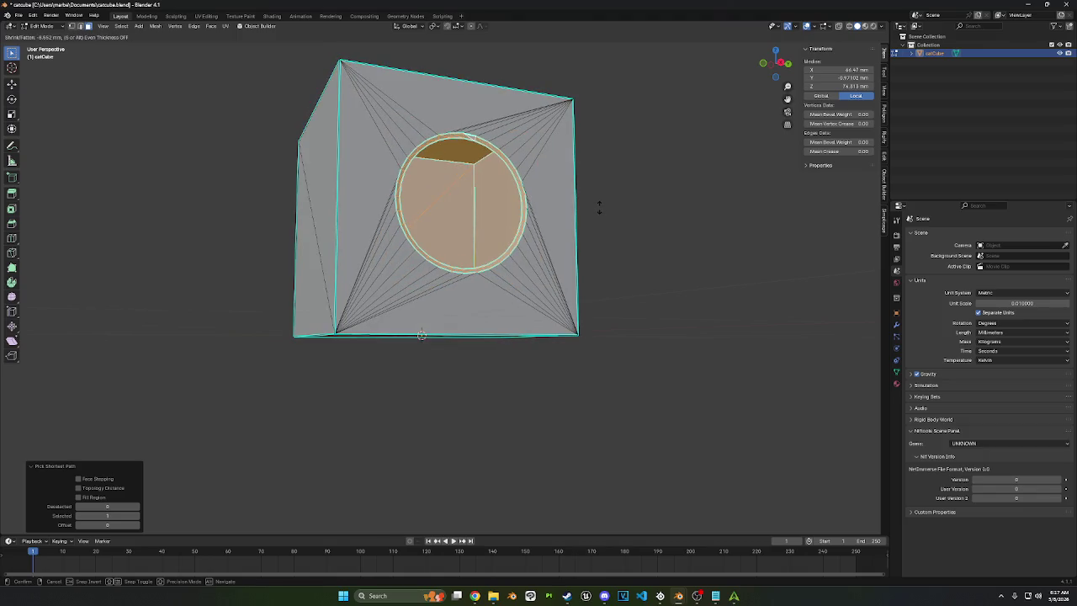
pyautogui.moveTo(599, 207); pyautogui.dragTo(620, 202, button='middle')
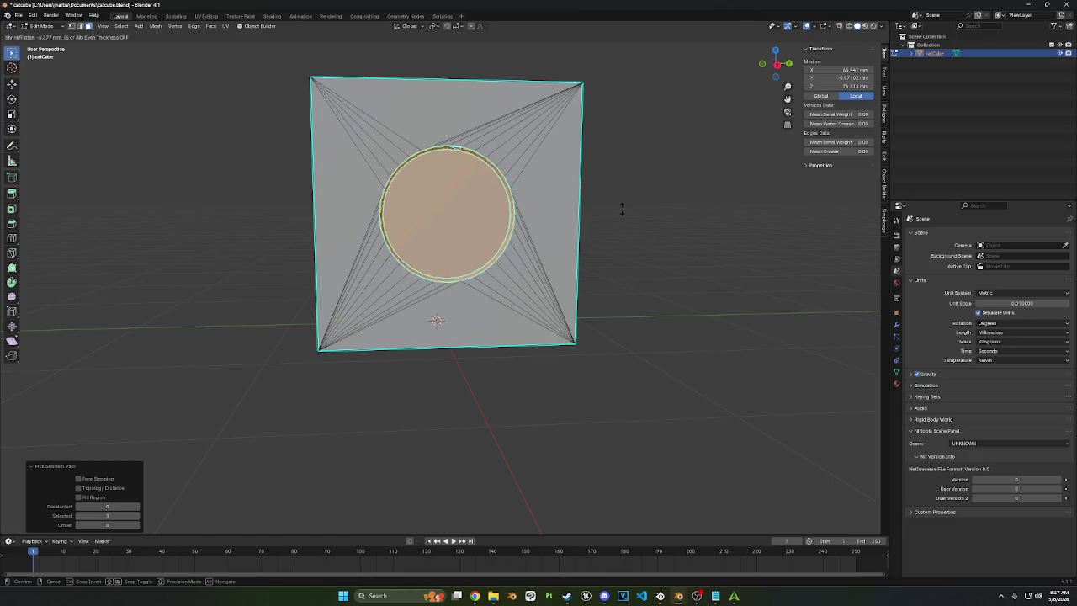
pyautogui.click(622, 208)
pyautogui.moveTo(620, 205)
pyautogui.mouseDown(button='middle')
pyautogui.moveTo(550, 227)
pyautogui.moveTo(625, 213)
pyautogui.moveTo(628, 223)
pyautogui.mouseUp(button='middle')
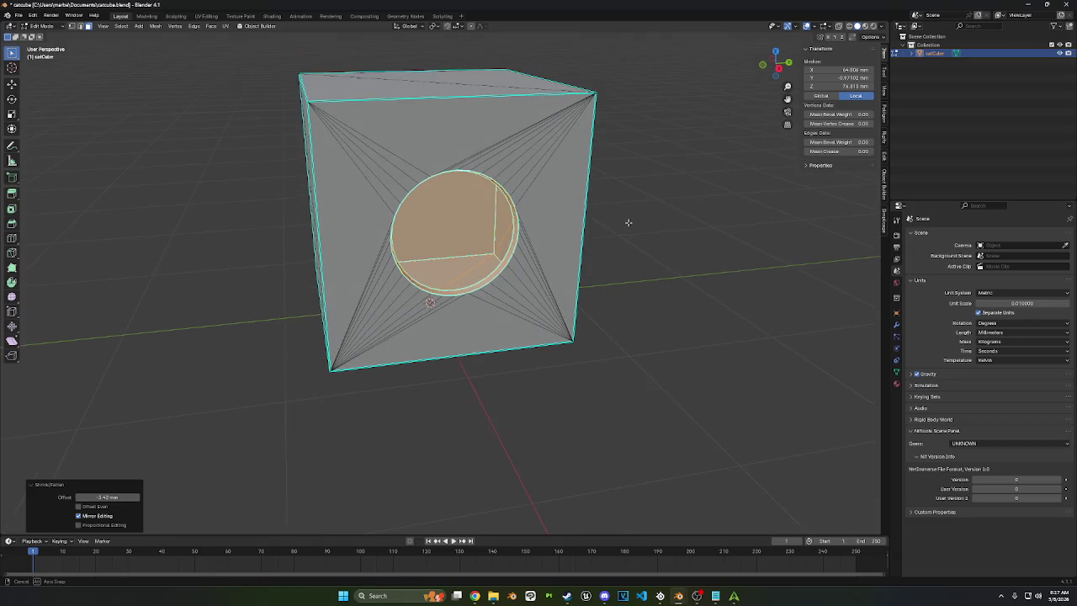
# Step: Cancel a second offset, undo the rim change, then offset the hole ring again
pyautogui.hotkey('alt', 's')
pyautogui.press('Escape')
pyautogui.hotkey('ctrl', 'z')
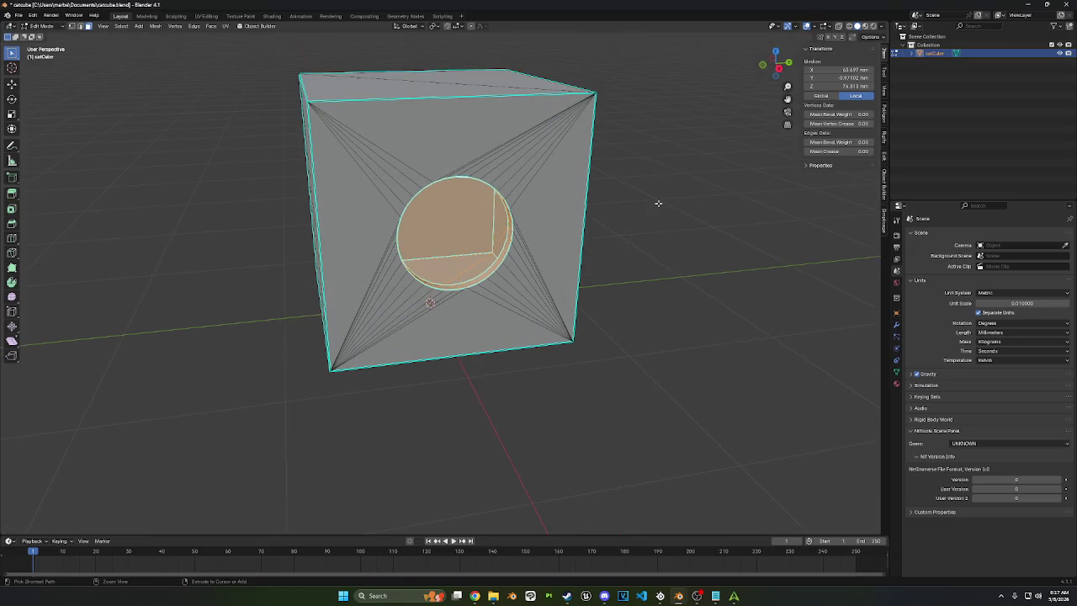
pyautogui.scroll(3, 657, 203)
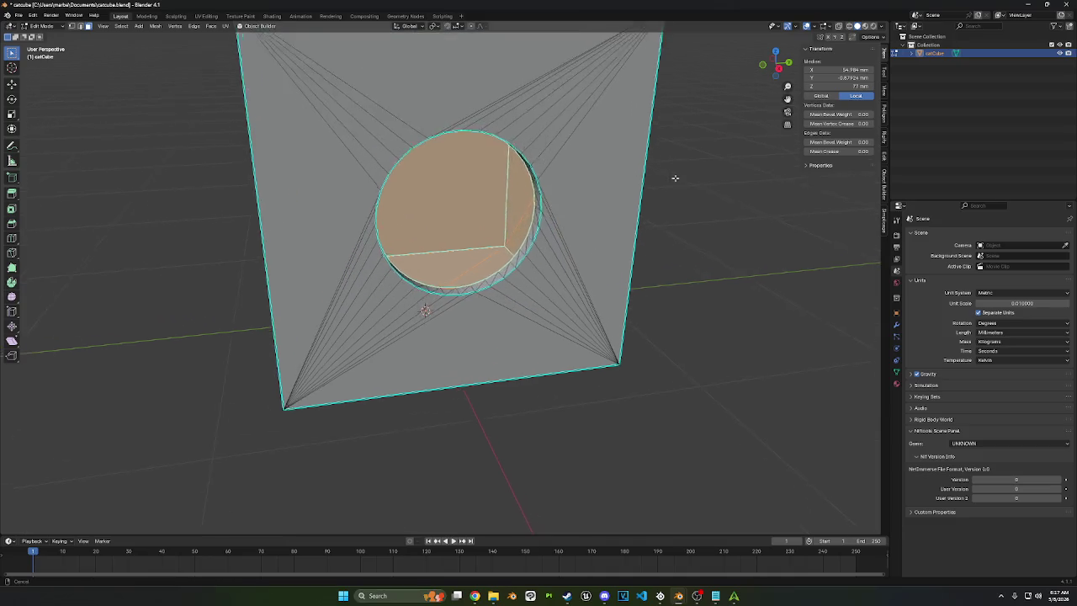
pyautogui.moveTo(676, 176)
pyautogui.mouseDown(button='middle')
pyautogui.moveTo(709, 136)
pyautogui.moveTo(606, 168)
pyautogui.moveTo(833, 66)
pyautogui.mouseUp(button='middle')
pyautogui.hotkey('alt', 's')
# Step: Confirm the hole ring offset, enable X-ray, and shrink/fatten the inner faces inward
pyautogui.click(704, 139)
pyautogui.click(840, 27)
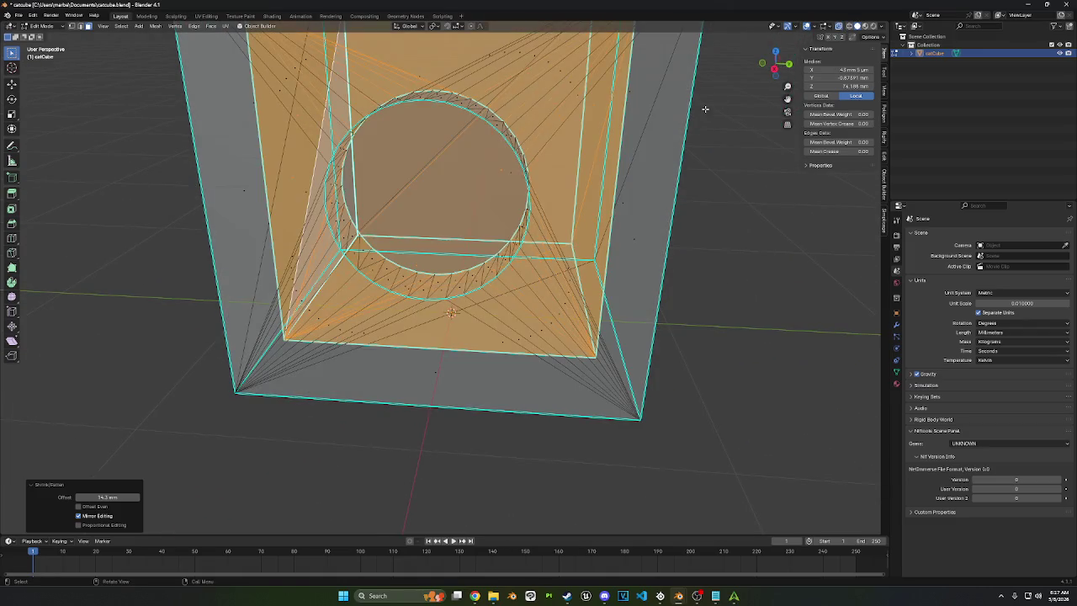
pyautogui.moveTo(688, 134)
pyautogui.mouseDown(button='middle')
pyautogui.moveTo(668, 173)
pyautogui.moveTo(628, 159)
pyautogui.moveTo(630, 131)
pyautogui.moveTo(676, 159)
pyautogui.mouseUp(button='middle')
pyautogui.hotkey('alt', 's')
pyautogui.click(667, 171)
# Step: Retry the inner face shrink/fatten, changing the selection mode and cancelling twice
pyautogui.hotkey('alt', 's')
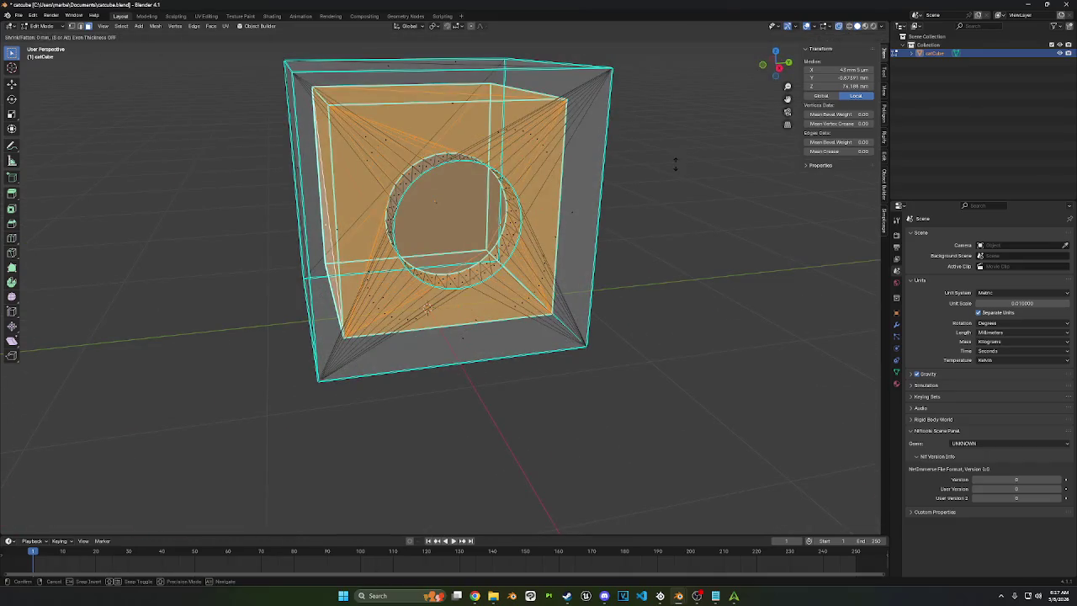
pyautogui.rightClick(674, 159)
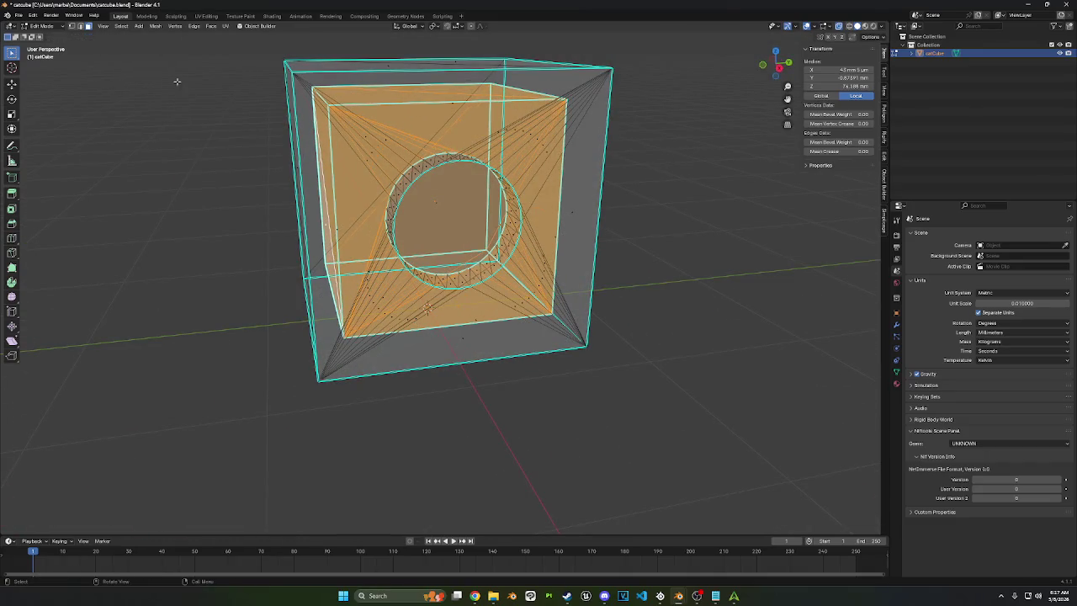
pyautogui.click(81, 26)
pyautogui.hotkey('alt', 's')
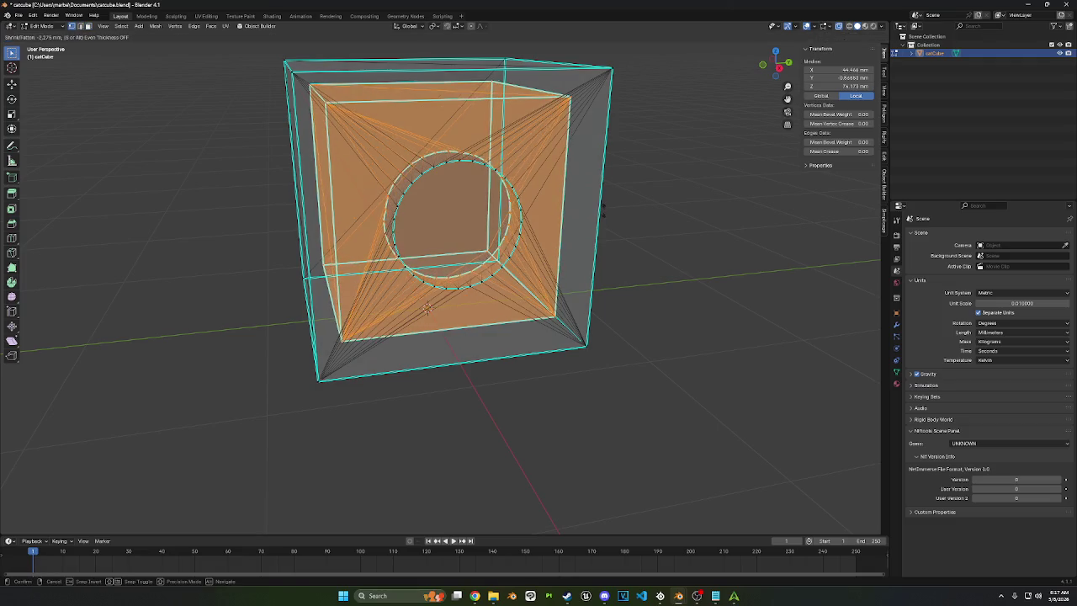
pyautogui.rightClick(604, 213)
pyautogui.moveTo(601, 209); pyautogui.dragTo(422, 157, button='middle')
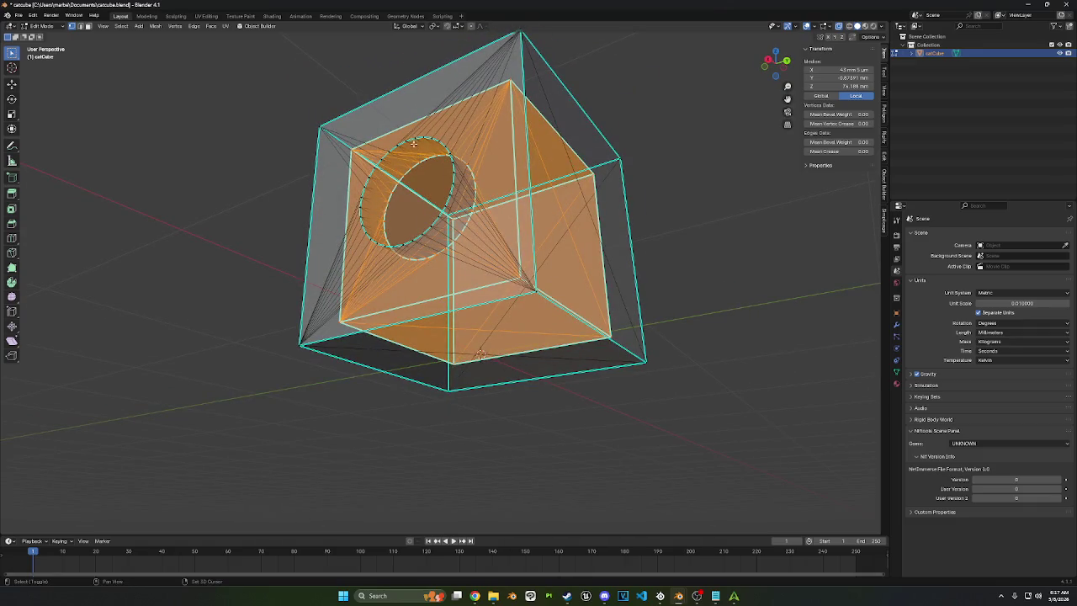
pyautogui.moveTo(420, 160)
pyautogui.mouseDown(button='middle')
pyautogui.moveTo(438, 242)
pyautogui.moveTo(685, 190)
pyautogui.mouseUp(button='middle')
# Step: Offset the inner faces again using Normal transform orientation, then clear the selection
pyautogui.hotkey('alt', 's')
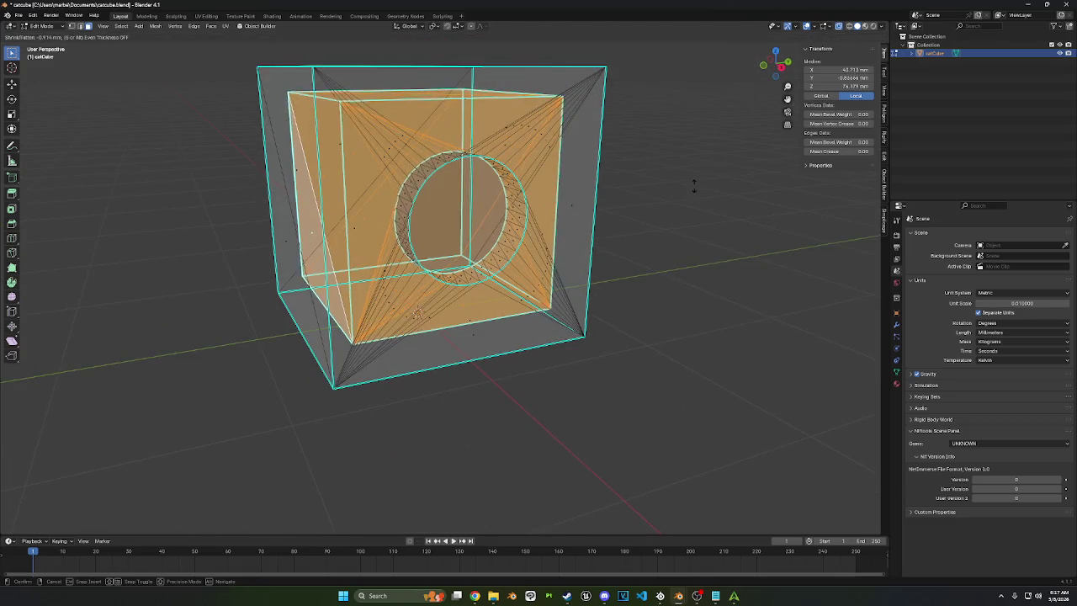
pyautogui.click(689, 170)
pyautogui.click(413, 26)
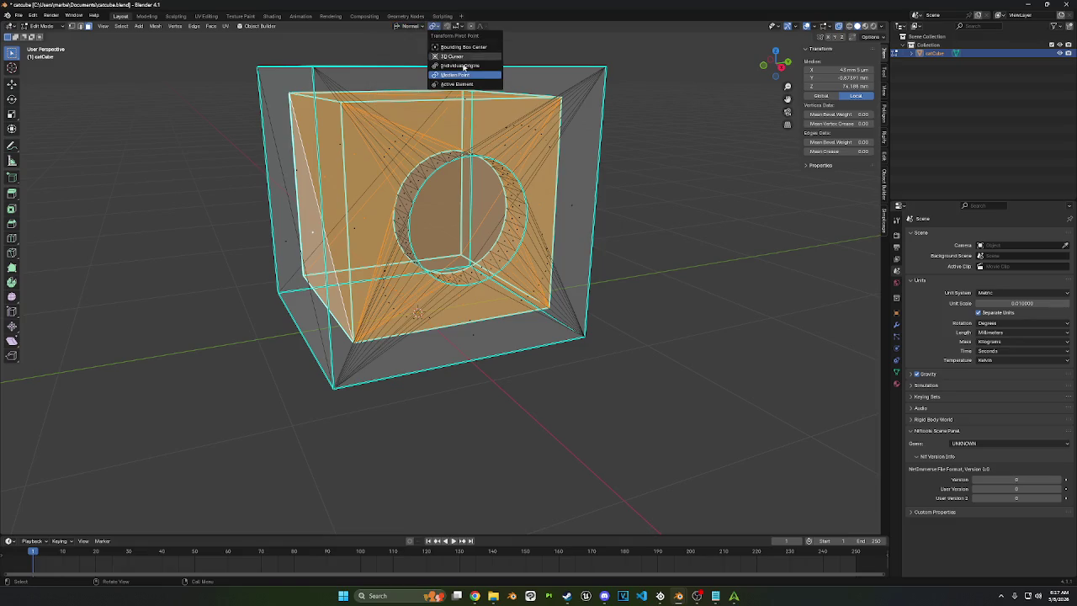
pyautogui.hotkey('alt', 's')
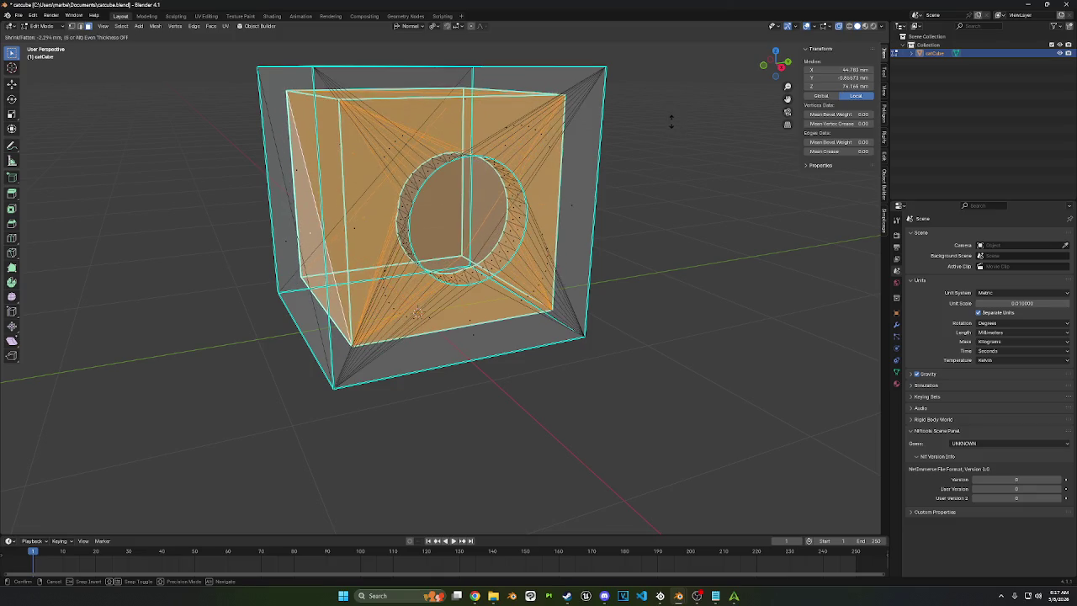
pyautogui.click(669, 139)
pyautogui.moveTo(664, 149)
pyautogui.mouseDown(button='middle')
pyautogui.moveTo(631, 142)
pyautogui.moveTo(534, 159)
pyautogui.mouseUp(button='middle')
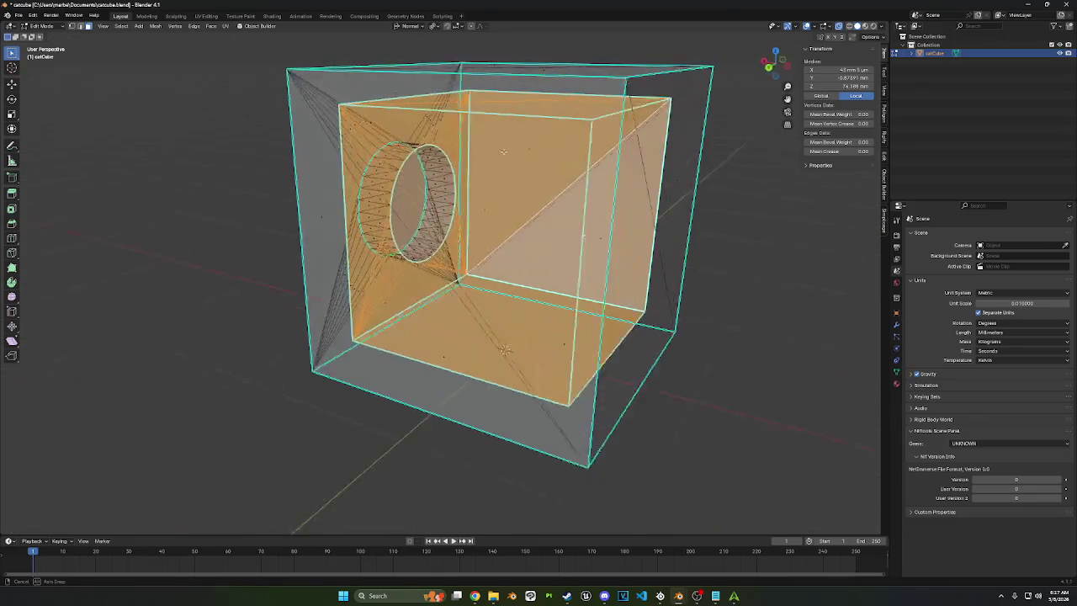
pyautogui.click(752, 254)
pyautogui.scroll(-4, 753, 254)
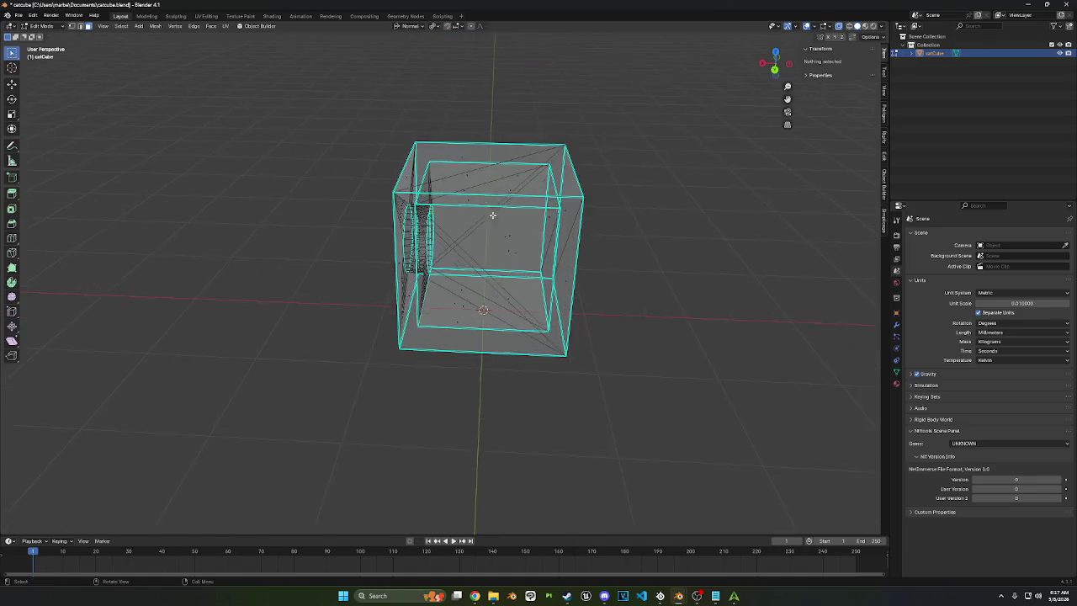
# Step: Select the cube's connected inner faces, adjusting which sides are included
pyautogui.moveTo(493, 212)
pyautogui.mouseDown(button='middle')
pyautogui.moveTo(611, 205)
pyautogui.moveTo(537, 191)
pyautogui.moveTo(548, 213)
pyautogui.moveTo(521, 214)
pyautogui.mouseUp(button='middle')
pyautogui.scroll(4, 521, 215)
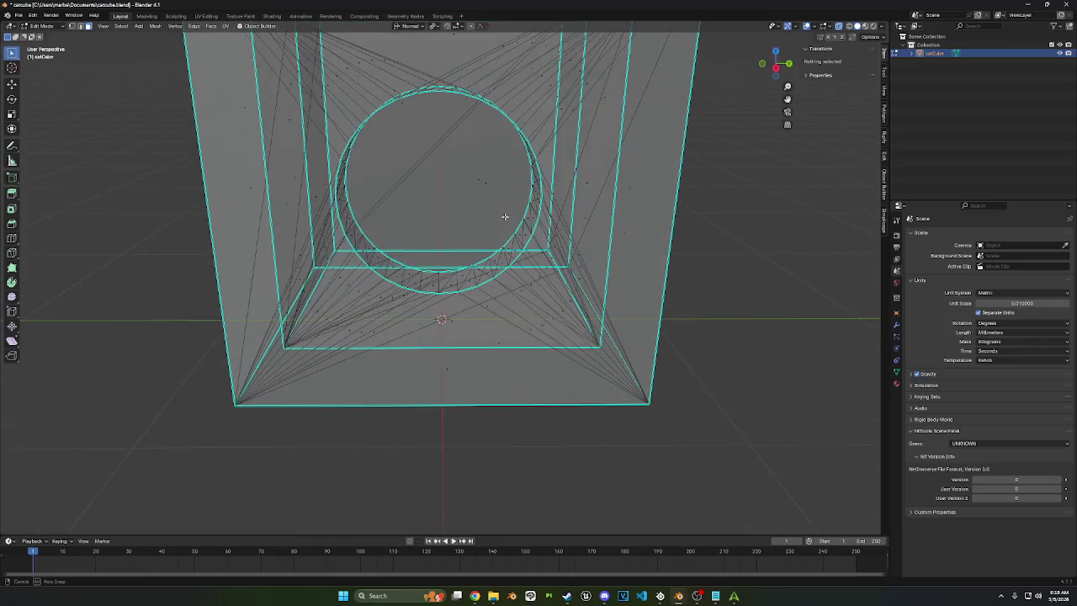
pyautogui.press('l')
pyautogui.hotkey('shift', 'l')
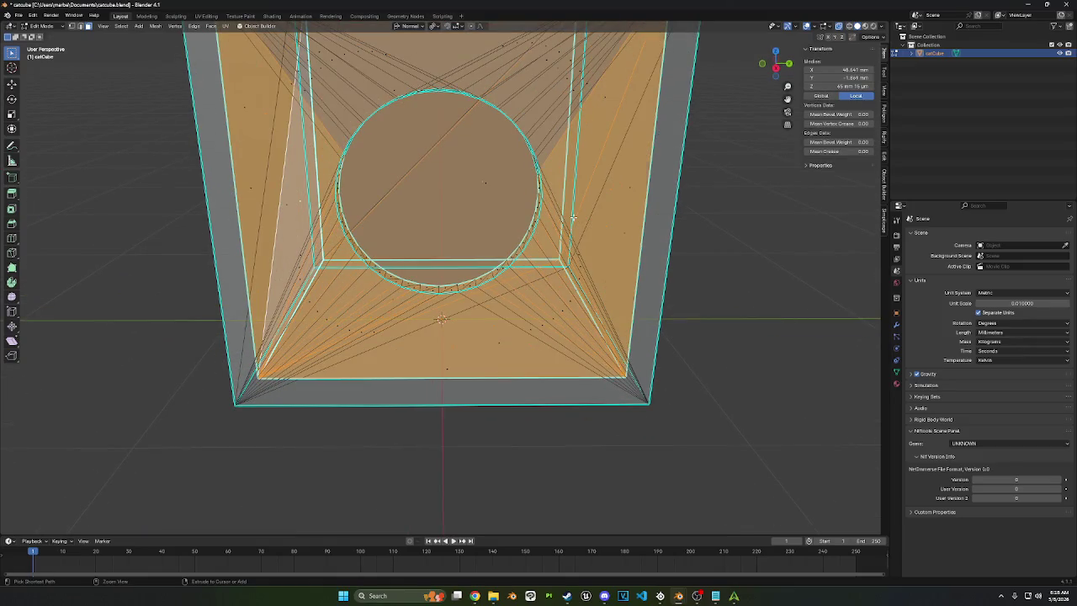
pyautogui.hotkey('shift', 'l')
pyautogui.press('l')
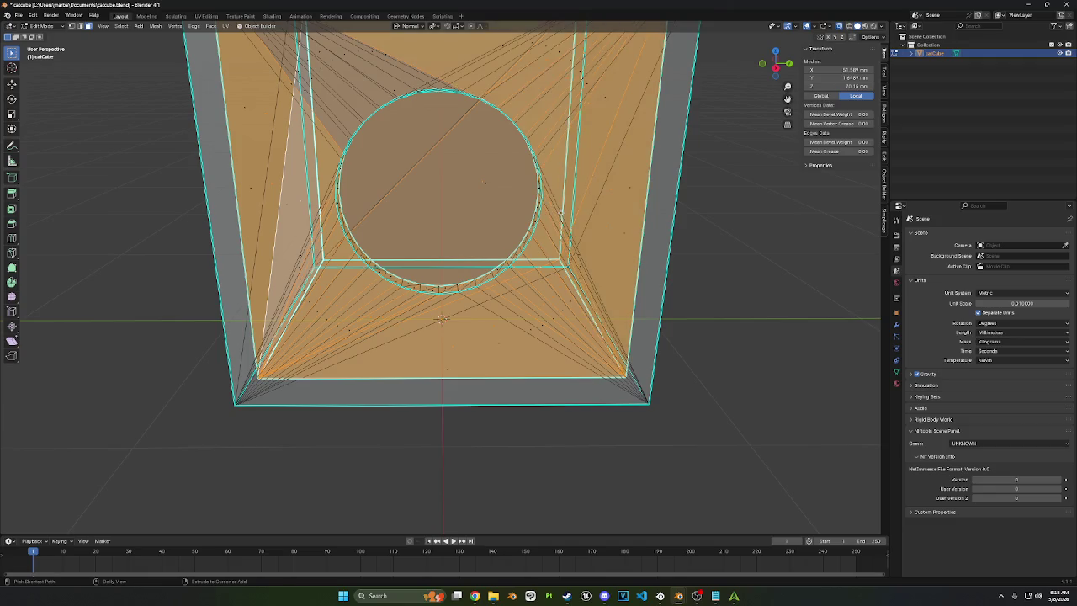
pyautogui.press('l')
pyautogui.scroll(-3, 653, 216)
pyautogui.moveTo(653, 217)
pyautogui.mouseDown(button='middle')
pyautogui.moveTo(705, 207)
pyautogui.moveTo(240, 62)
pyautogui.mouseUp(button='middle')
# Step: Offset the inner faces by 2.66 mm, return to Object Mode, and switch to Creality Print
pyautogui.hotkey('alt', 's')
pyautogui.click(718, 207)
pyautogui.hotkey('alt', 'a')
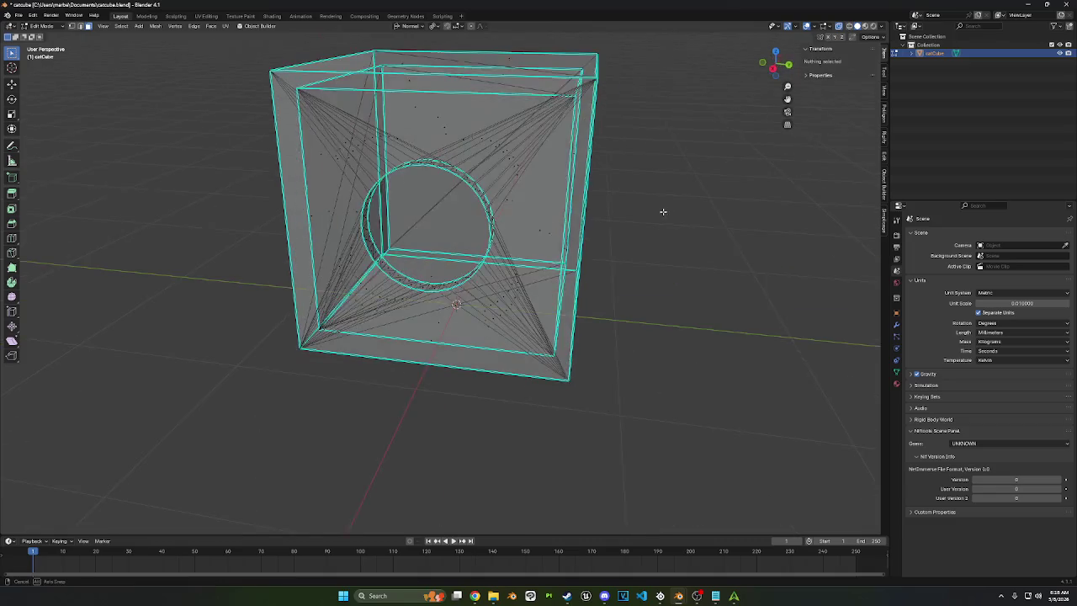
pyautogui.press('Tab')
pyautogui.scroll(-2, 401, 156)
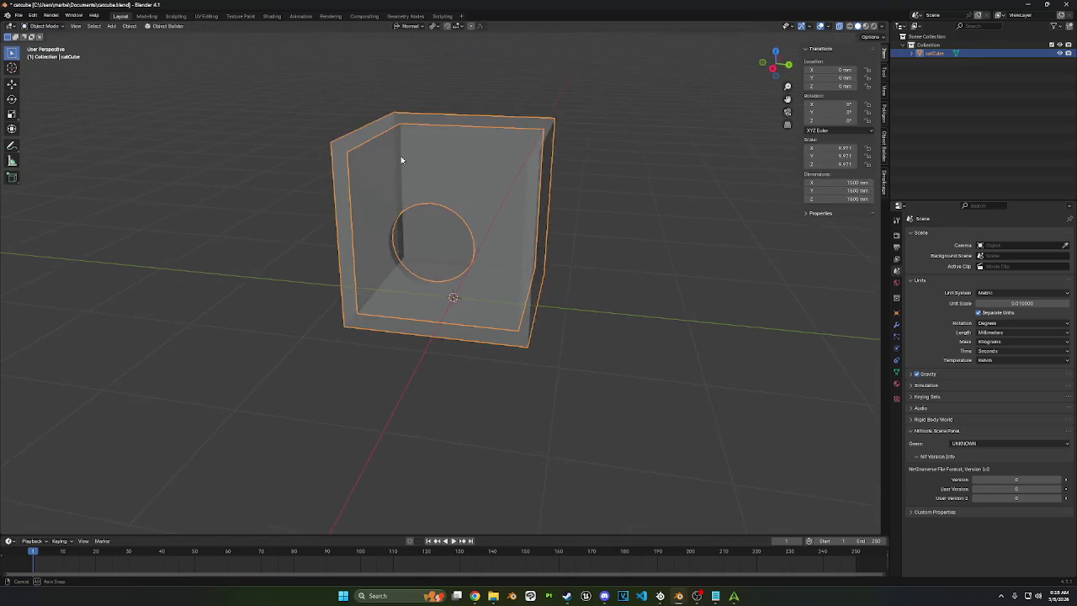
pyautogui.moveTo(401, 155); pyautogui.dragTo(388, 144, button='middle')
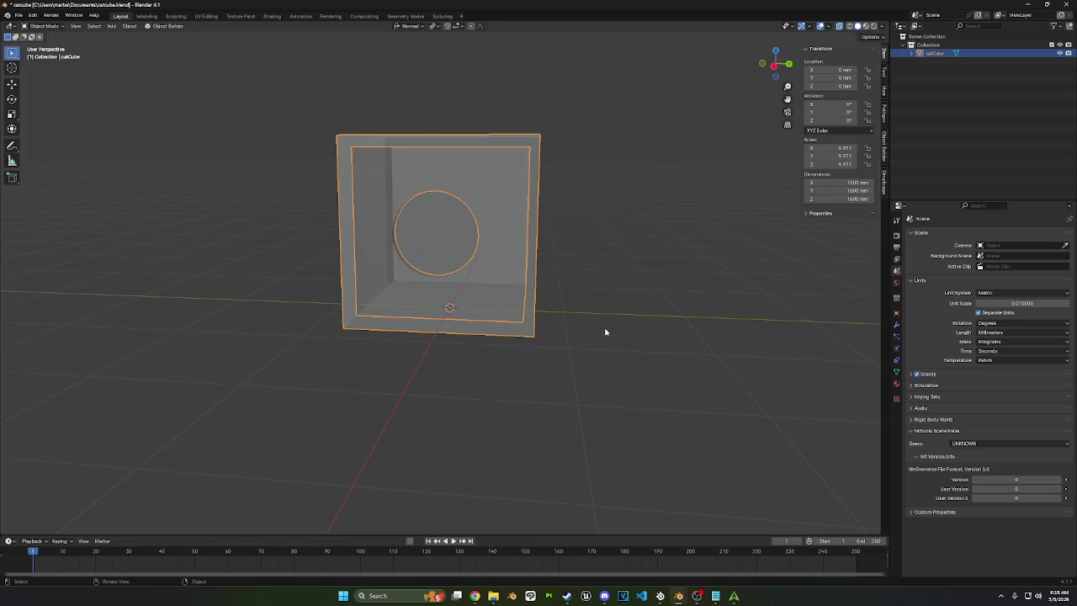
pyautogui.click(733, 596)
pyautogui.moveTo(530, 319); pyautogui.dragTo(556, 271)
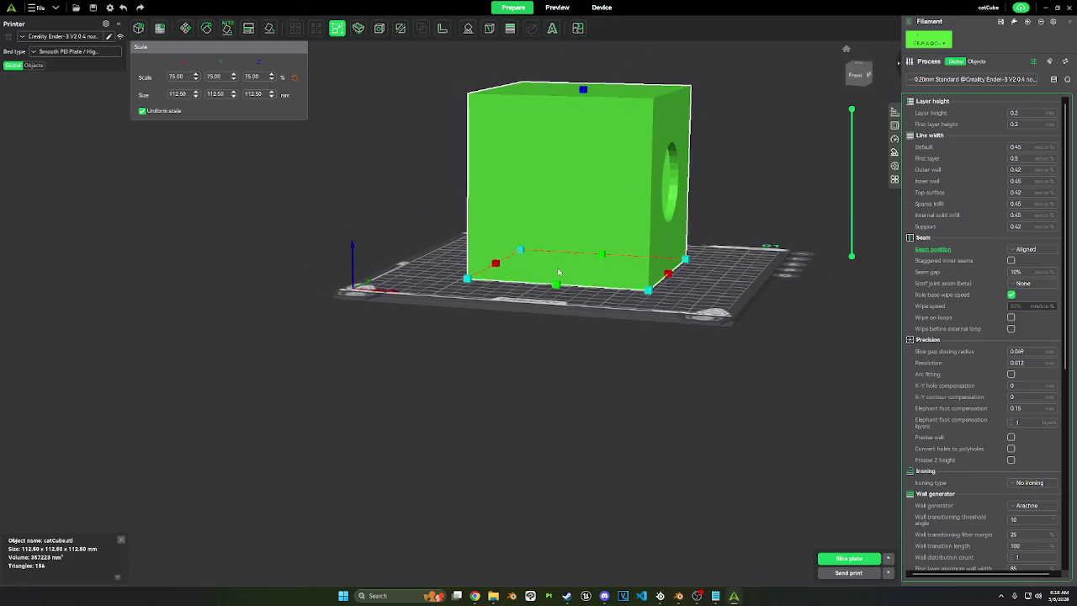
# Step: Slice catCube.stl and cut the preview to layer 399 to view the hollow walled box
pyautogui.moveTo(556, 272); pyautogui.dragTo(606, 319)
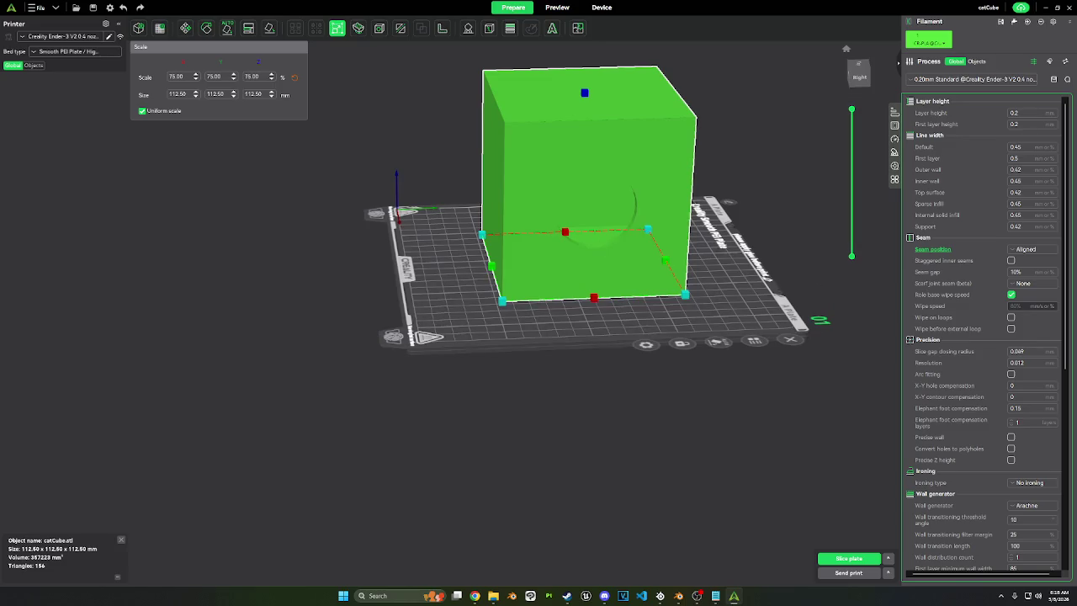
pyautogui.click(839, 558)
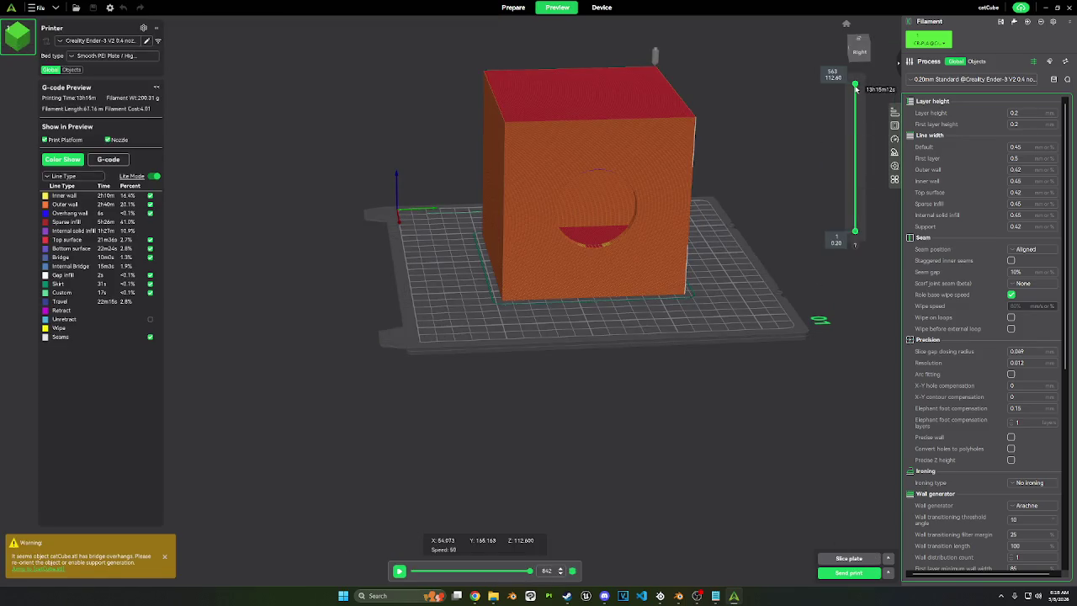
pyautogui.moveTo(855, 88); pyautogui.dragTo(855, 117)
pyautogui.moveTo(605, 252); pyautogui.dragTo(658, 155)
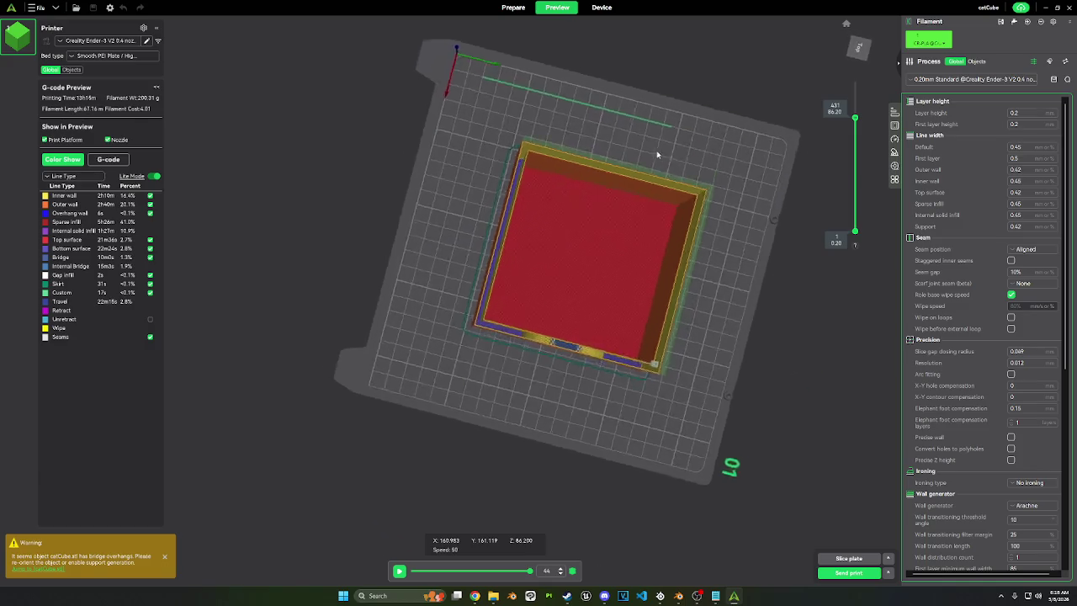
pyautogui.scroll(5, 657, 155)
pyautogui.moveTo(589, 235)
pyautogui.mouseDown()
pyautogui.moveTo(584, 168)
pyautogui.moveTo(541, 132)
pyautogui.mouseUp()
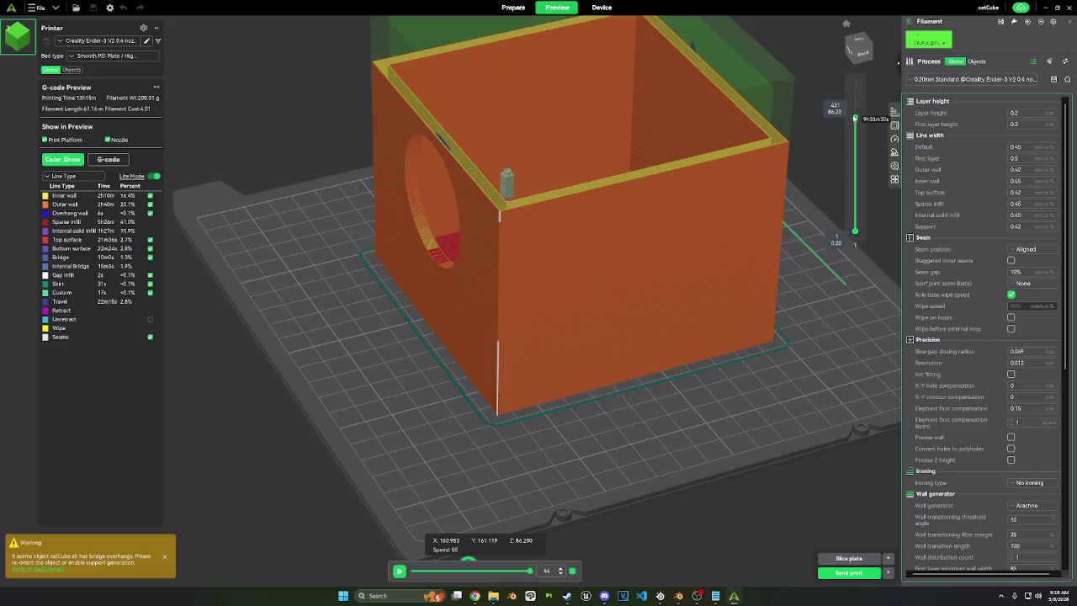
pyautogui.moveTo(855, 118); pyautogui.dragTo(854, 126)
pyautogui.moveTo(766, 135)
pyautogui.mouseDown()
pyautogui.moveTo(771, 180)
pyautogui.moveTo(1047, 349)
pyautogui.mouseUp()
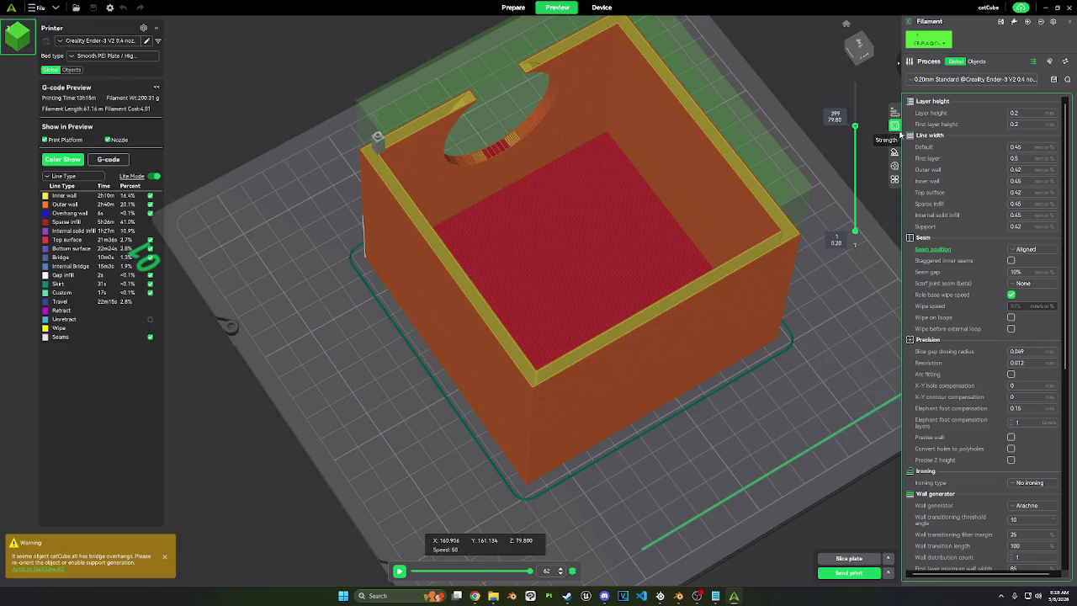
# Step: Set Strength sparse infill density to 60%, re-slice (20h17m, 288.79 g), and scrub the preview layers
pyautogui.click(900, 134)
pyautogui.write('50')
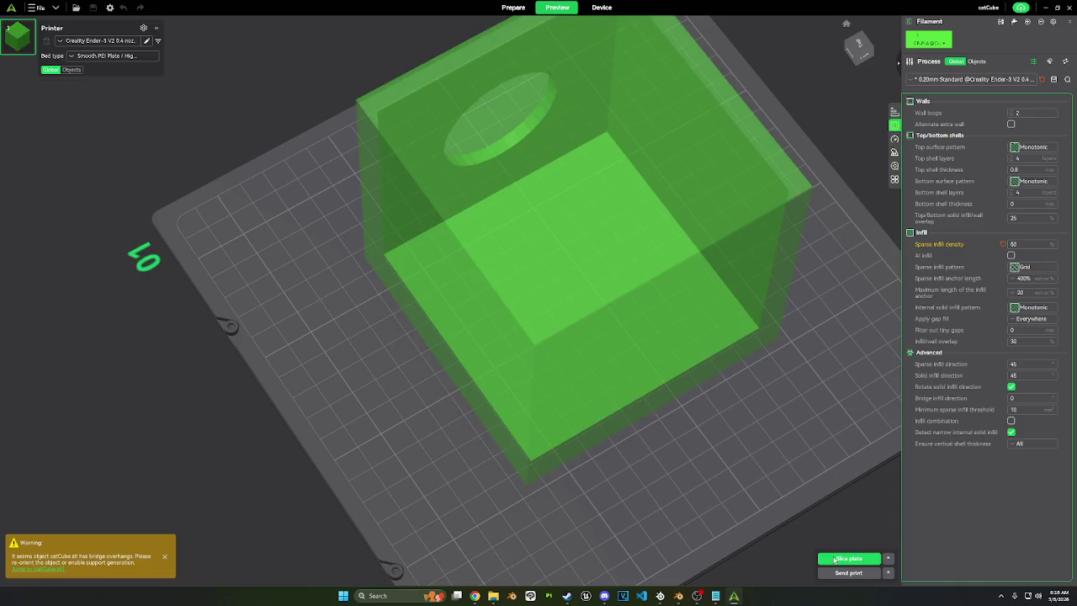
pyautogui.click(835, 560)
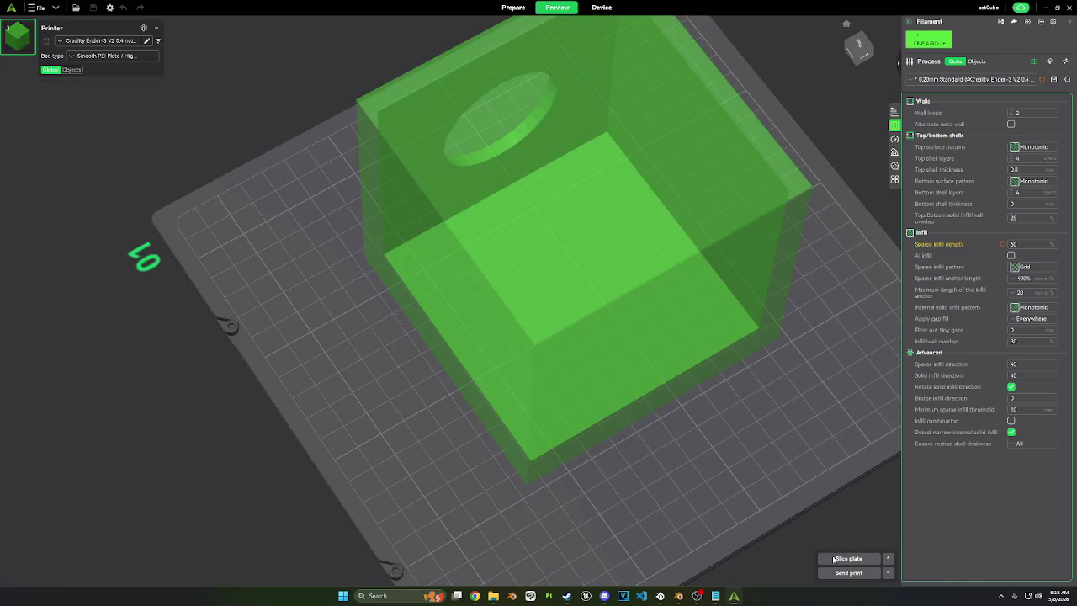
pyautogui.moveTo(700, 148); pyautogui.dragTo(874, 169)
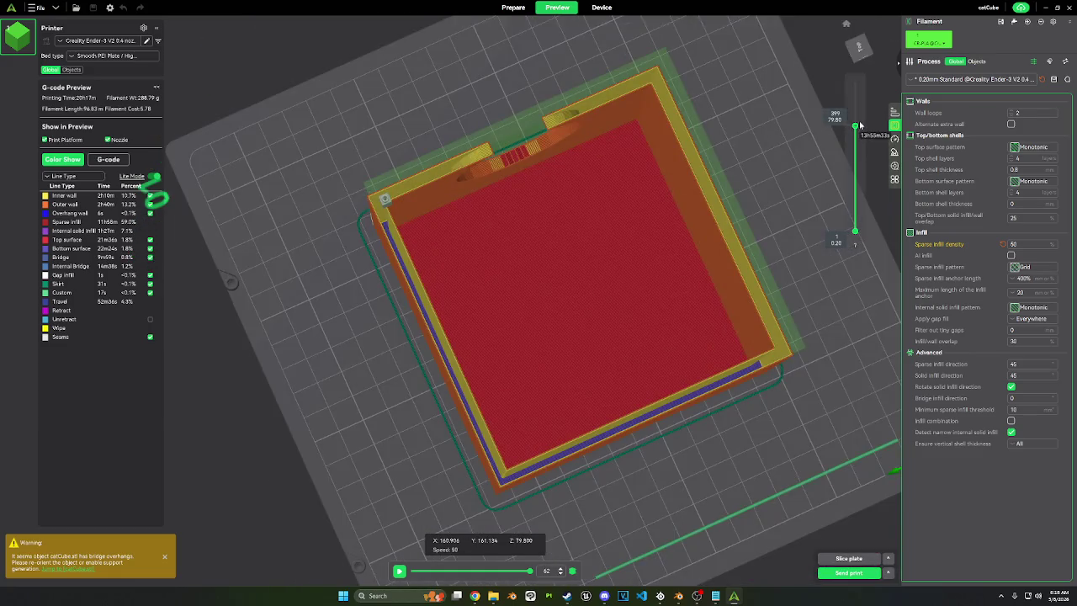
pyautogui.moveTo(855, 126)
pyautogui.mouseDown()
pyautogui.moveTo(851, 200)
pyautogui.moveTo(860, 91)
pyautogui.mouseUp()
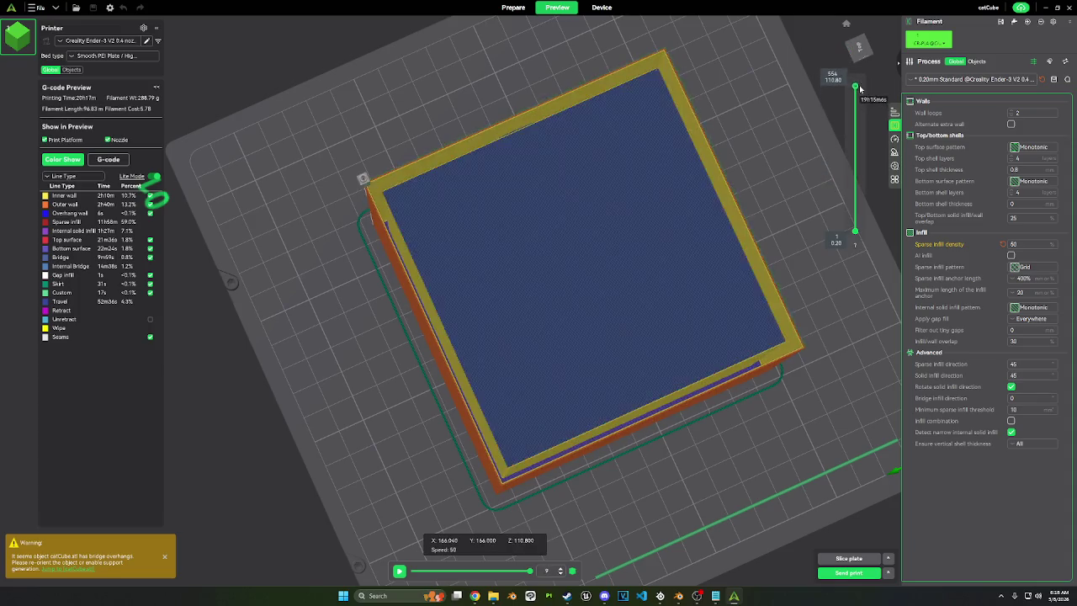
pyautogui.scroll(3, 860, 80)
pyautogui.scroll(-3, 859, 80)
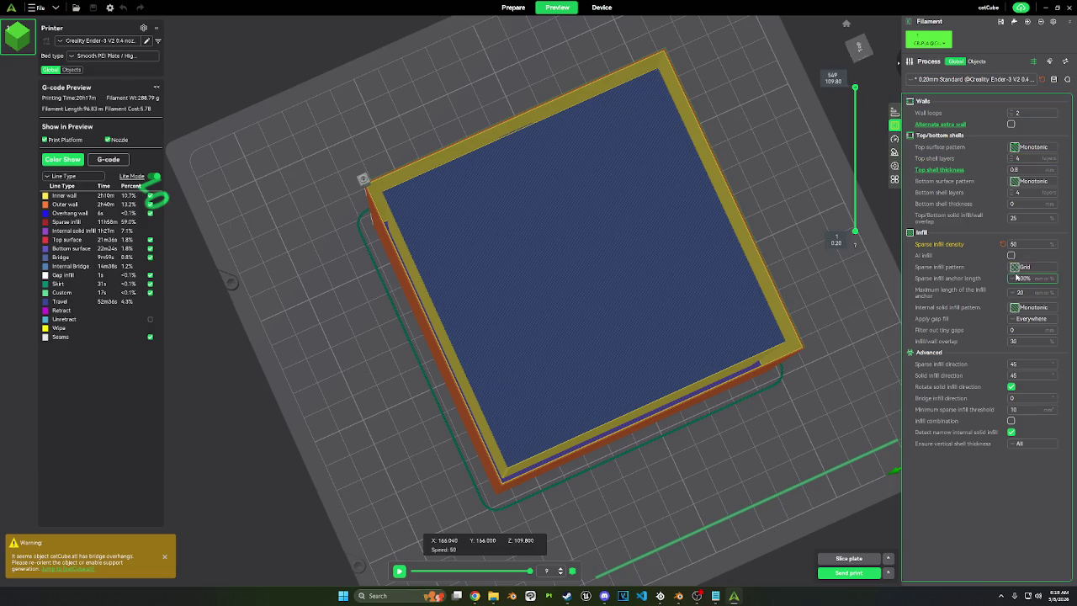
# Step: Enable alternate extra wall, raise wall loops to 3, and lower the layer preview
pyautogui.click(1012, 124)
pyautogui.write('2')
pyautogui.press('Return')
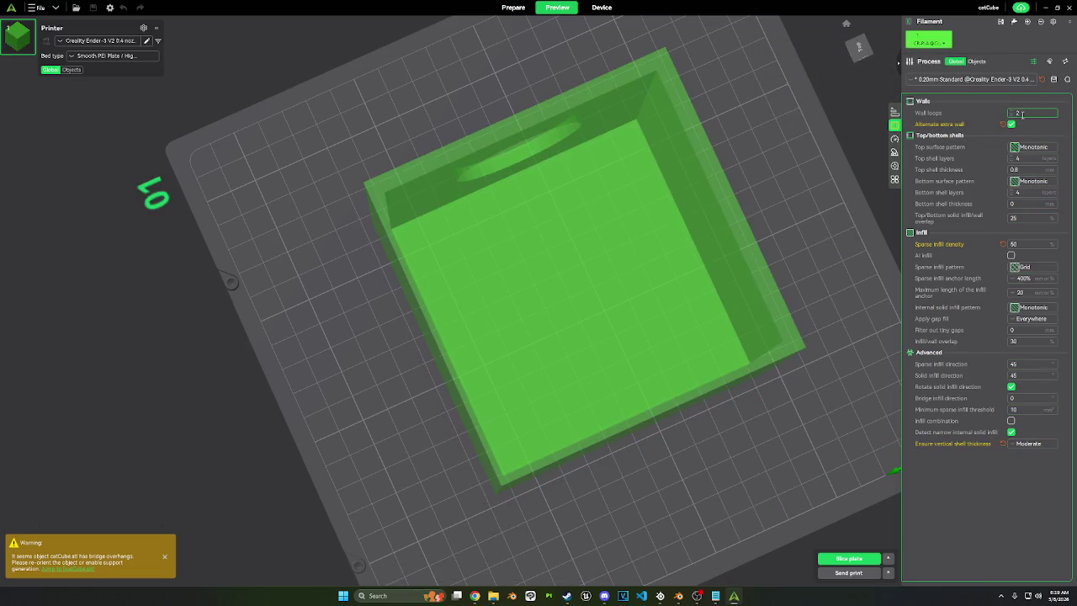
pyautogui.doubleClick(1013, 113)
pyautogui.write('3')
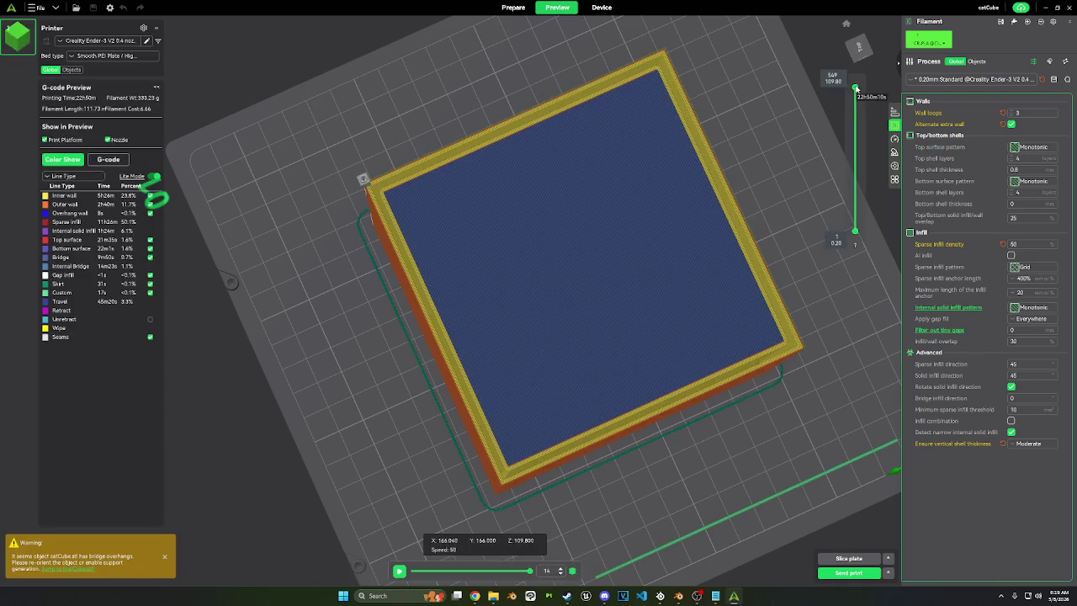
pyautogui.scroll(-1, 857, 101)
pyautogui.moveTo(857, 101)
pyautogui.mouseDown()
pyautogui.moveTo(874, 158)
pyautogui.moveTo(870, 113)
pyautogui.moveTo(869, 215)
pyautogui.moveTo(854, 87)
pyautogui.mouseUp()
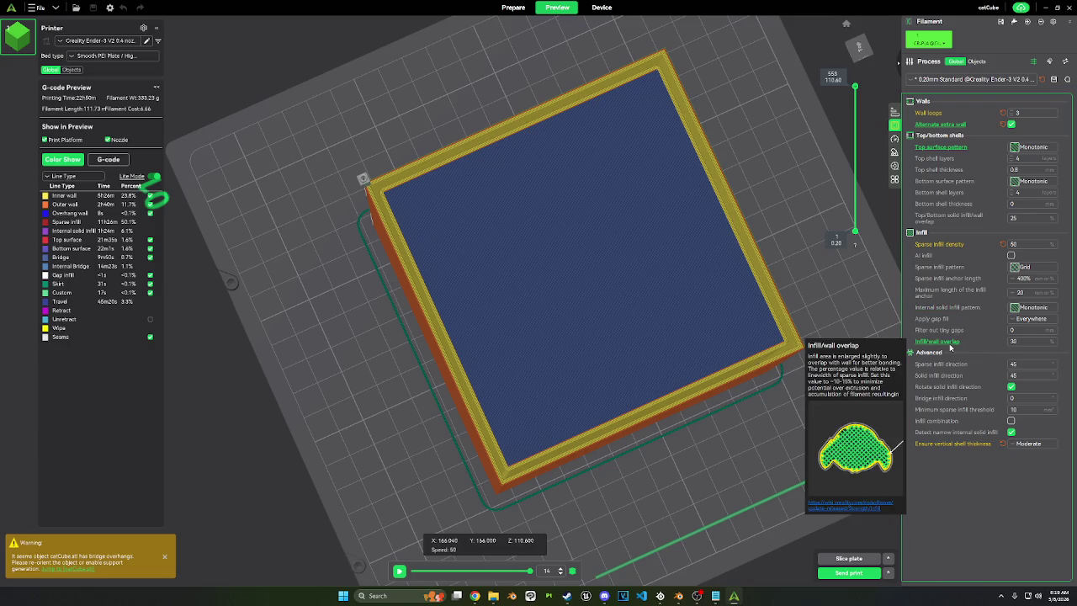
pyautogui.doubleClick(1021, 244)
pyautogui.write('90')
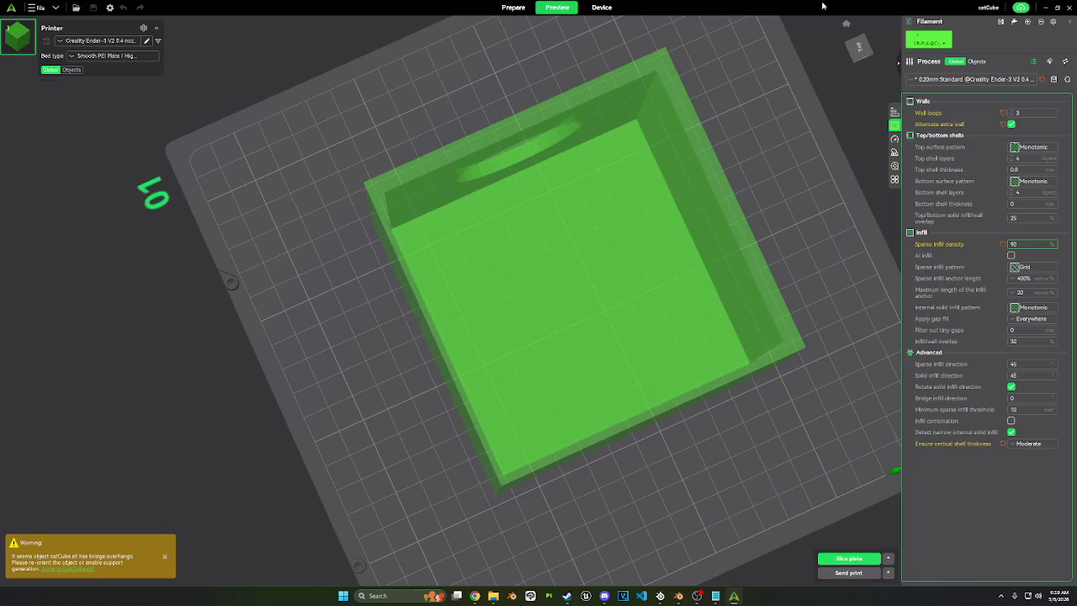
# Step: Slice the cube with 90% sparse infill density and orbit the preview
pyautogui.click(845, 563)
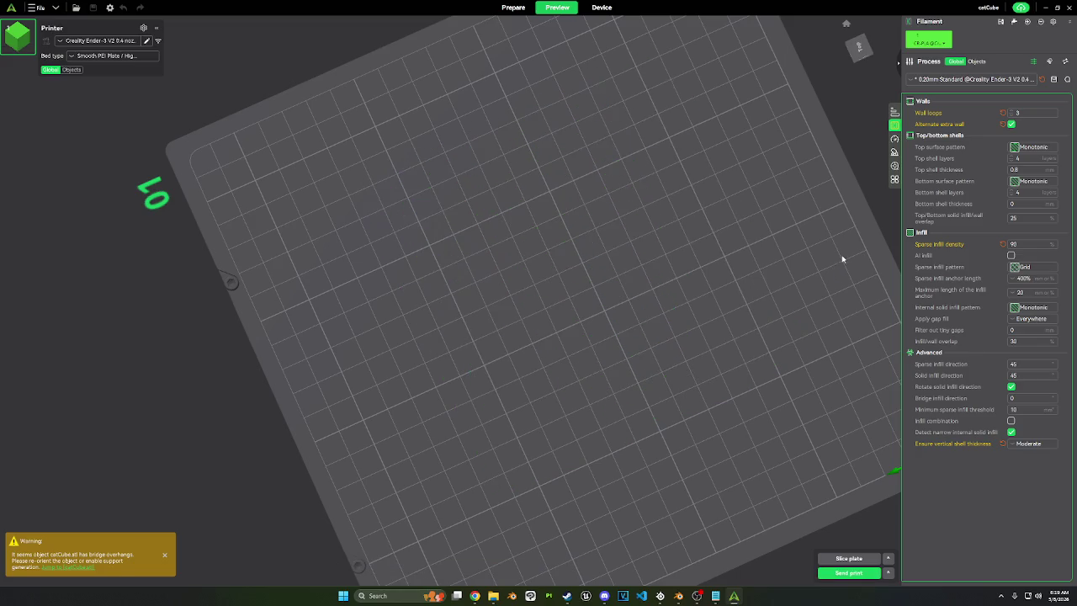
pyautogui.scroll(-5, 858, 169)
pyautogui.scroll(-5, 856, 98)
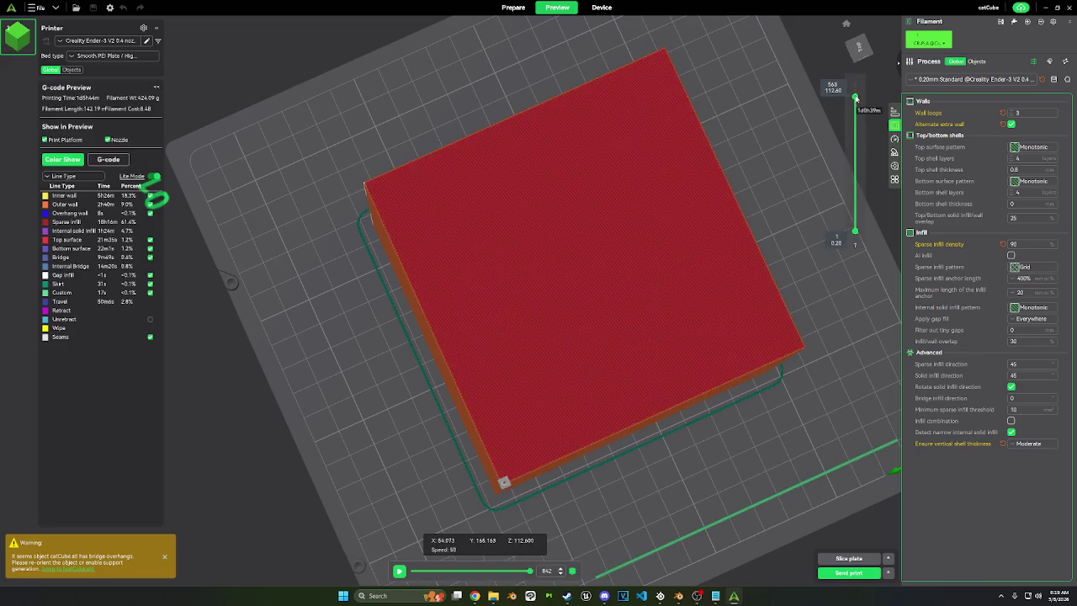
pyautogui.moveTo(778, 182)
pyautogui.mouseDown()
pyautogui.moveTo(776, 219)
pyautogui.moveTo(841, 244)
pyautogui.mouseUp()
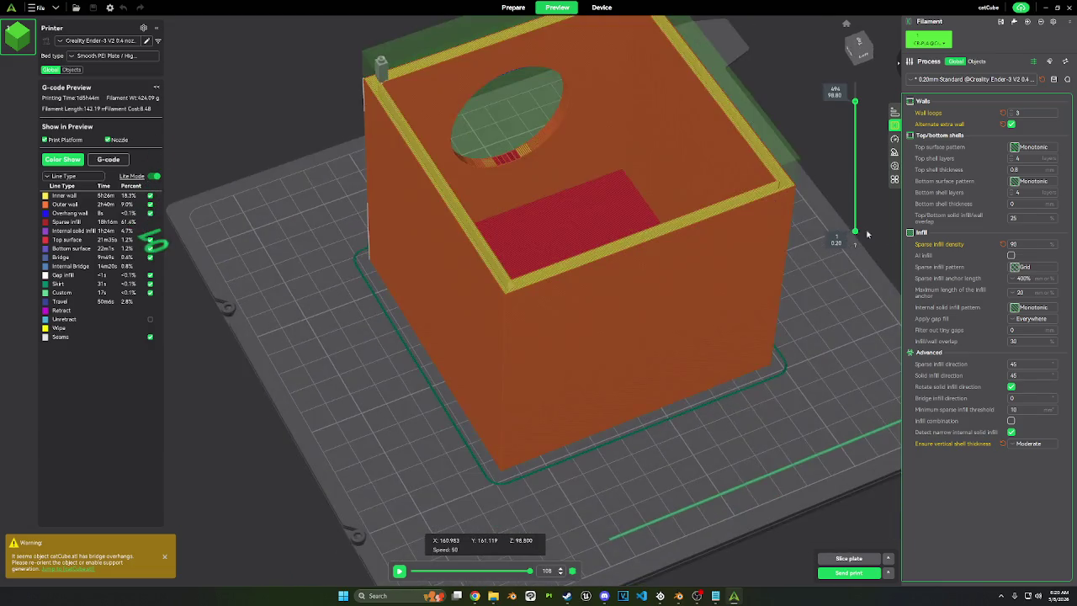
# Step: Turn on AI infill, re-slice, and scrub the layer slider to inspect inner layers
pyautogui.click(1010, 255)
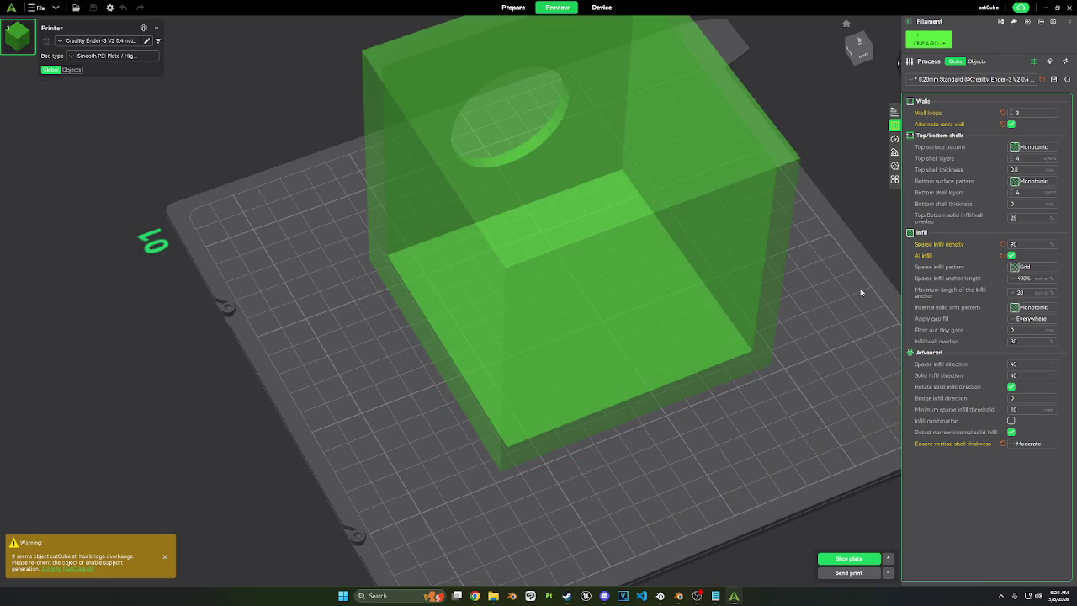
pyautogui.click(865, 558)
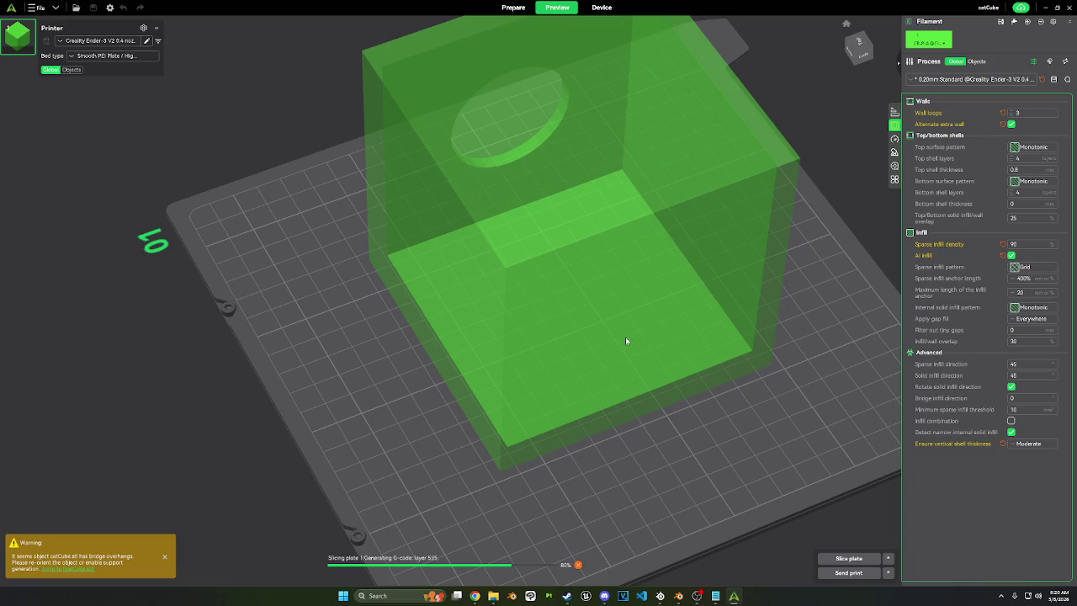
pyautogui.moveTo(855, 84); pyautogui.dragTo(855, 126)
pyautogui.moveTo(790, 180)
pyautogui.mouseDown()
pyautogui.moveTo(774, 218)
pyautogui.moveTo(841, 202)
pyautogui.moveTo(853, 253)
pyautogui.moveTo(797, 221)
pyautogui.mouseUp()
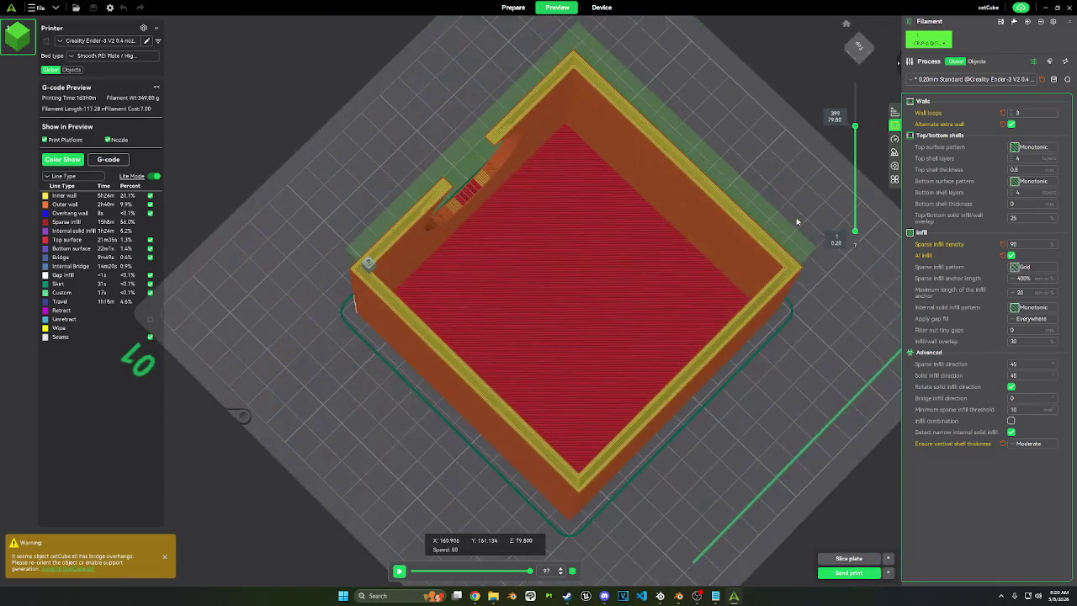
pyautogui.moveTo(855, 126)
pyautogui.mouseDown()
pyautogui.moveTo(851, 84)
pyautogui.moveTo(855, 105)
pyautogui.mouseUp()
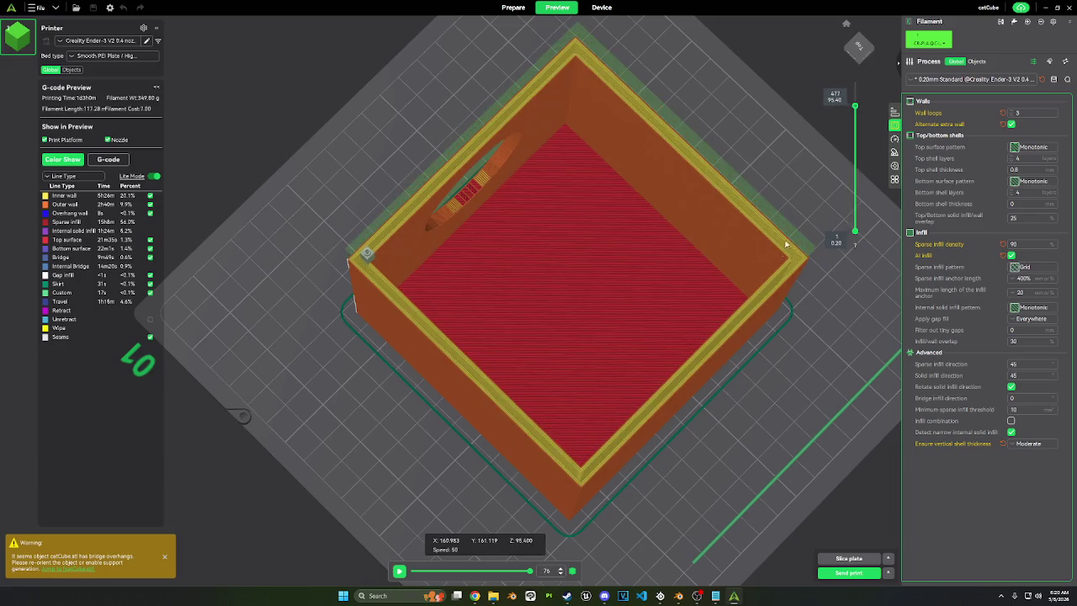
pyautogui.moveTo(867, 151); pyautogui.dragTo(892, 263)
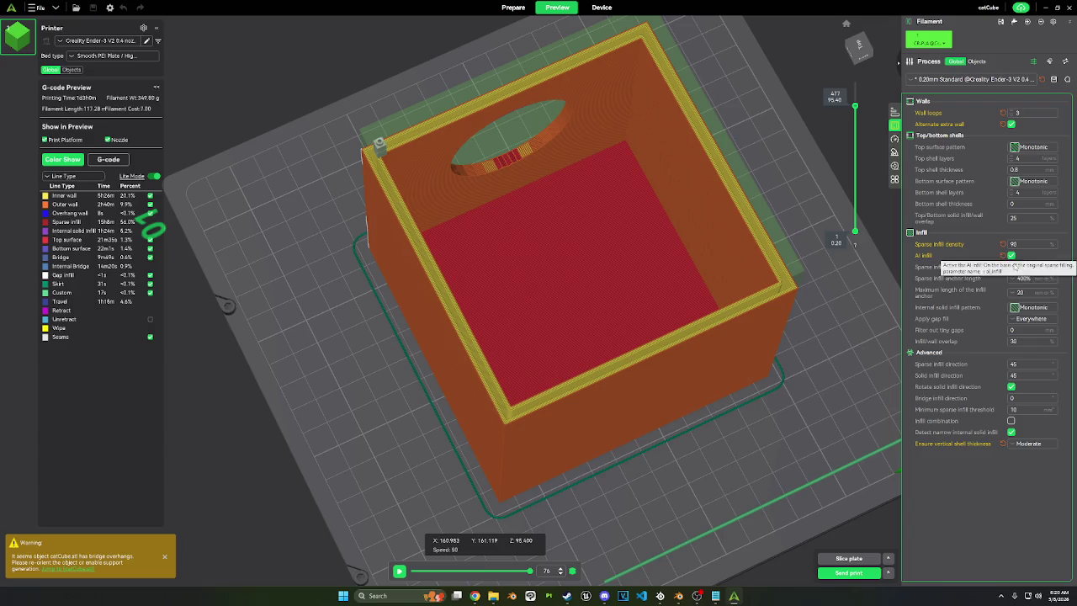
pyautogui.click(1025, 266)
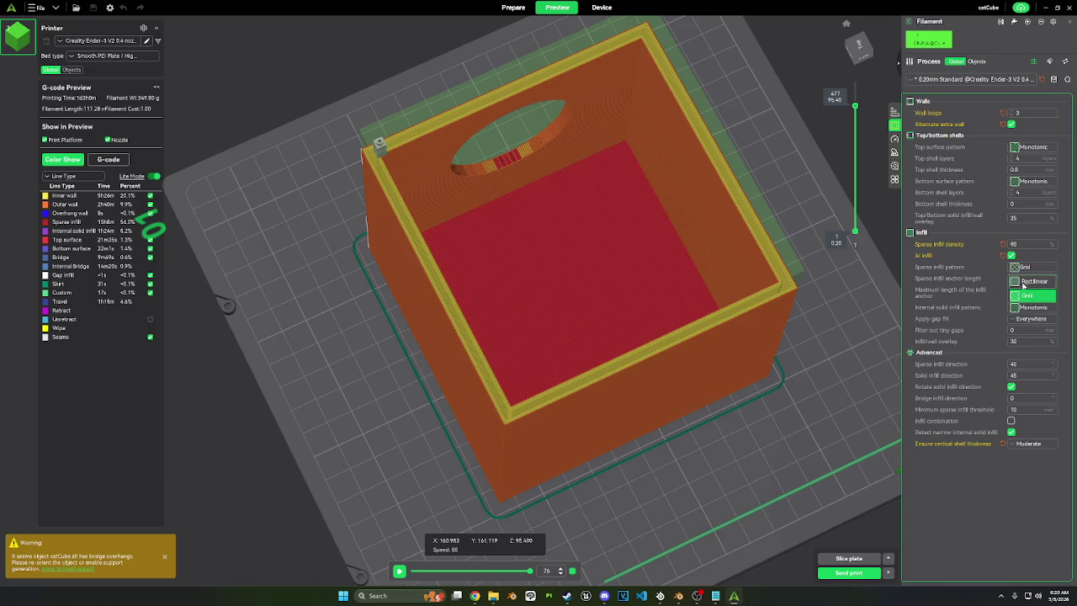
# Step: Switch sparse infill to Rectilinear, re-slice, and inspect interior layers up to the bridge layer
pyautogui.click(1023, 282)
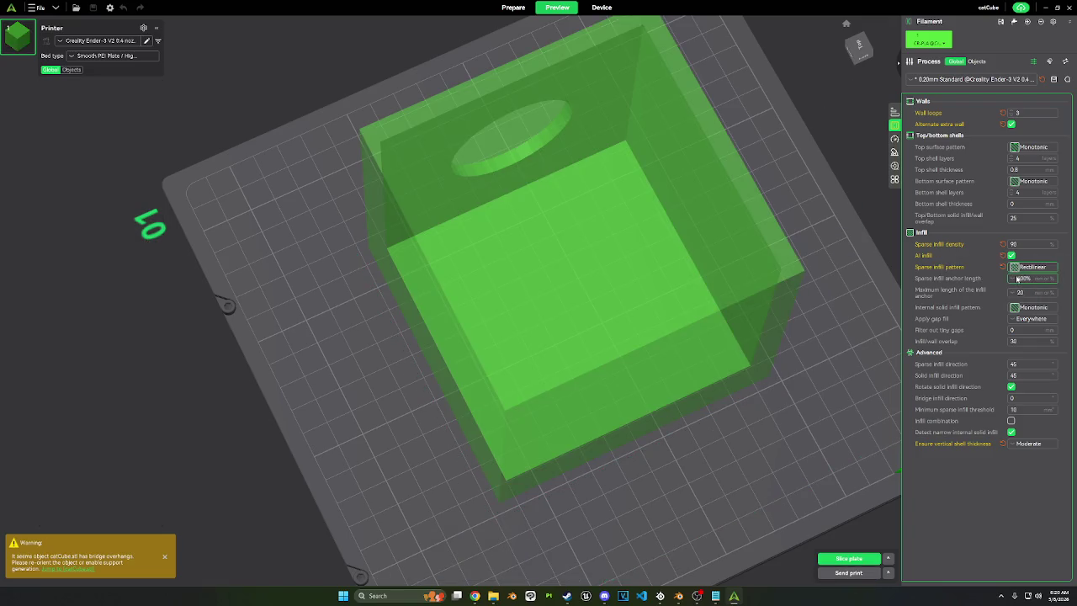
pyautogui.click(850, 558)
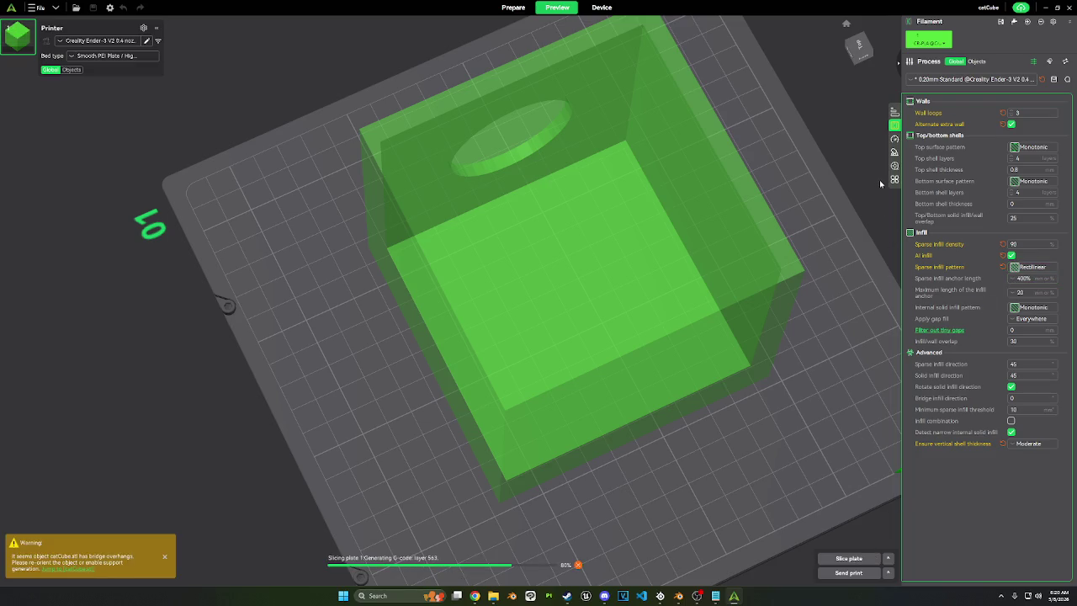
pyautogui.moveTo(855, 78); pyautogui.dragTo(856, 124)
pyautogui.moveTo(808, 154); pyautogui.dragTo(798, 178)
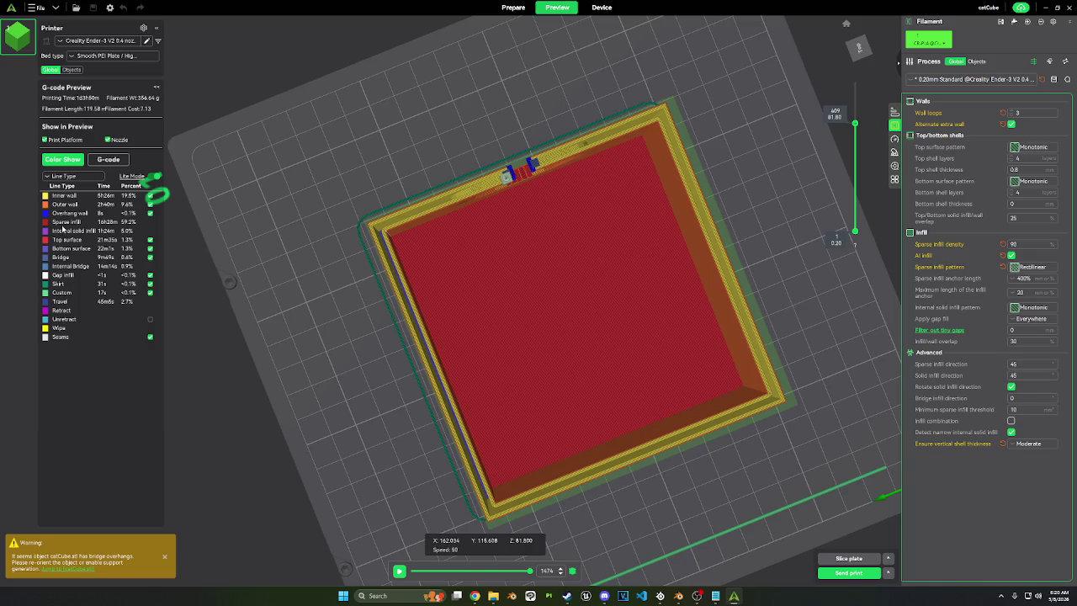
pyautogui.moveTo(516, 278)
pyautogui.mouseDown()
pyautogui.moveTo(519, 243)
pyautogui.moveTo(428, 233)
pyautogui.moveTo(422, 252)
pyautogui.mouseUp()
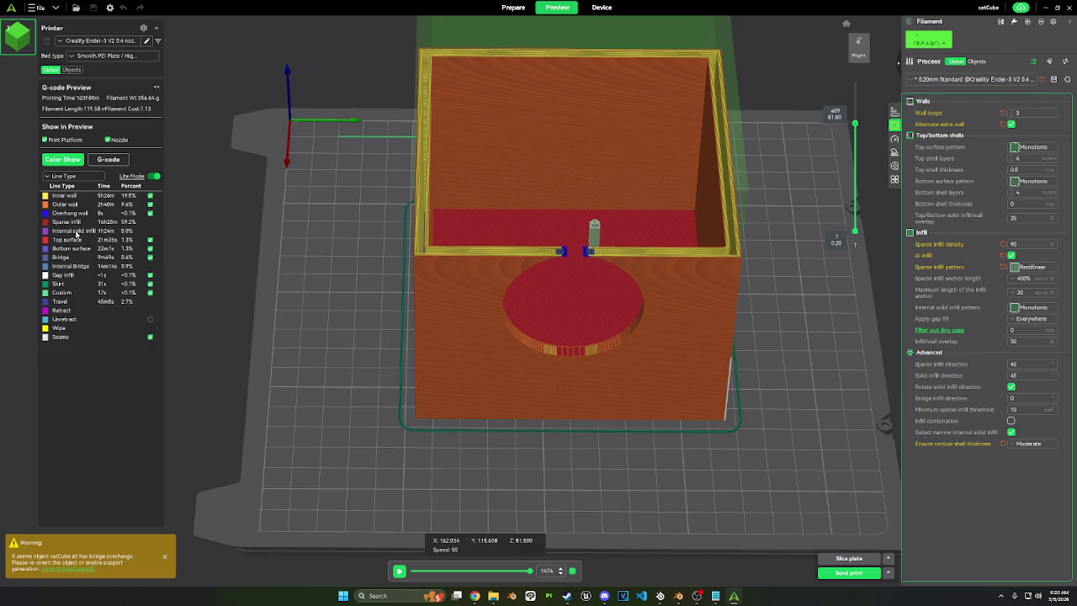
pyautogui.moveTo(425, 248)
pyautogui.mouseDown()
pyautogui.moveTo(440, 236)
pyautogui.moveTo(434, 226)
pyautogui.mouseUp()
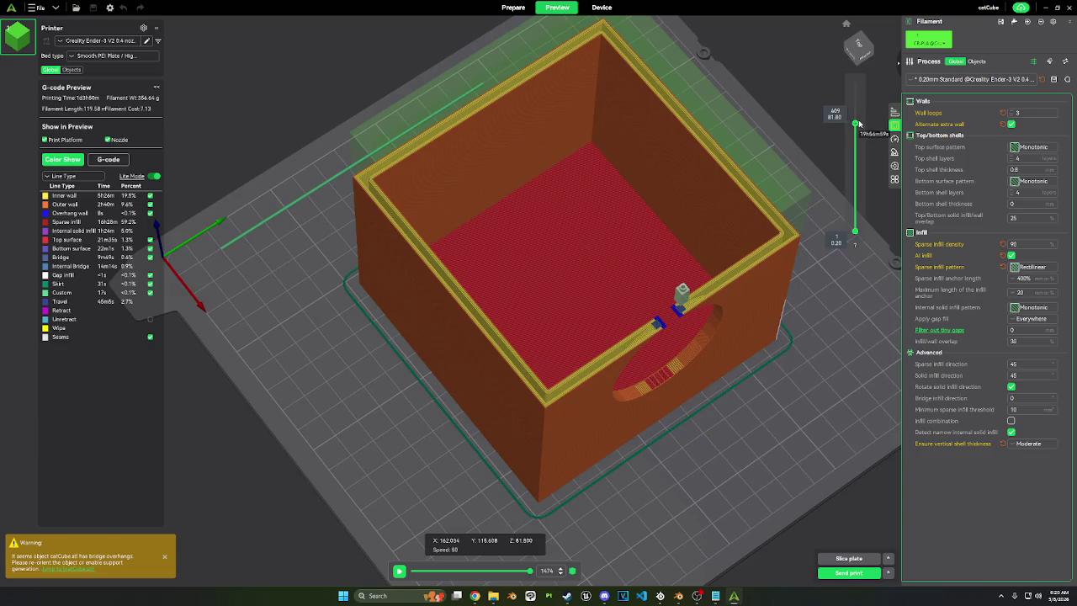
pyautogui.moveTo(855, 124); pyautogui.dragTo(848, 194)
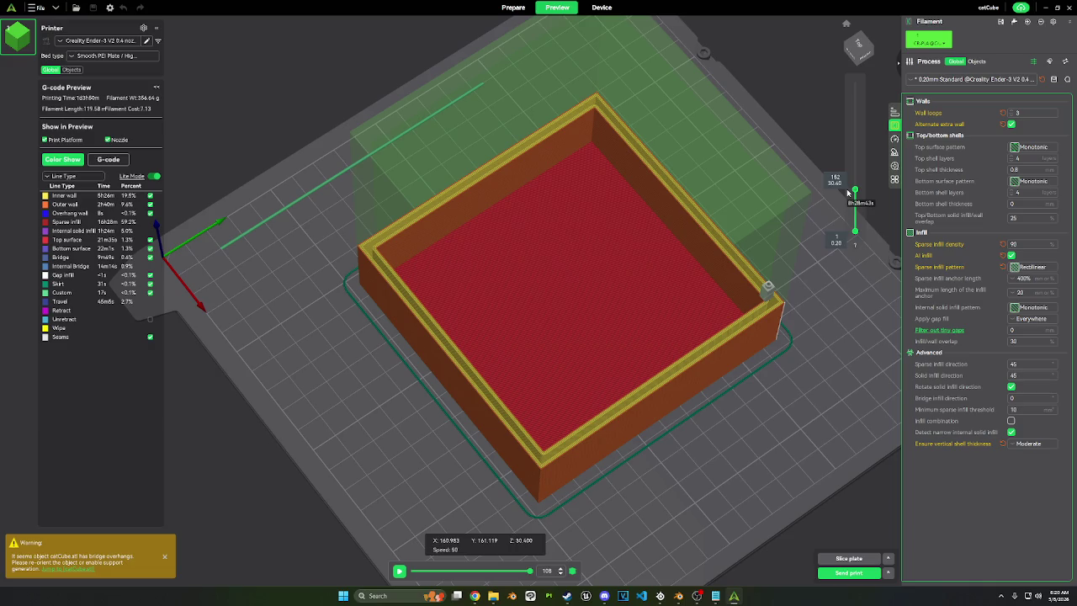
pyautogui.moveTo(848, 193); pyautogui.dragTo(844, 169)
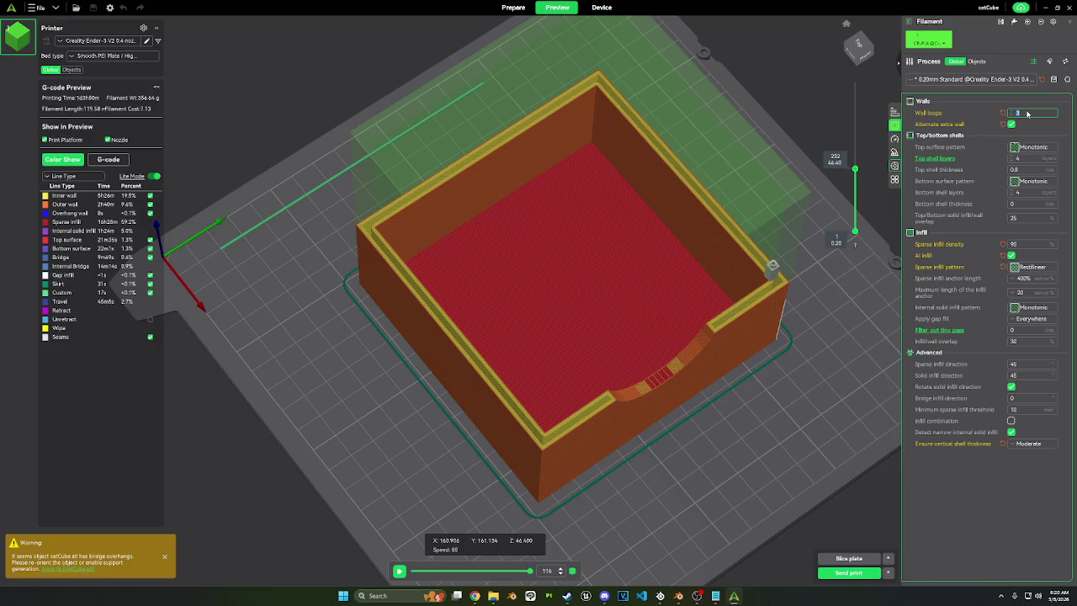
pyautogui.moveTo(1033, 112)
pyautogui.write('2')
# Step: Commit 2 wall loops and 60% sparse infill density, re-slice, and lower the preview
pyautogui.press('Return')
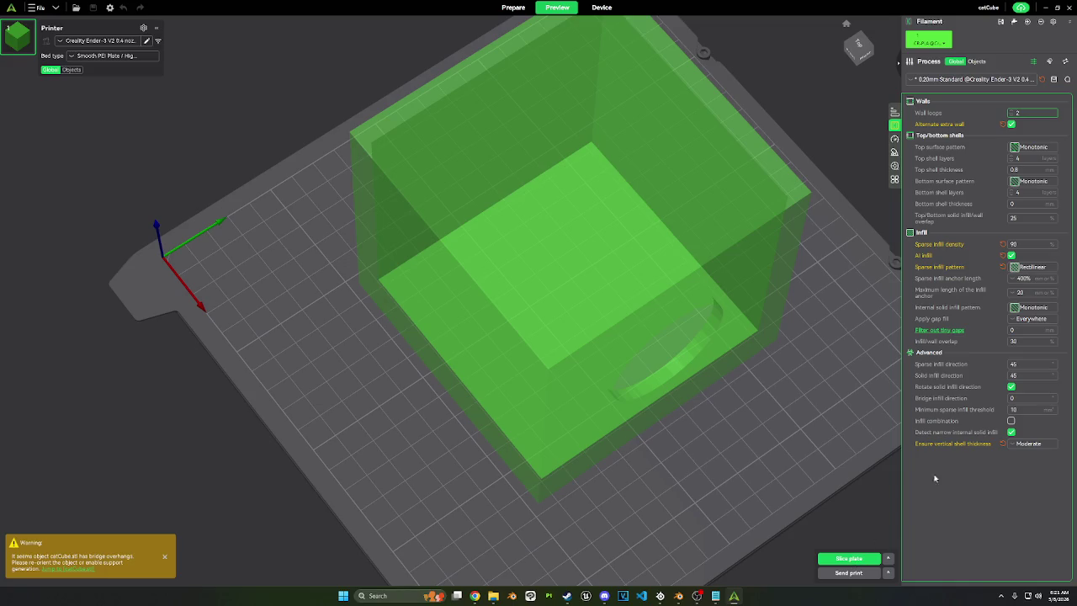
pyautogui.doubleClick(1016, 244)
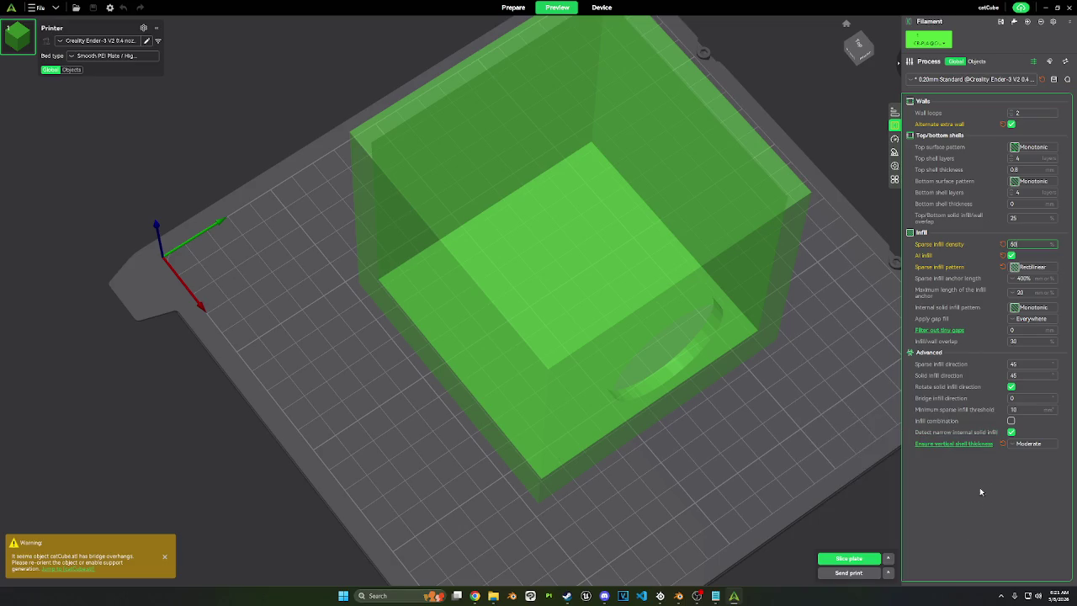
pyautogui.write('50')
pyautogui.click(852, 559)
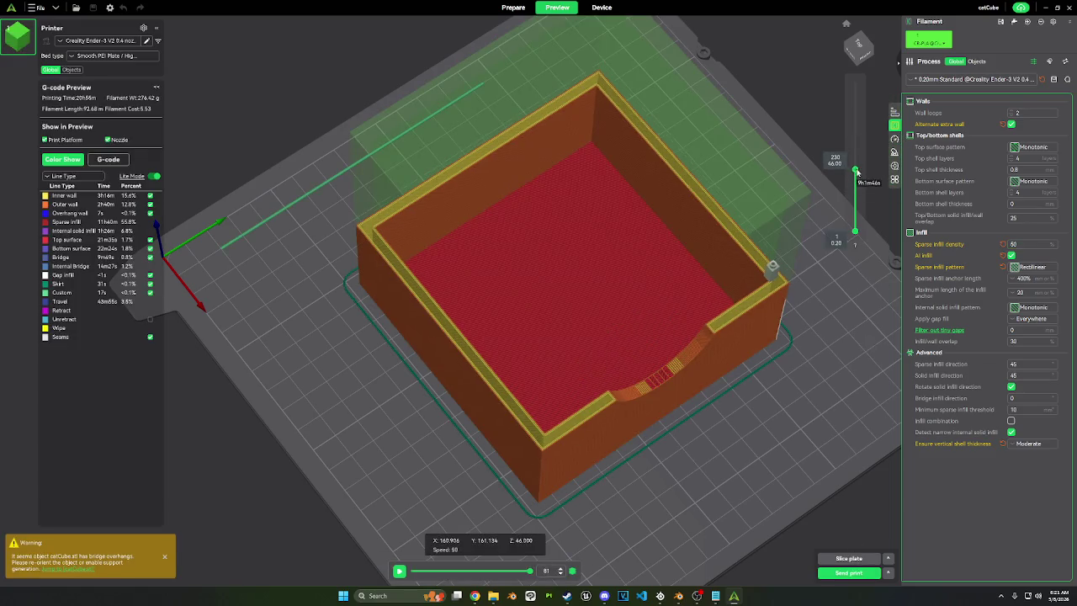
pyautogui.moveTo(855, 172)
pyautogui.mouseDown()
pyautogui.moveTo(856, 199)
pyautogui.moveTo(854, 139)
pyautogui.mouseUp()
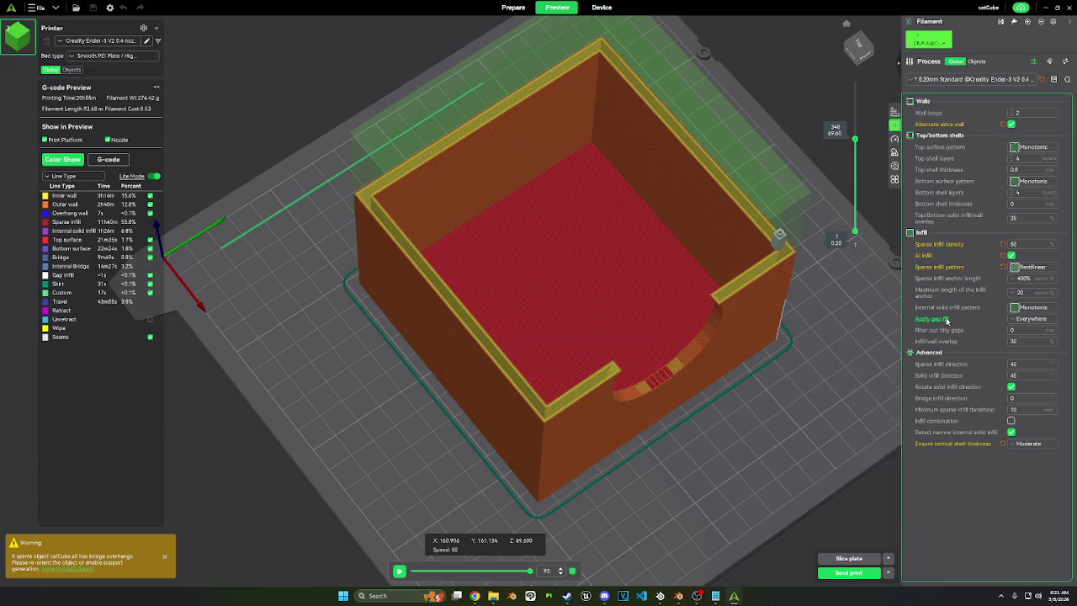
# Step: Set internal solid infill pattern to Concentric under advanced settings, re-slice, and view from above
pyautogui.click(1033, 62)
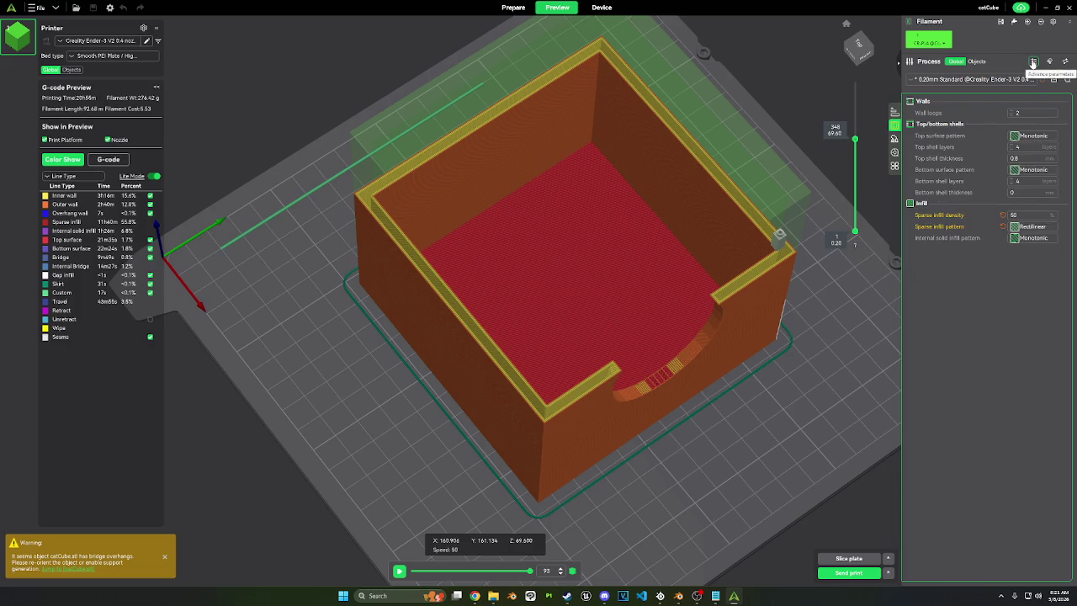
pyautogui.click(1033, 61)
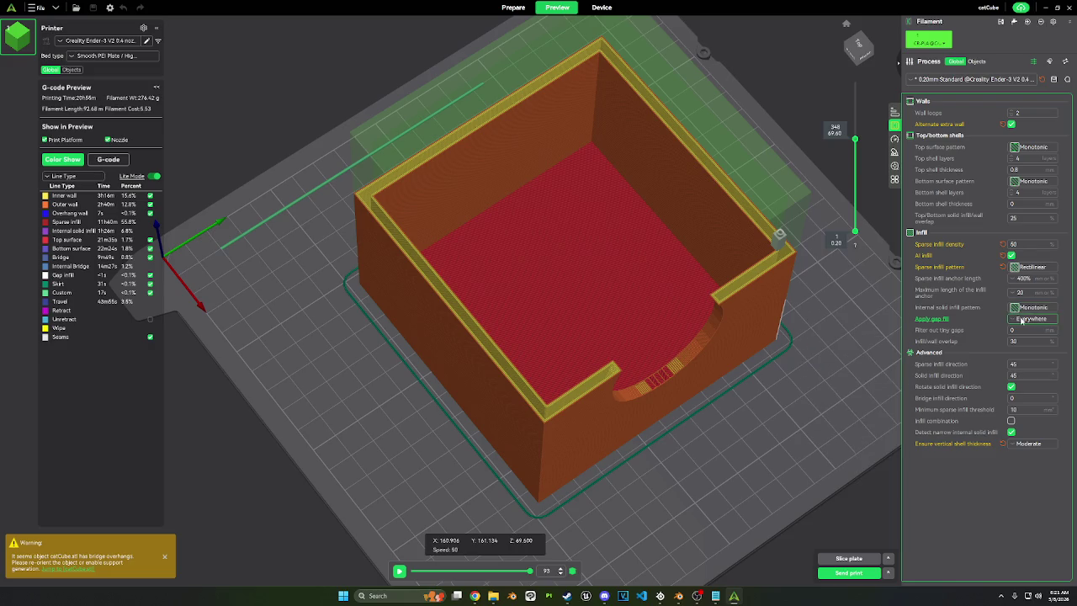
pyautogui.click(1021, 320)
pyautogui.click(1021, 318)
pyautogui.click(1020, 308)
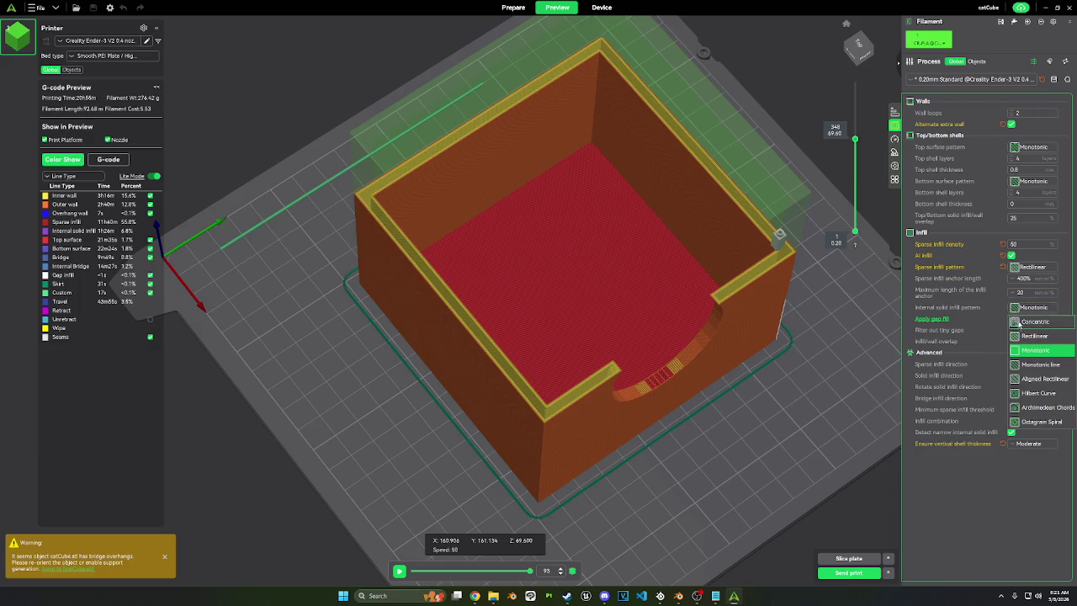
pyautogui.click(1021, 322)
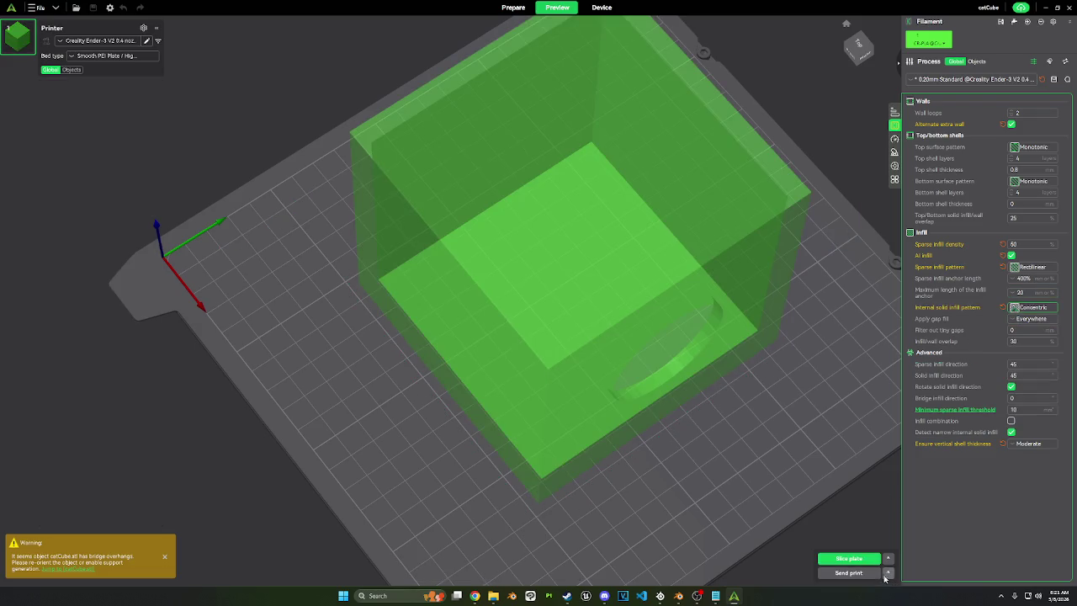
pyautogui.click(875, 560)
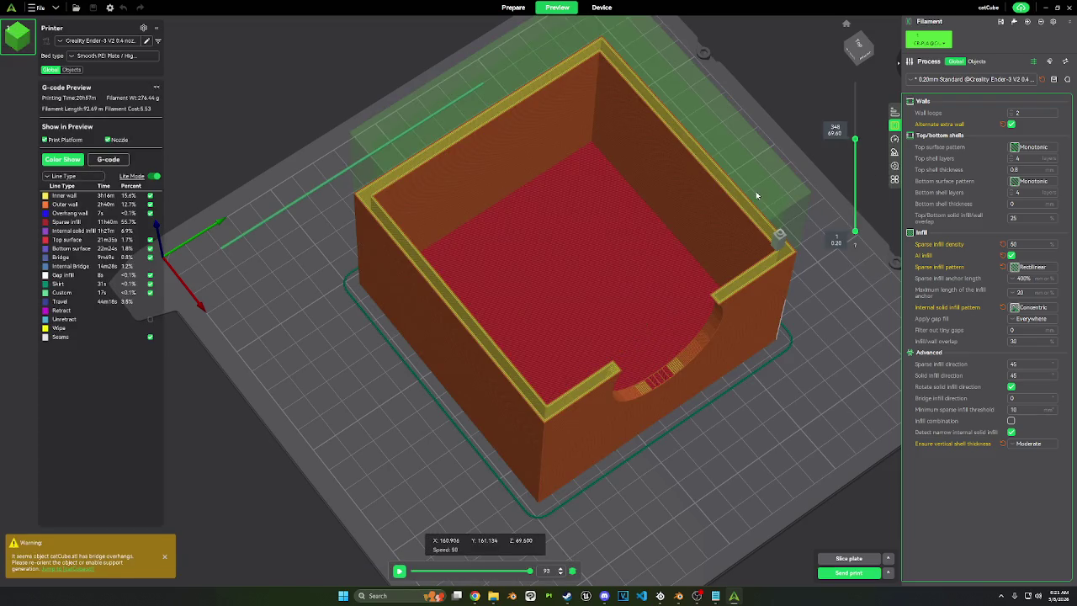
pyautogui.moveTo(755, 217)
pyautogui.mouseDown()
pyautogui.moveTo(741, 259)
pyautogui.moveTo(743, 250)
pyautogui.mouseUp()
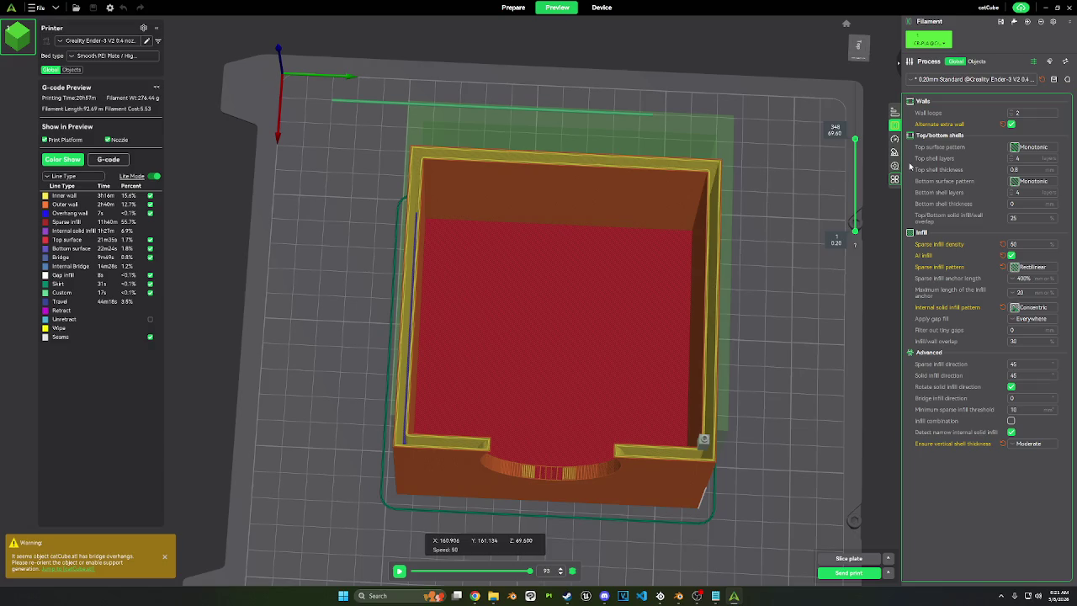
pyautogui.moveTo(894, 153)
pyautogui.click(894, 140)
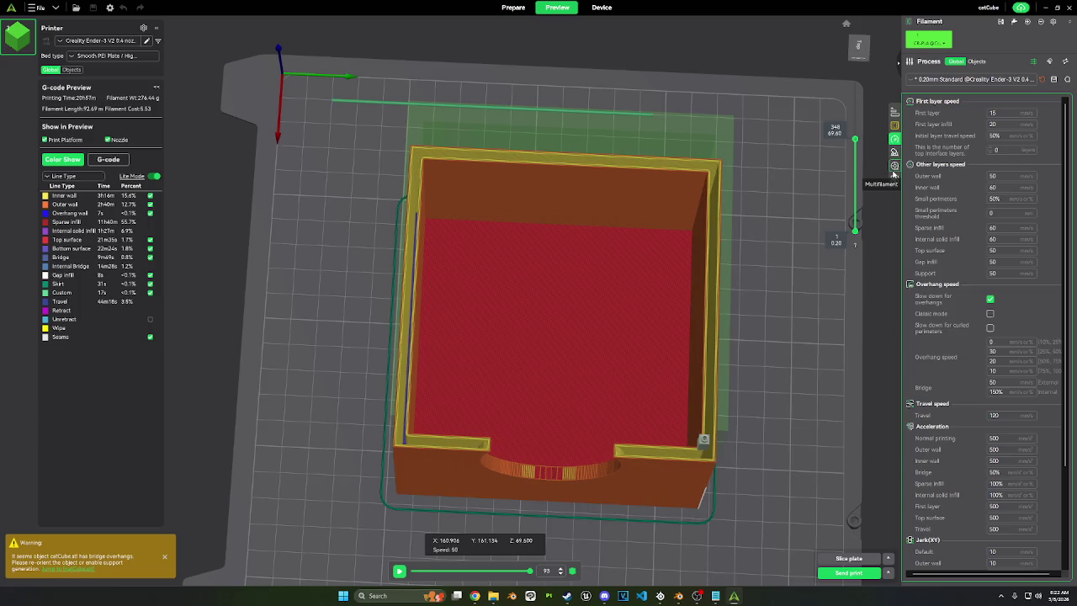
# Step: Review the Support settings, then go back to the Strength wall and infill settings
pyautogui.click(895, 153)
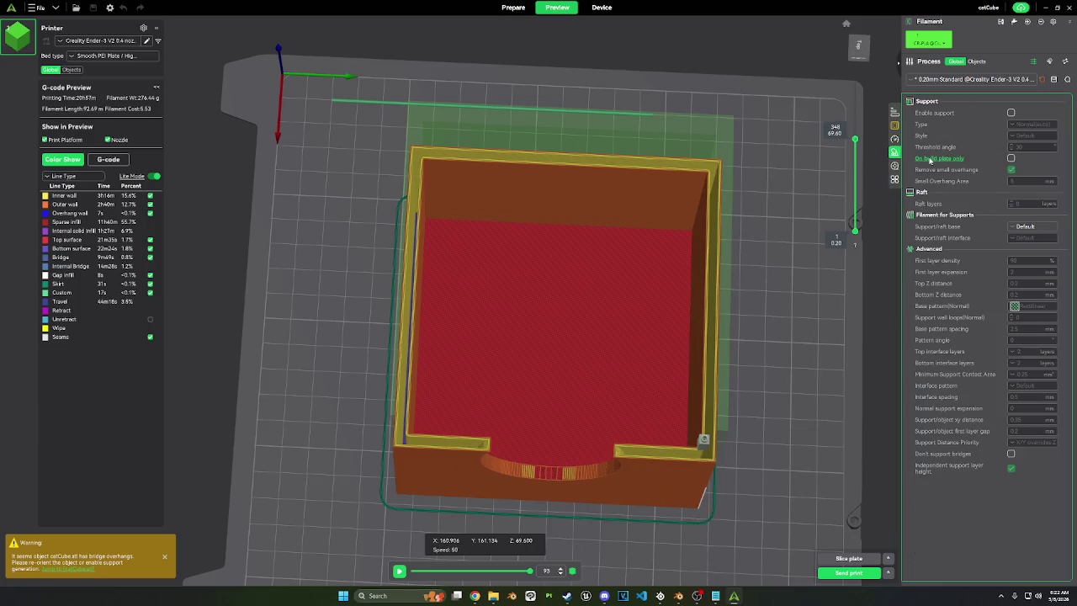
pyautogui.moveTo(939, 158)
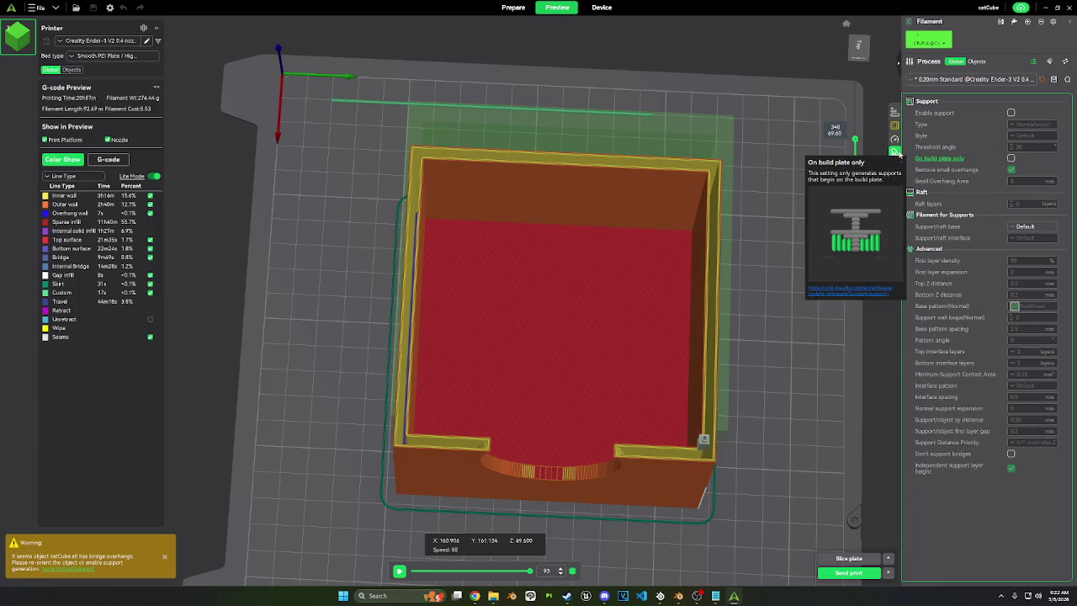
pyautogui.click(895, 139)
pyautogui.click(895, 126)
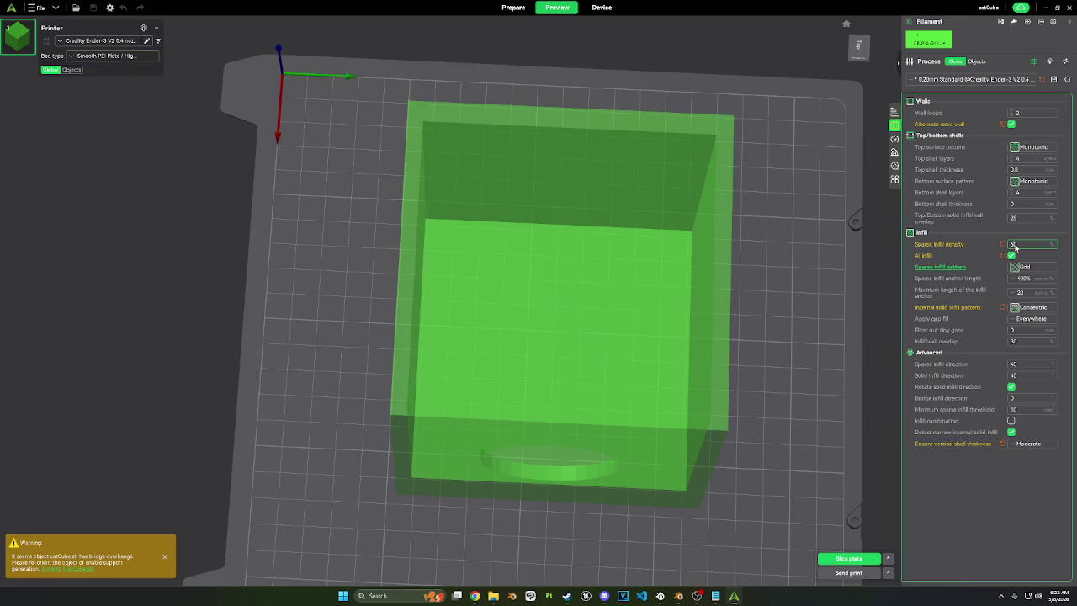
# Step: Set sparse infill density to 100% with the Rectilinear pattern and re-slice the cube
pyautogui.write('100')
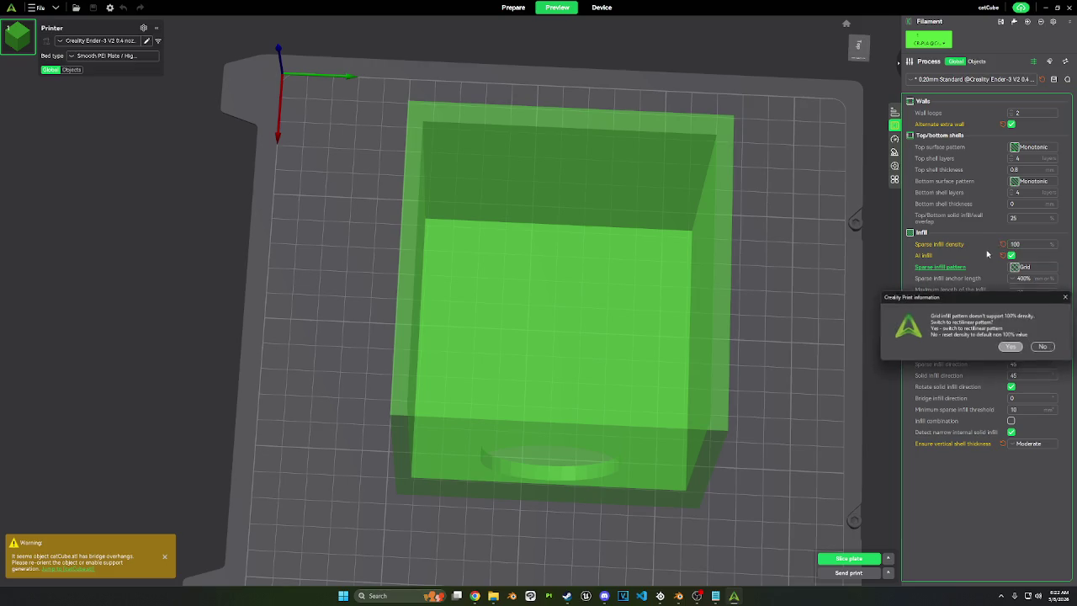
pyautogui.press('Return')
pyautogui.click(1012, 346)
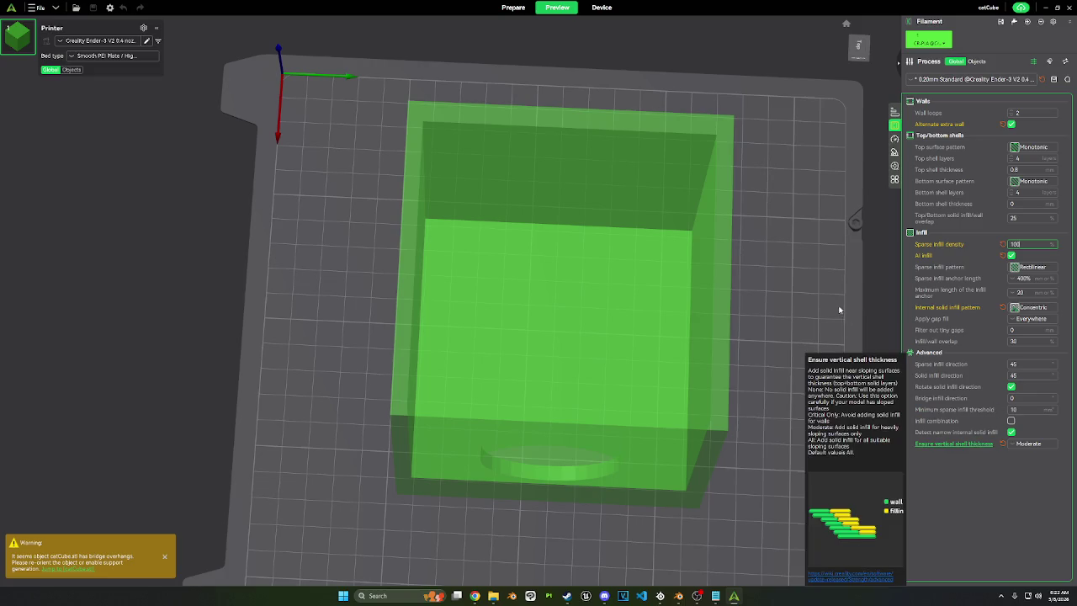
pyautogui.click(862, 562)
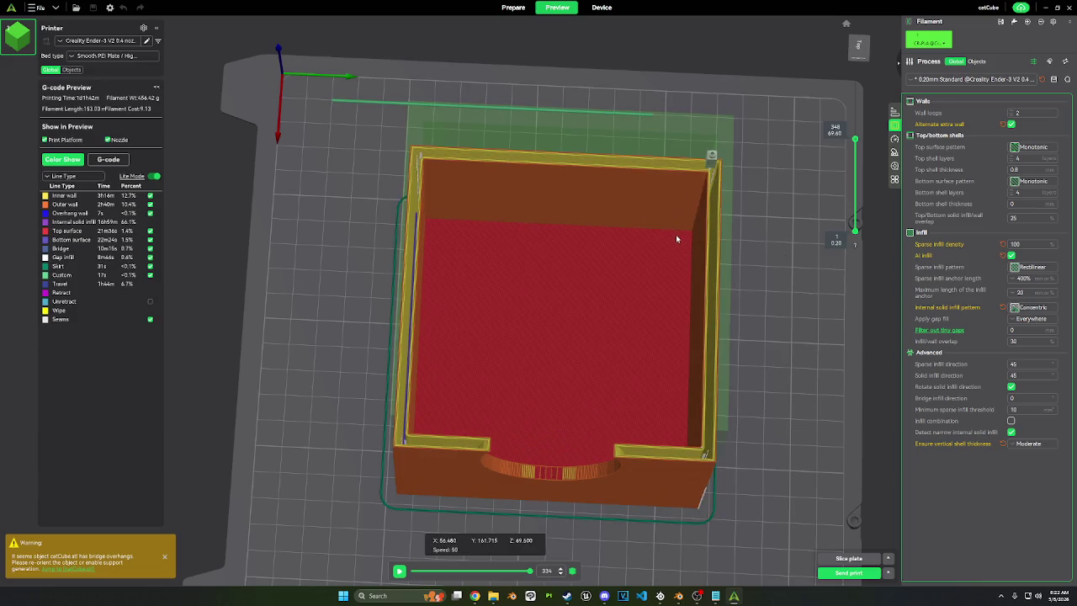
# Step: Orbit the preview and raise the layer slider to inspect the solid interior
pyautogui.moveTo(677, 239); pyautogui.dragTo(616, 246)
pyautogui.press('1')
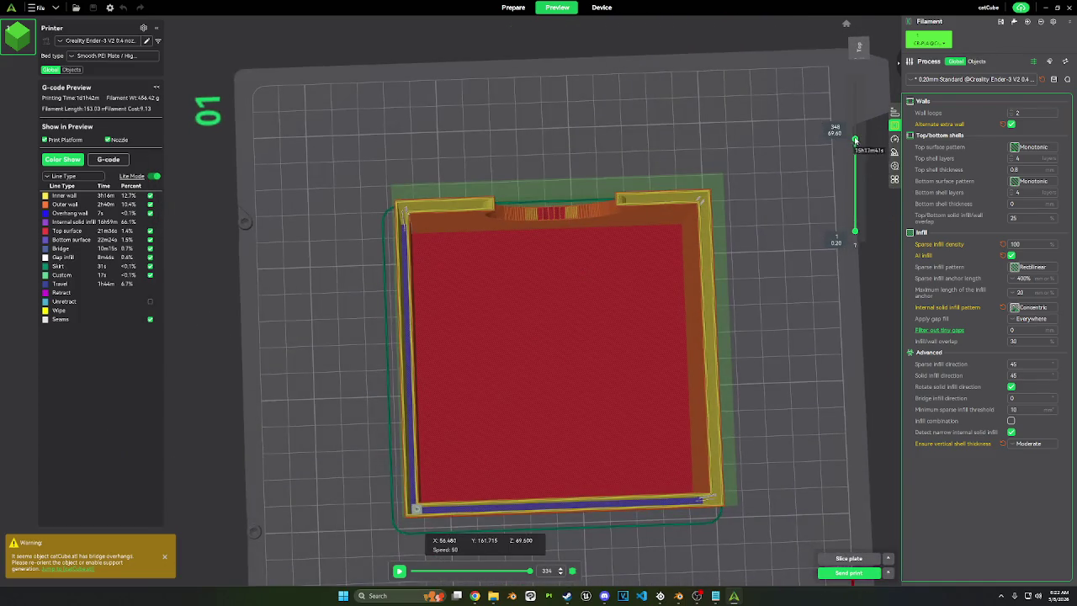
pyautogui.moveTo(855, 139); pyautogui.dragTo(854, 88)
pyautogui.moveTo(711, 238); pyautogui.dragTo(745, 211)
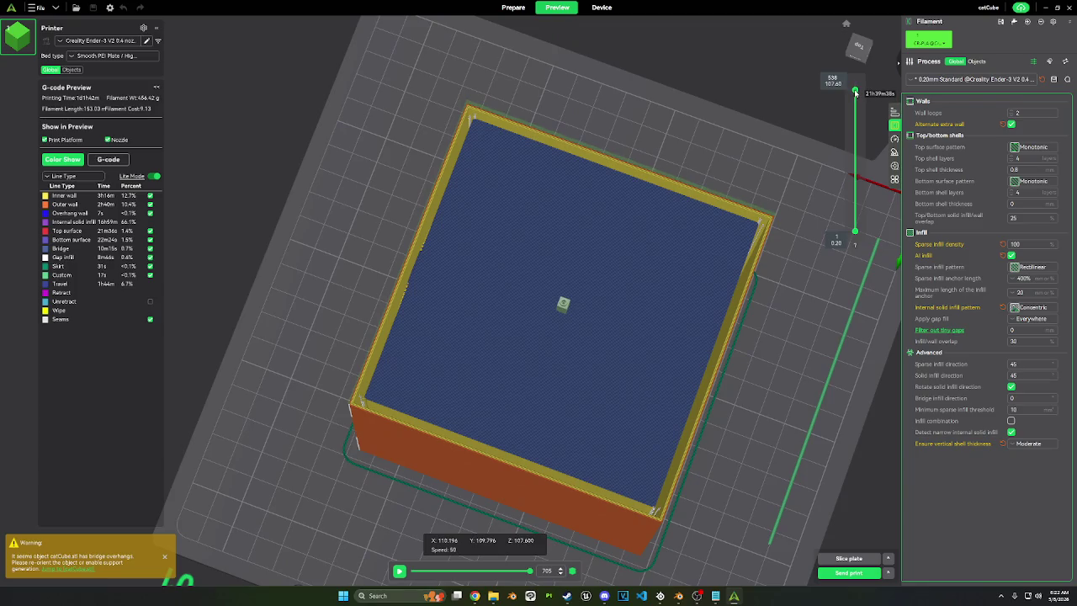
# Step: Lower the preview's top layer to show internal infill, then bring up the Support settings
pyautogui.moveTo(855, 91); pyautogui.dragTo(855, 90)
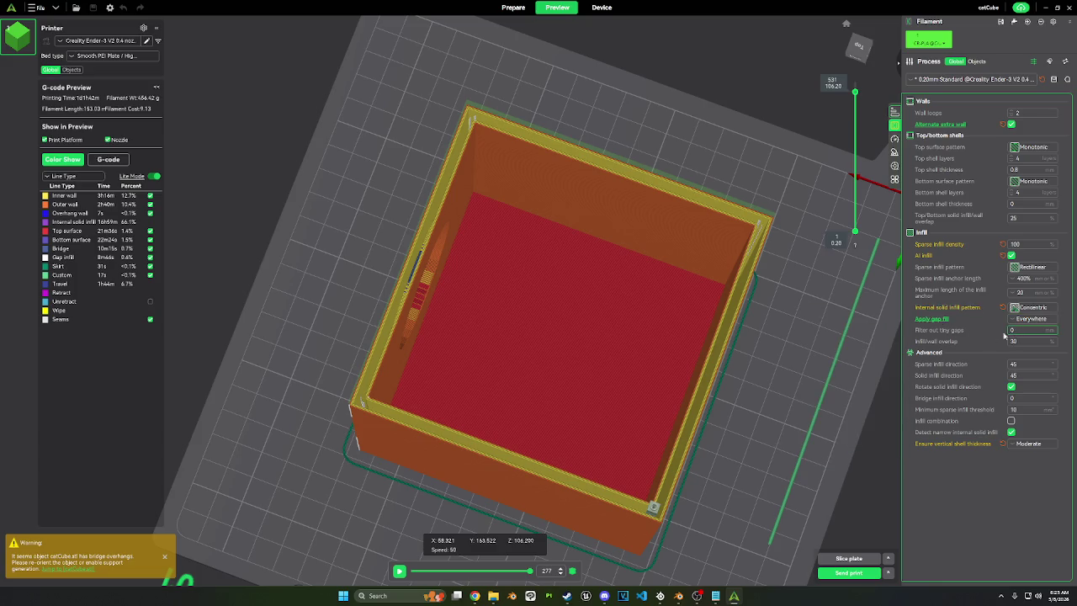
pyautogui.moveTo(948, 217)
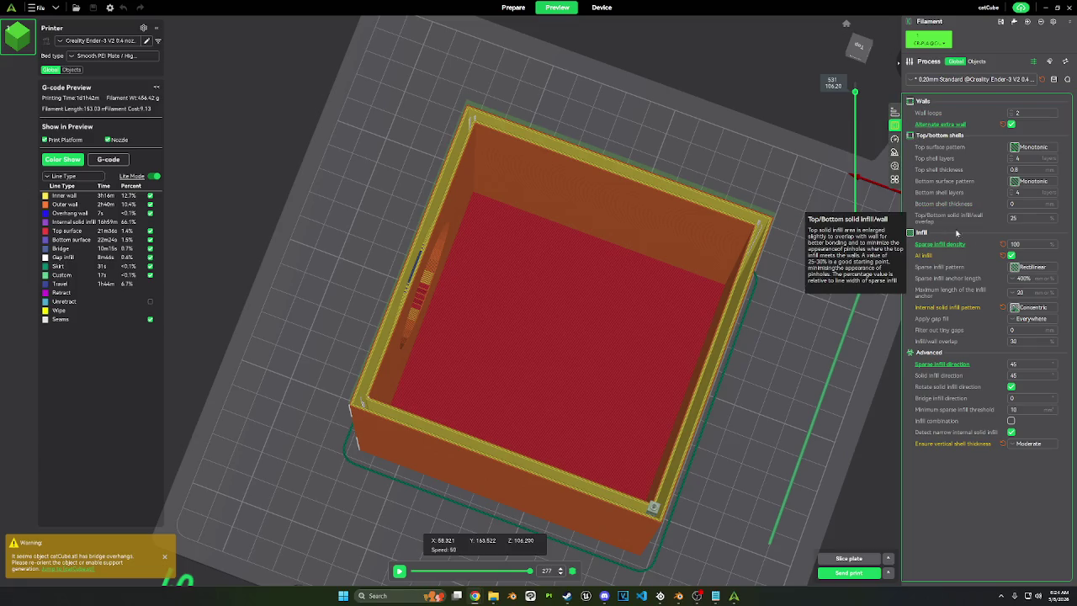
pyautogui.click(895, 152)
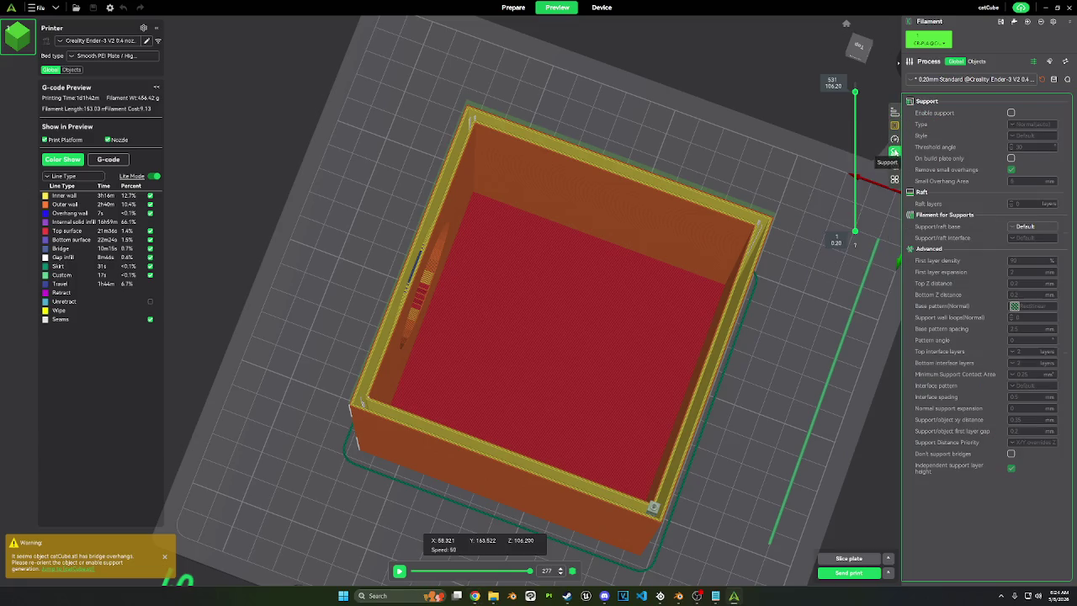
# Step: Turn on supports, slice and orbit to check them under the opening, then choose Tree(auto) type
pyautogui.click(1010, 112)
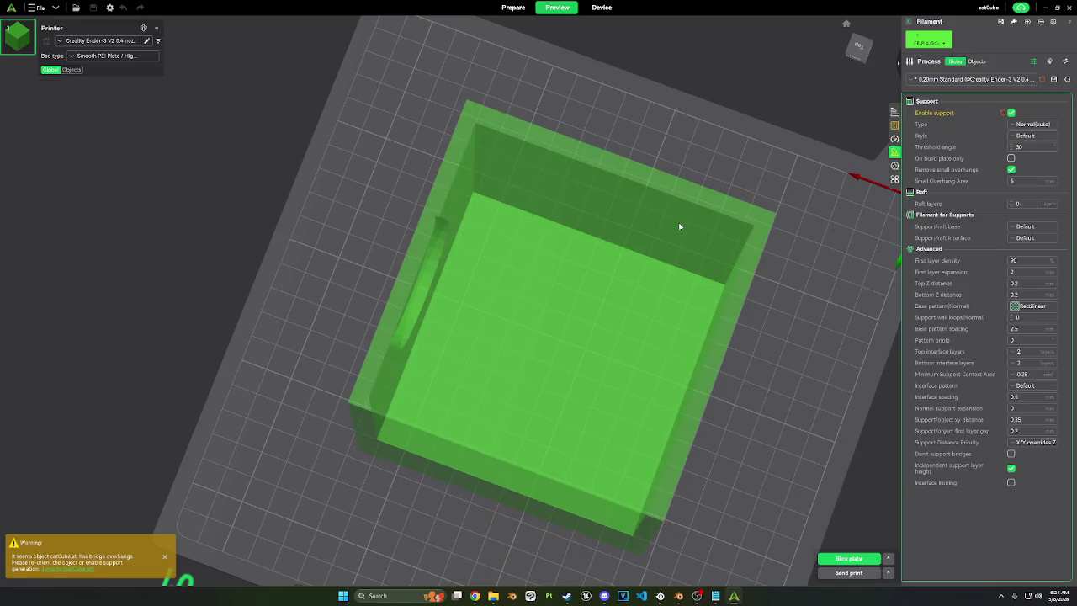
pyautogui.click(847, 558)
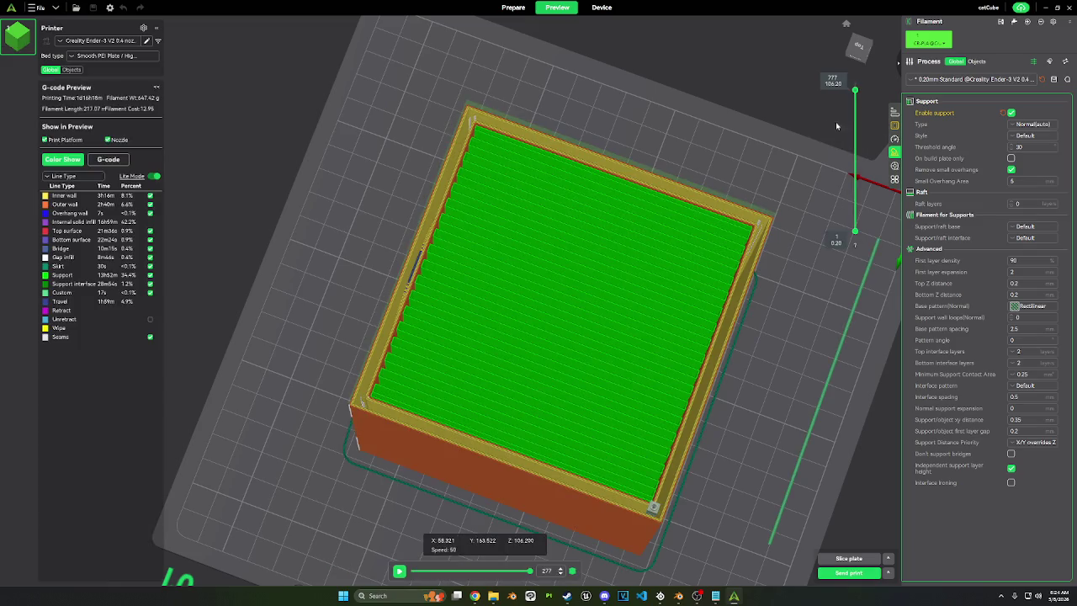
pyautogui.moveTo(609, 265)
pyautogui.mouseDown()
pyautogui.moveTo(627, 222)
pyautogui.moveTo(612, 228)
pyautogui.mouseUp()
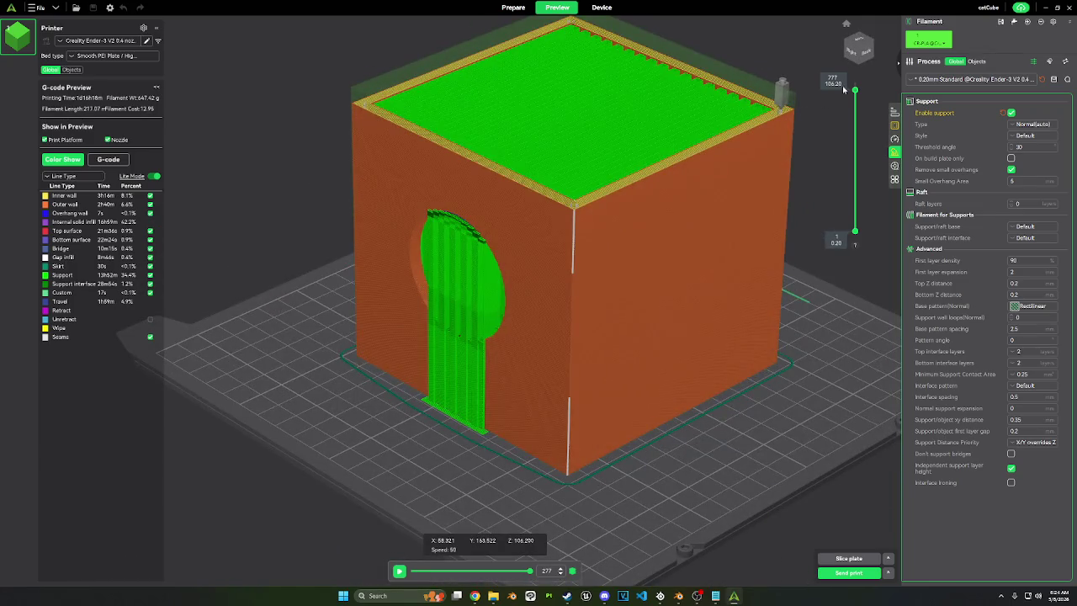
pyautogui.moveTo(854, 90); pyautogui.dragTo(854, 170)
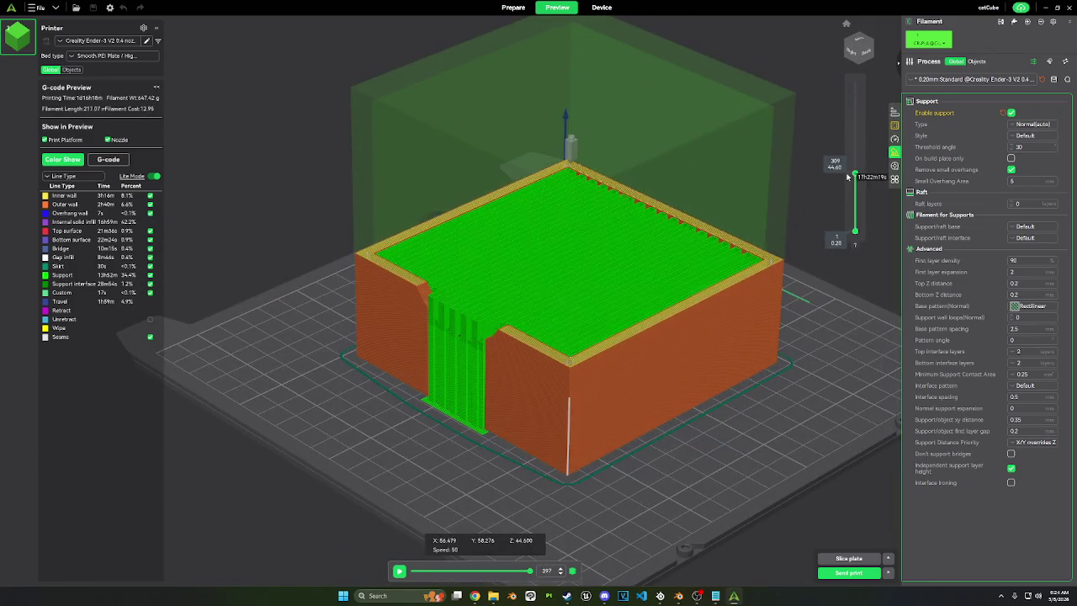
pyautogui.click(1030, 124)
pyautogui.click(1025, 149)
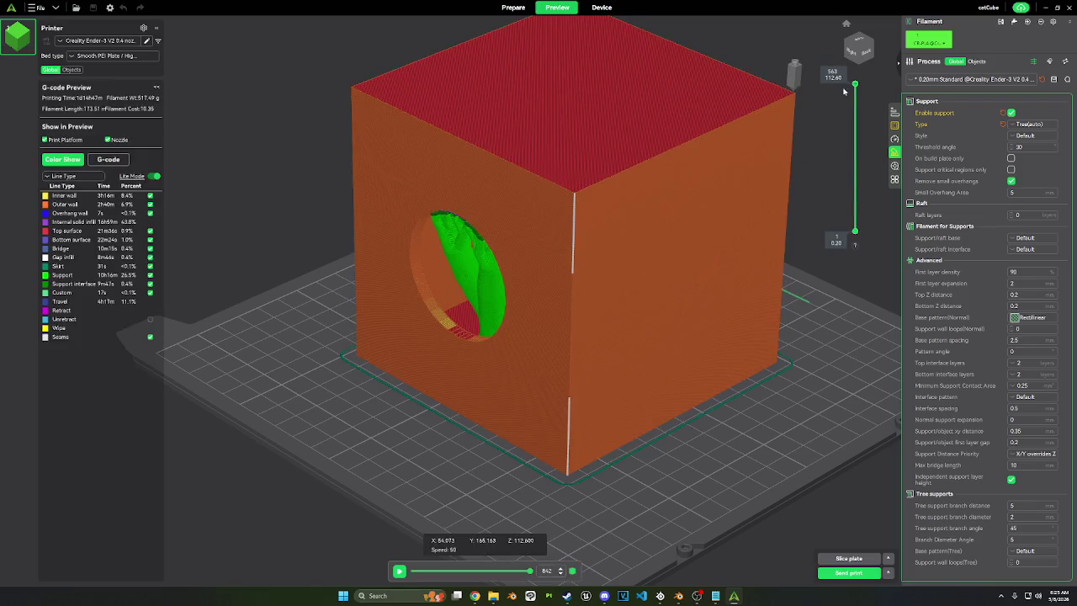
# Step: Lower the layer slider and orbit top-down to show tree supports branching inside the hollow cube
pyautogui.scroll(-1, 850, 117)
pyautogui.moveTo(854, 101)
pyautogui.mouseDown()
pyautogui.moveTo(837, 170)
pyautogui.moveTo(853, 110)
pyautogui.mouseUp()
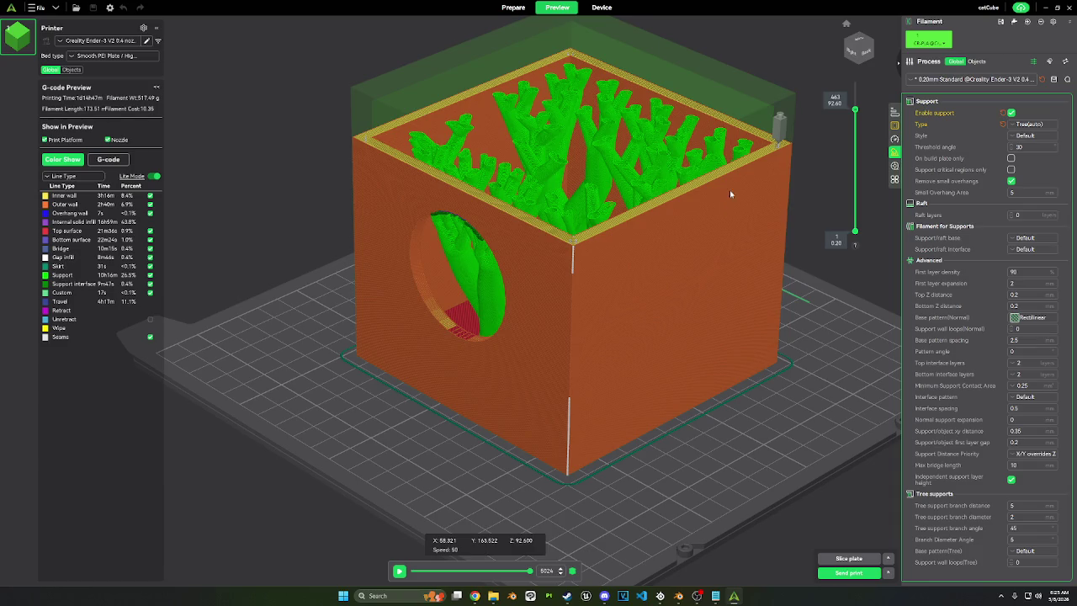
pyautogui.moveTo(729, 194)
pyautogui.mouseDown()
pyautogui.moveTo(702, 262)
pyautogui.moveTo(700, 244)
pyautogui.mouseUp()
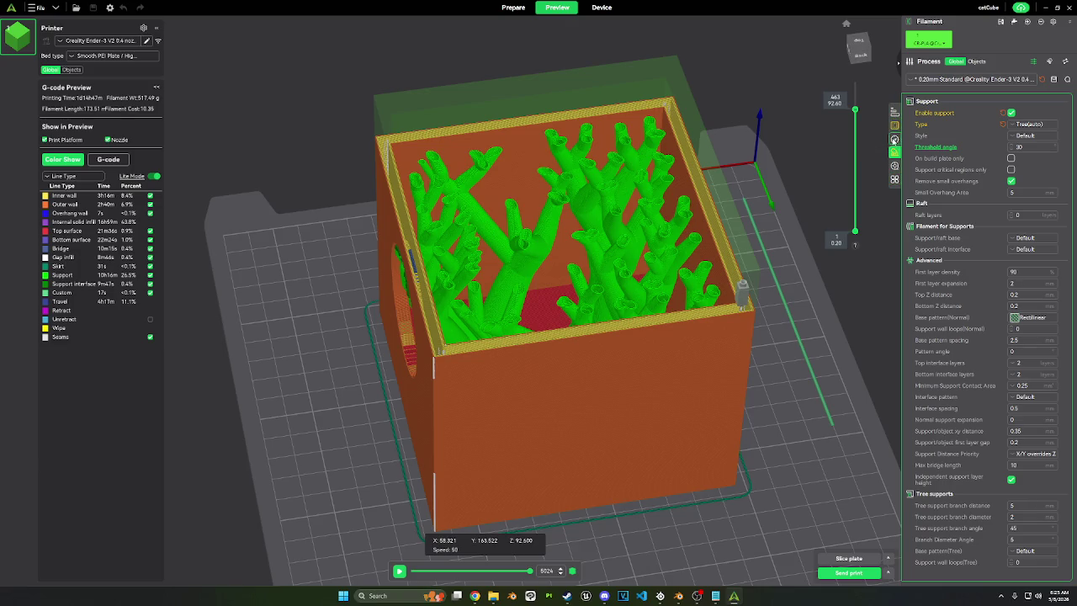
# Step: Set Wall loops to 1 and re-slice the tree-supported cube, rotating the preview
pyautogui.click(894, 125)
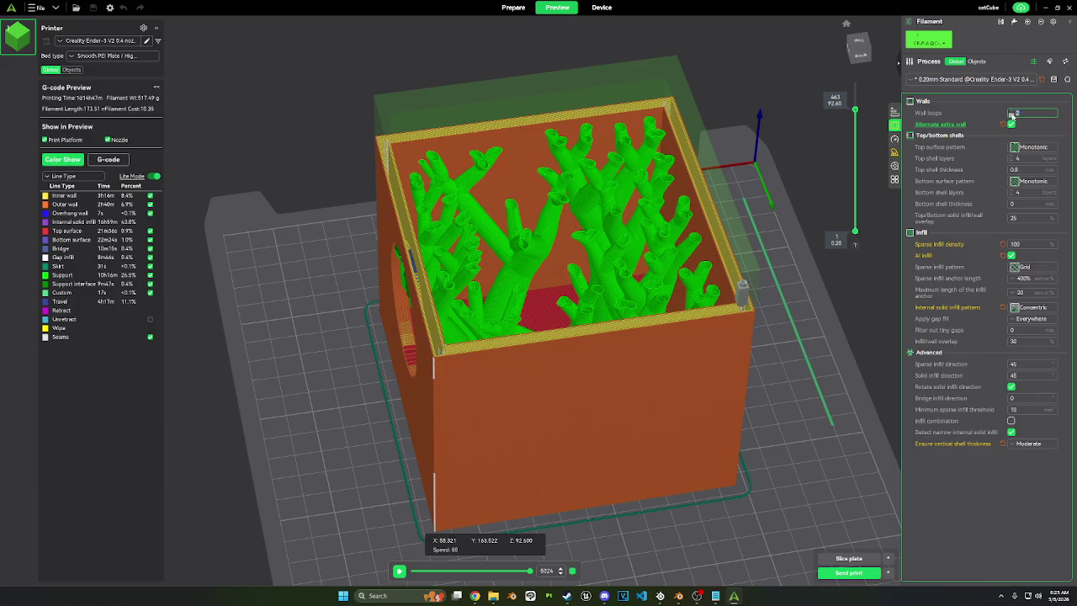
pyautogui.write('1')
pyautogui.press('Return')
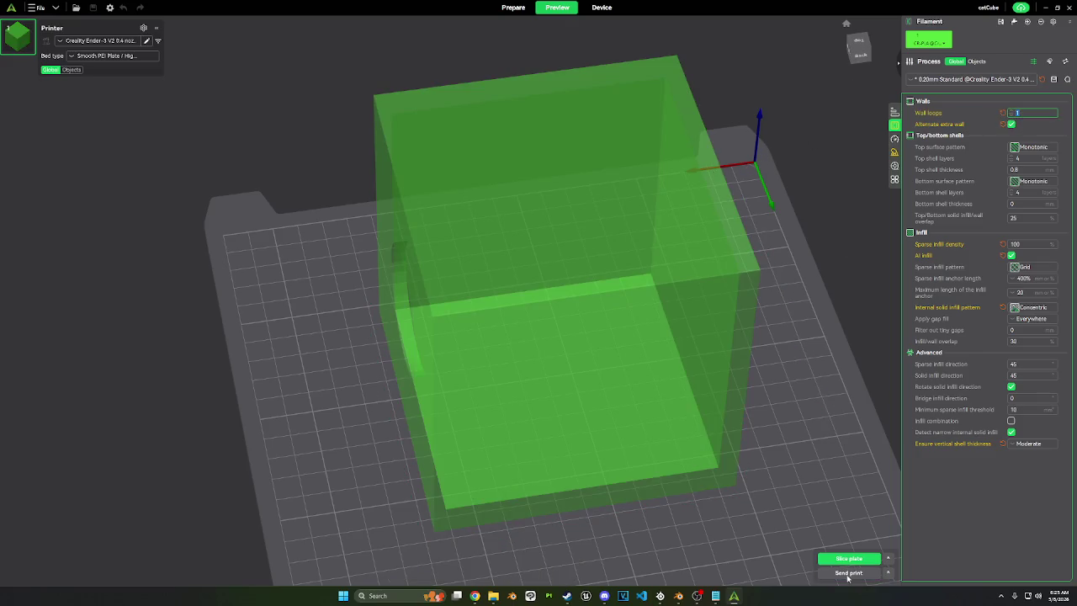
pyautogui.click(849, 559)
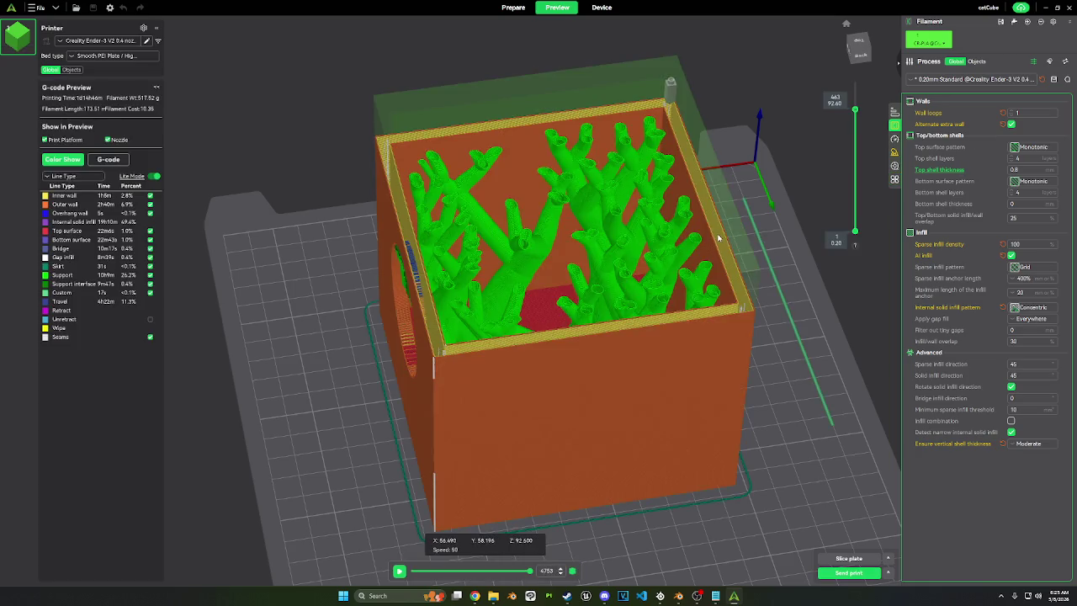
pyautogui.moveTo(723, 241)
pyautogui.mouseDown()
pyautogui.moveTo(719, 250)
pyautogui.moveTo(712, 242)
pyautogui.mouseUp()
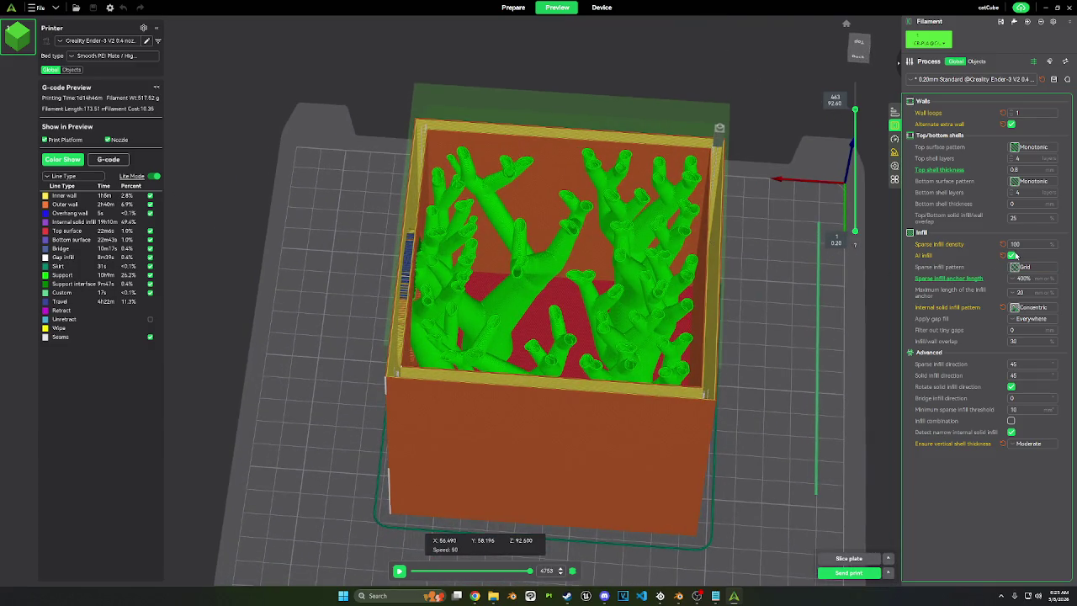
# Step: Set sparse infill density to 15% and re-slice the cube
pyautogui.doubleClick(1018, 244)
pyautogui.write('15')
pyautogui.press('Return')
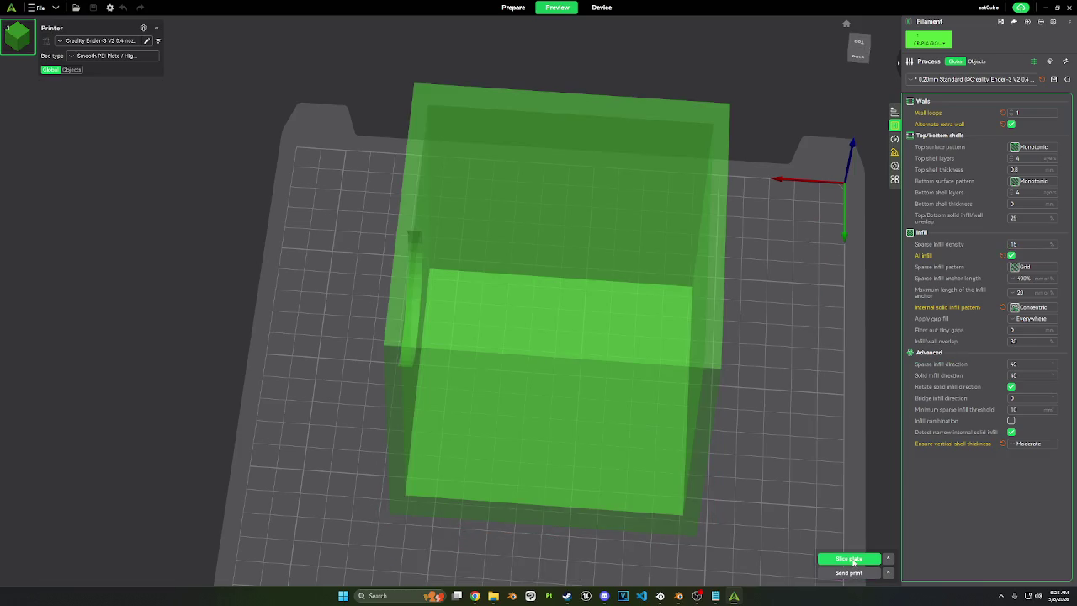
pyautogui.click(849, 558)
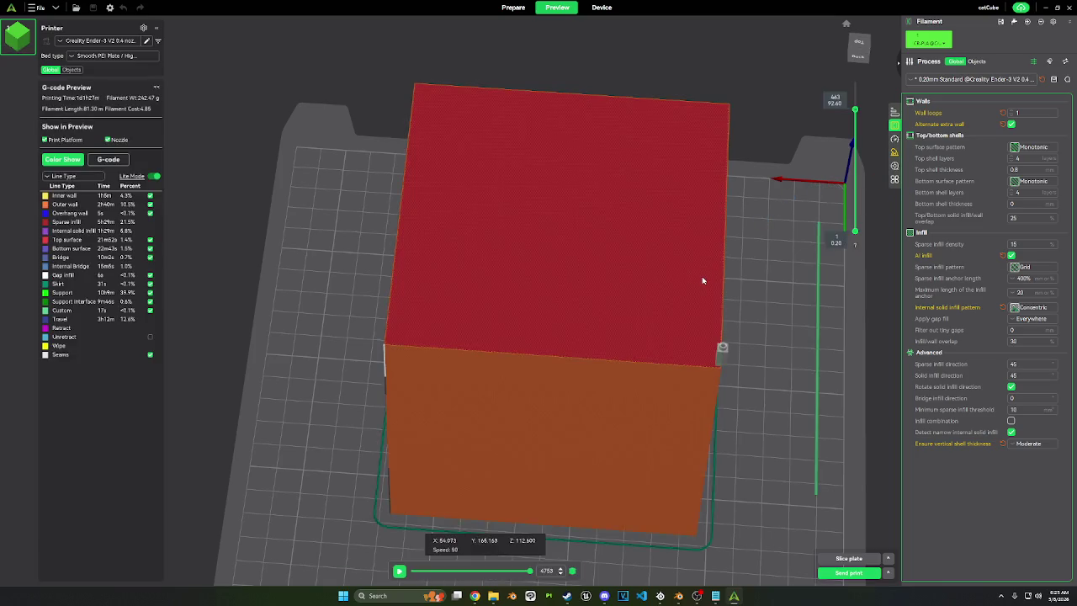
# Step: Reset wall loops to 2 and turn off Alternate extra wall
pyautogui.moveTo(703, 280); pyautogui.dragTo(683, 221)
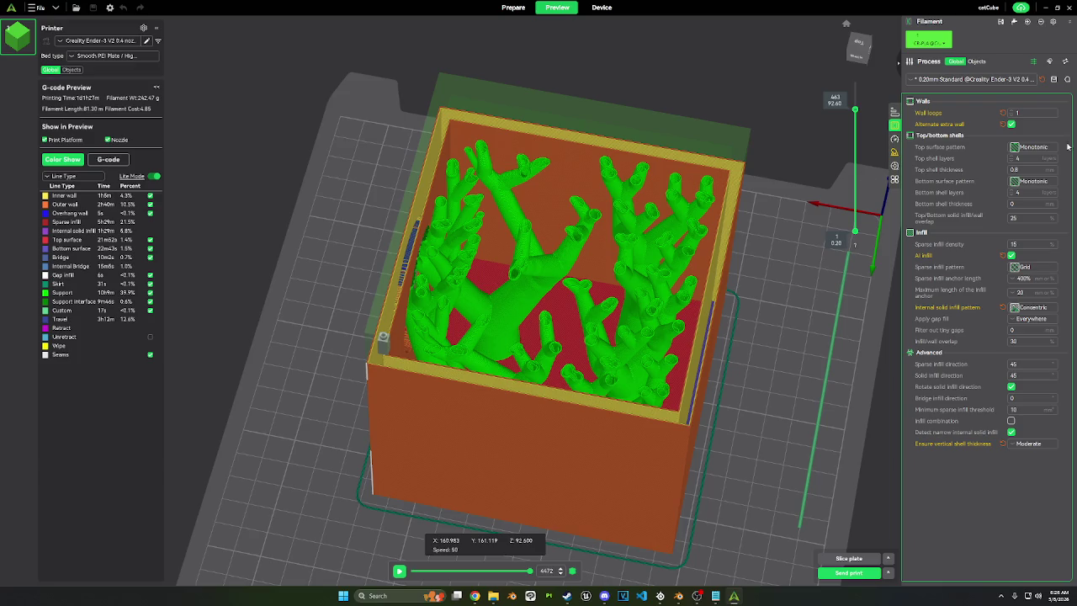
pyautogui.click(1003, 113)
pyautogui.click(1003, 124)
pyautogui.moveTo(940, 124)
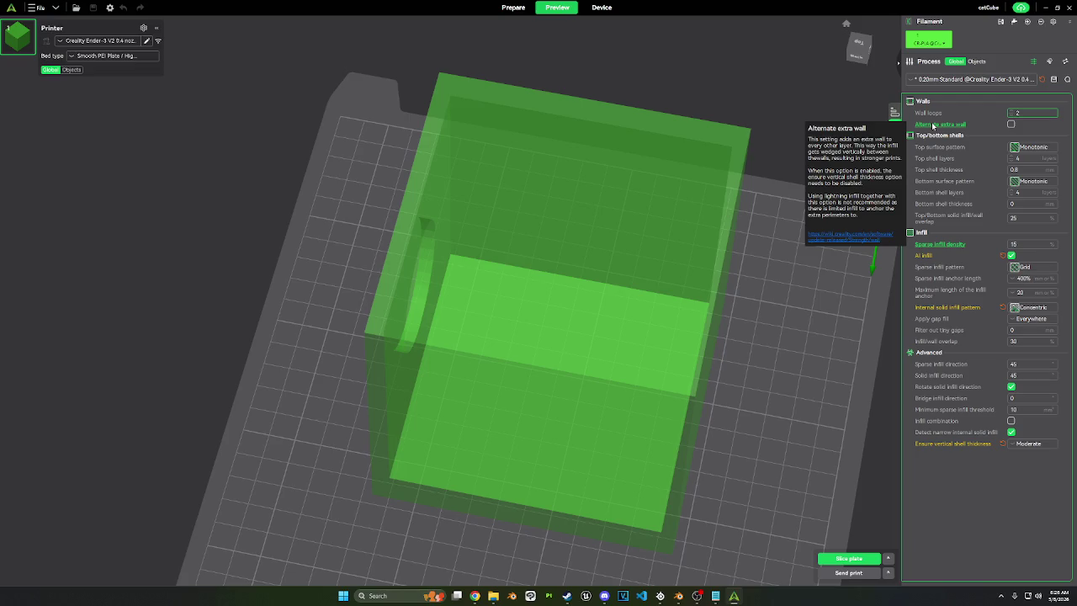
# Step: Browse the sparse and internal solid infill pattern lists, keeping Grid for sparse infill
pyautogui.click(1033, 308)
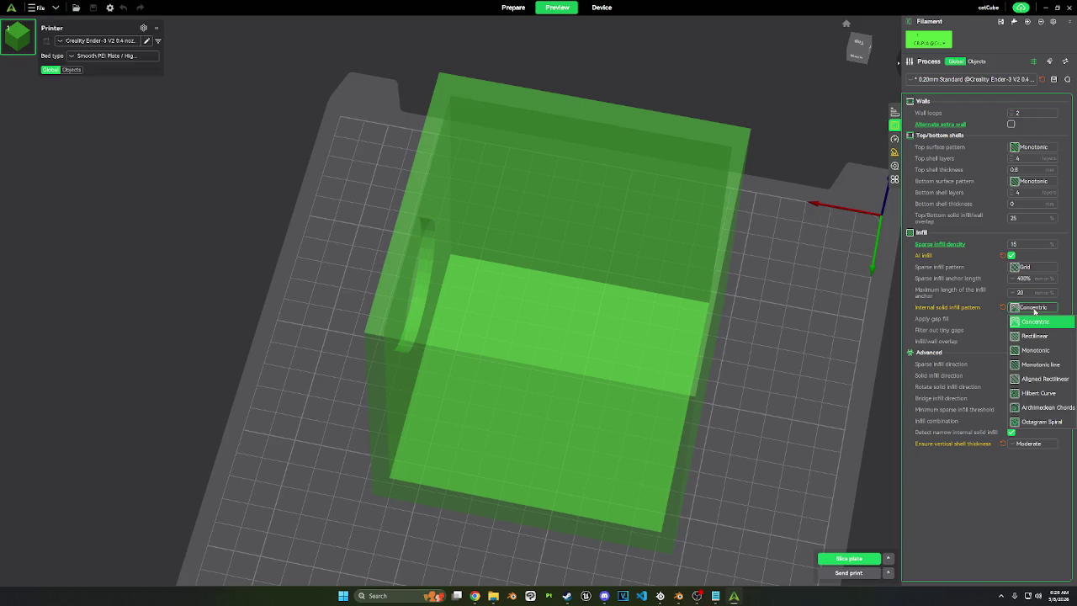
pyautogui.click(1035, 311)
pyautogui.click(1033, 268)
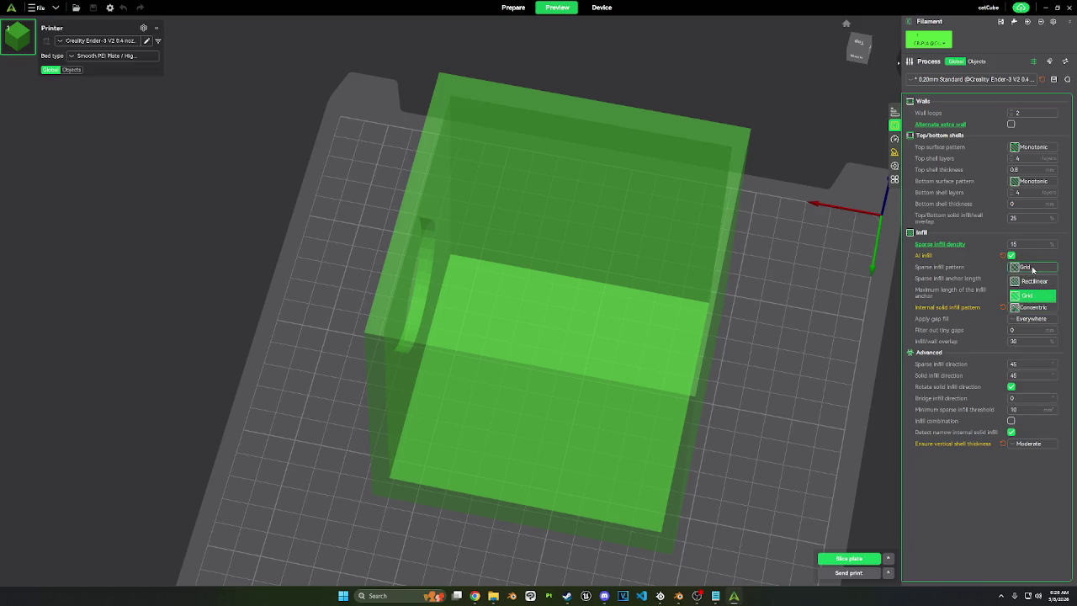
pyautogui.click(1033, 267)
pyautogui.click(1033, 307)
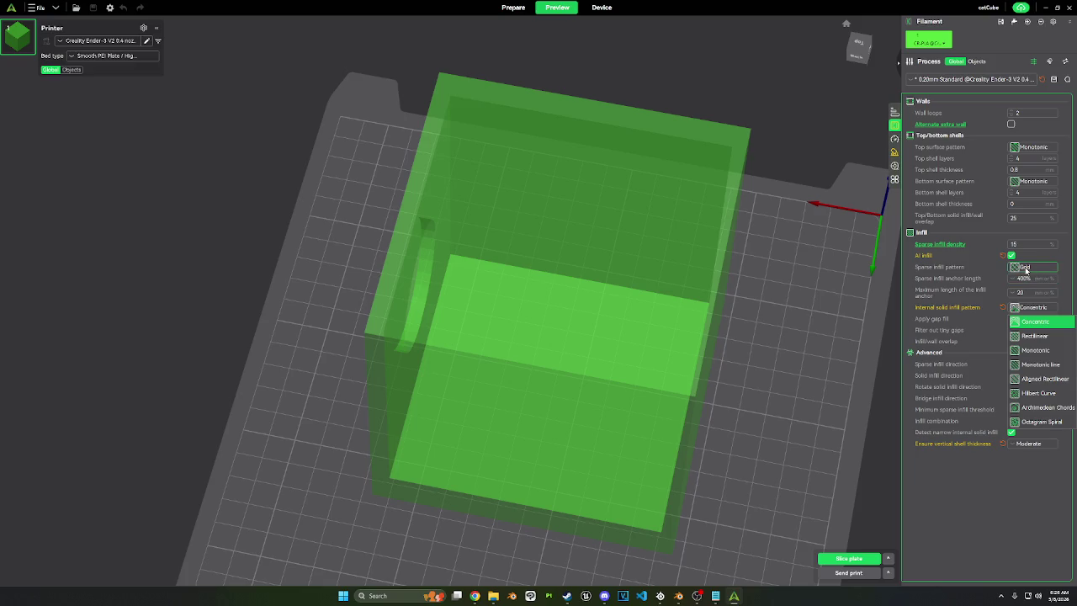
pyautogui.click(1025, 269)
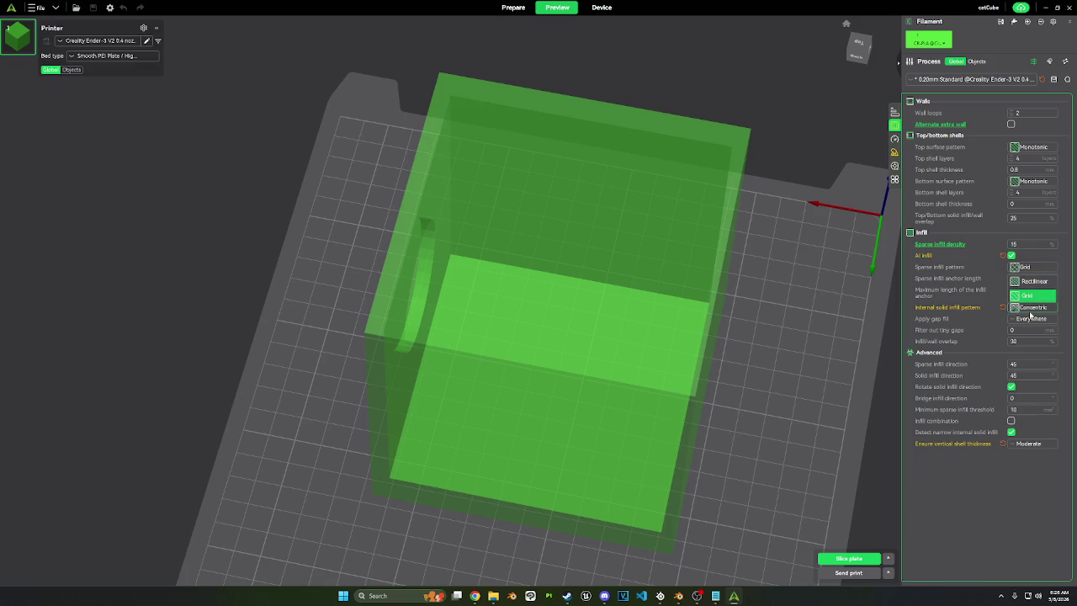
pyautogui.click(1030, 309)
pyautogui.click(1031, 268)
pyautogui.click(1040, 291)
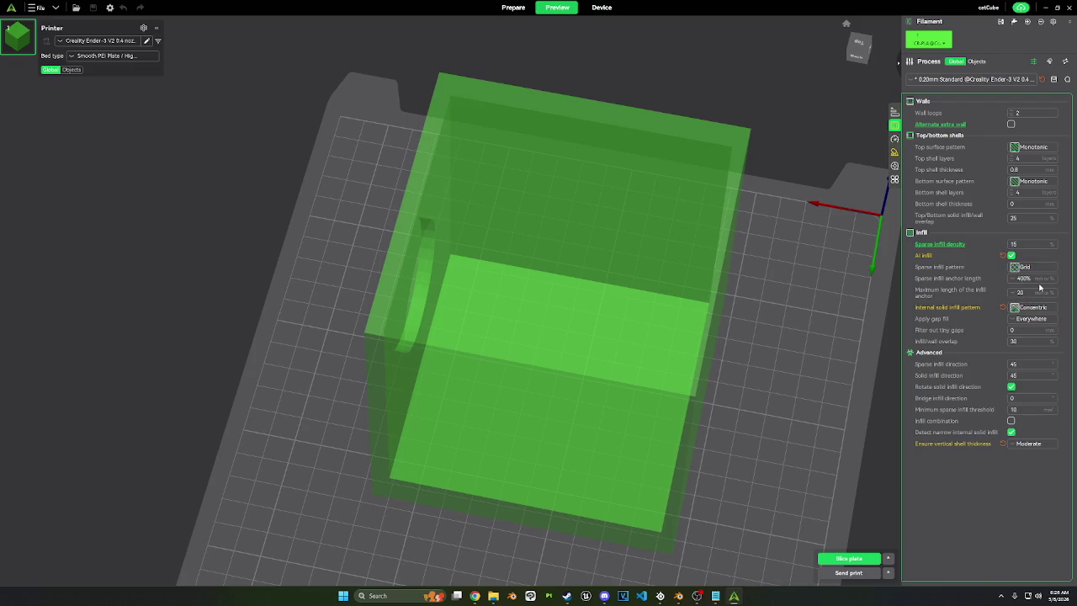
# Step: Change the sparse infill pattern to CrossHatch, then to 3D Honeycomb
pyautogui.click(1035, 268)
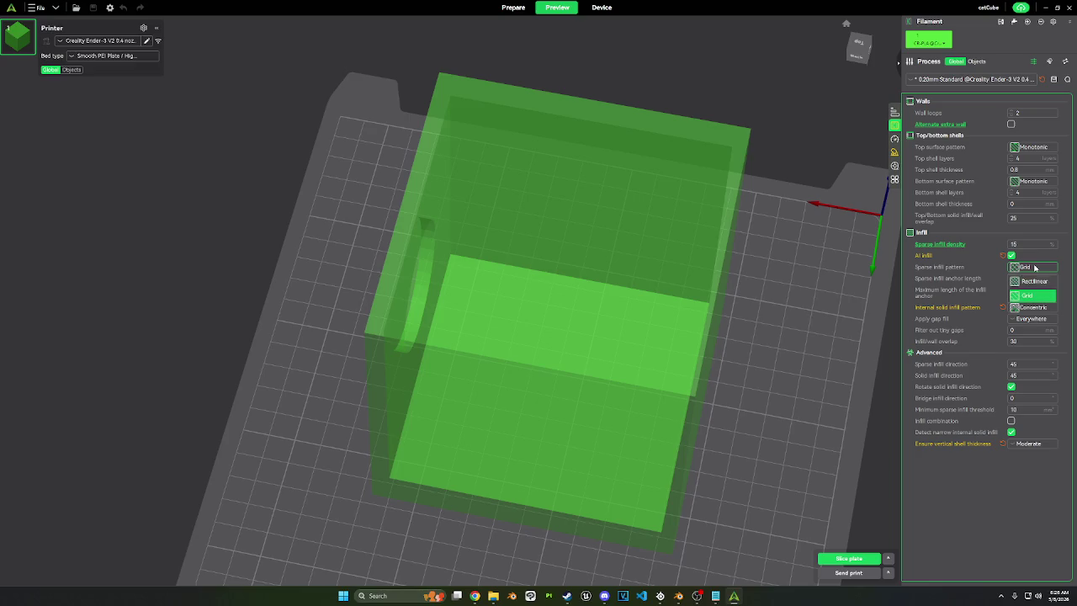
pyautogui.click(1028, 280)
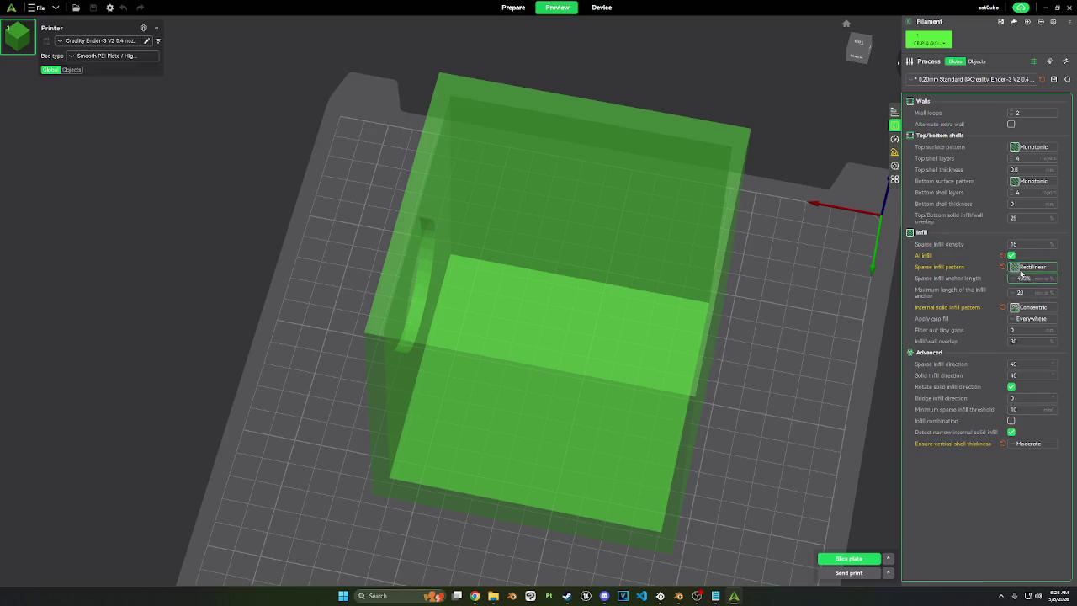
pyautogui.click(1033, 269)
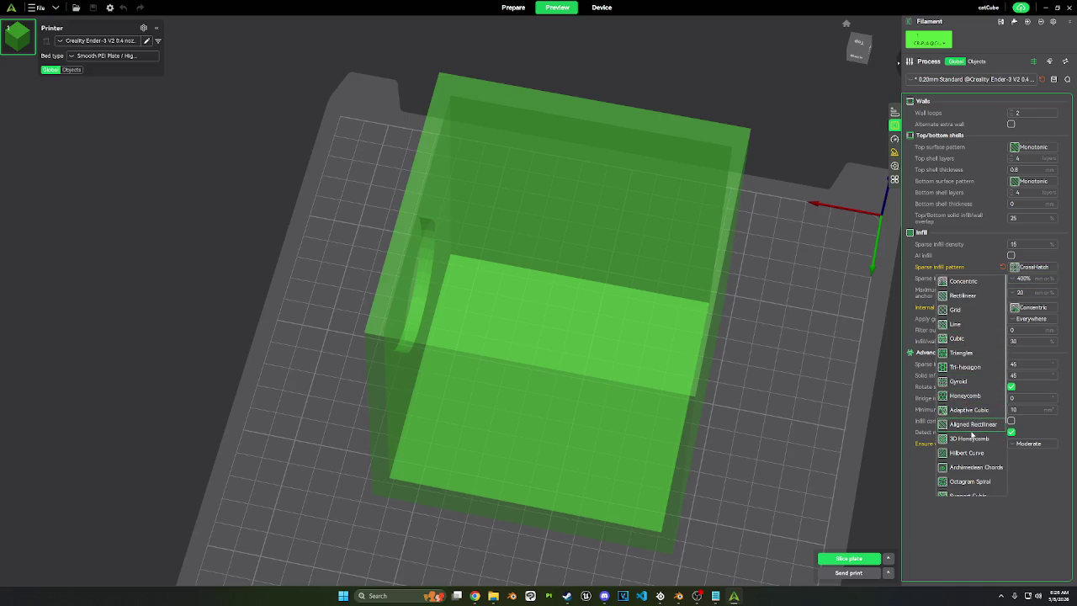
pyautogui.click(965, 441)
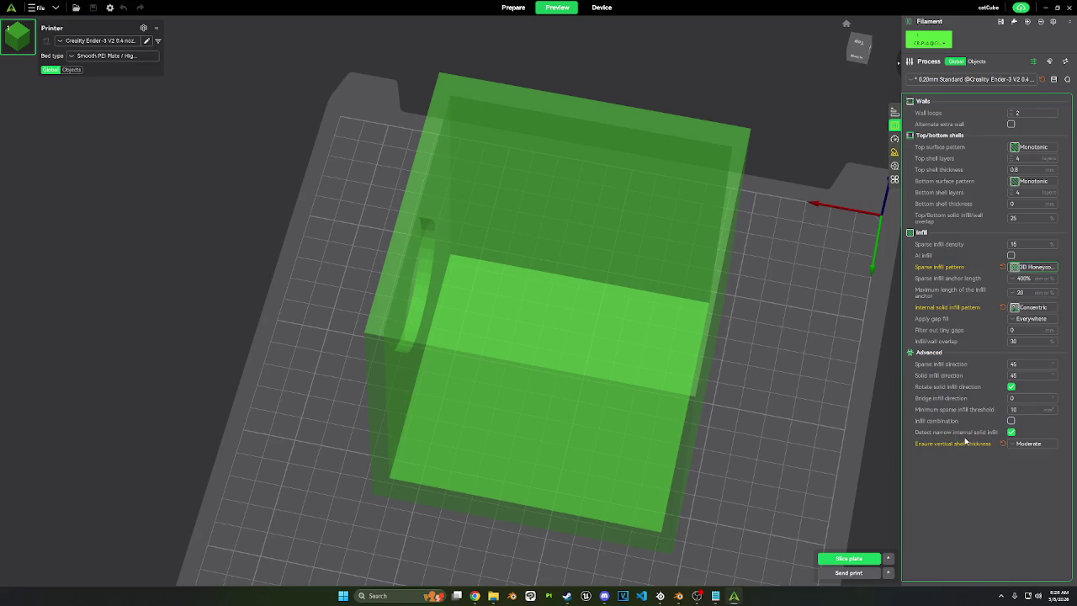
# Step: Re-slice the plate and set Ensure vertical shell thickness to None
pyautogui.click(834, 559)
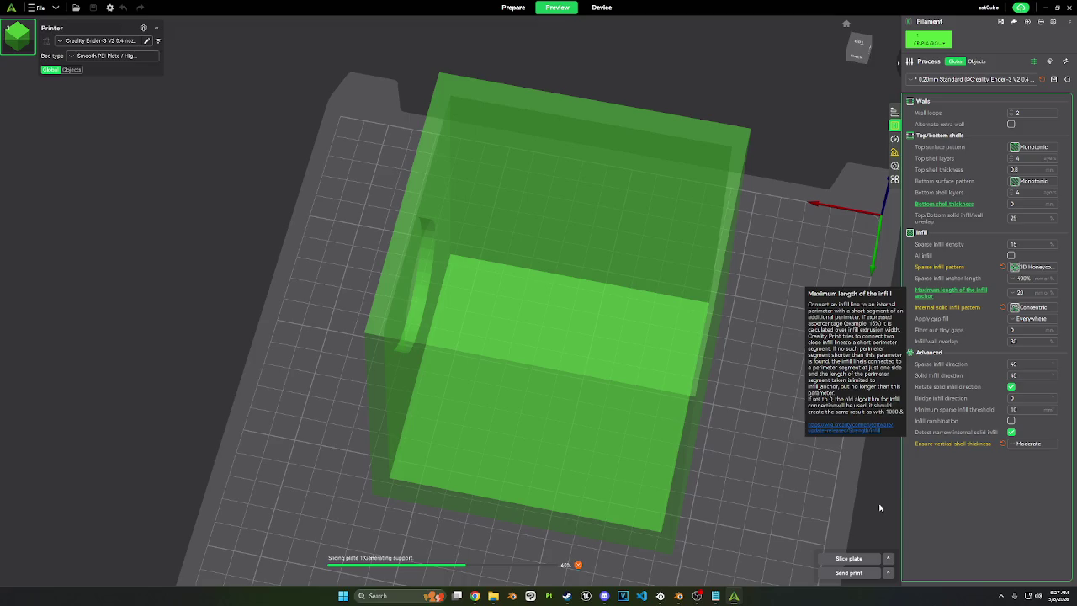
pyautogui.click(1034, 446)
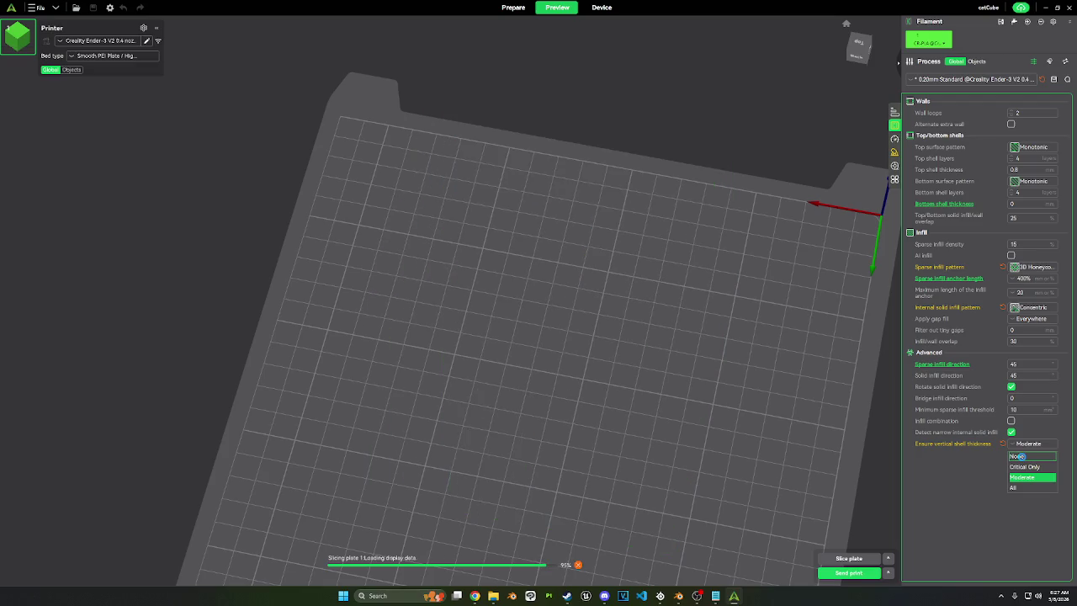
pyautogui.click(1018, 456)
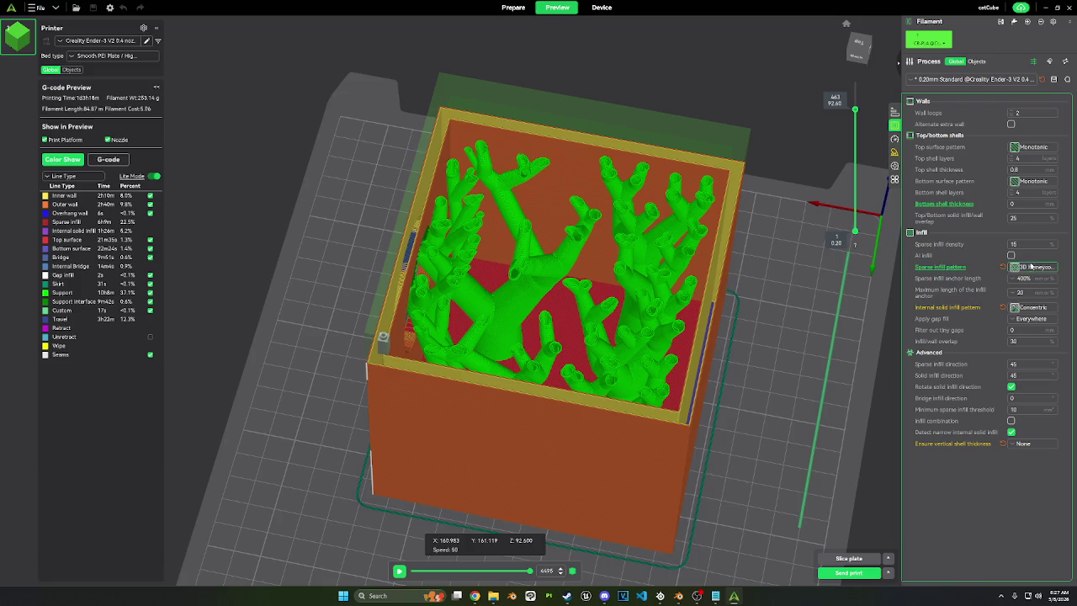
# Step: Set sparse infill density to 50%, re-slice, and lower the layer slider to view the supports inside
pyautogui.doubleClick(1014, 244)
pyautogui.write('50')
pyautogui.click(863, 557)
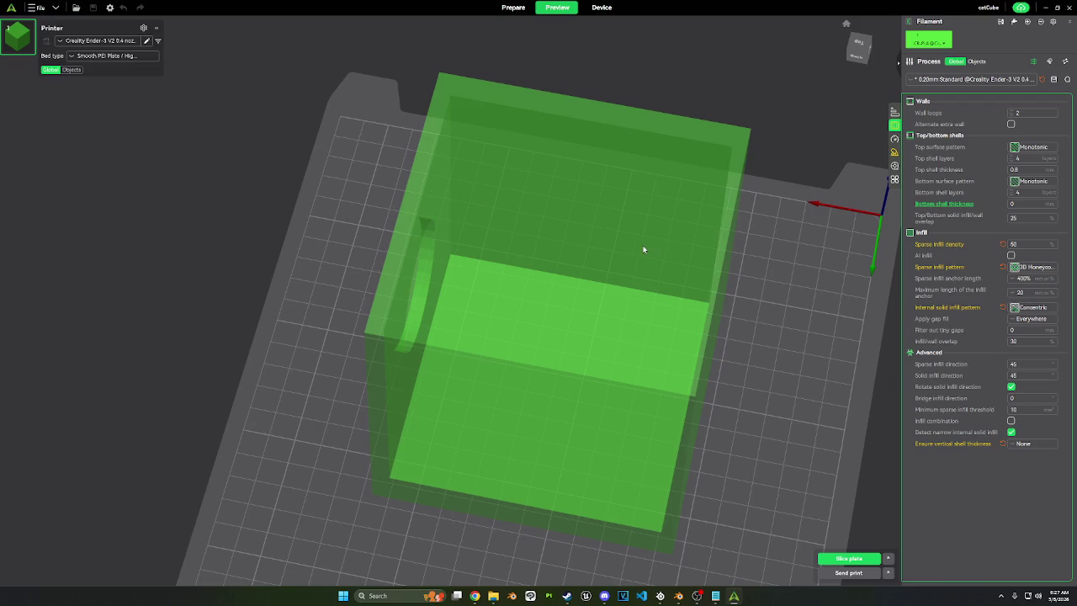
pyautogui.click(841, 558)
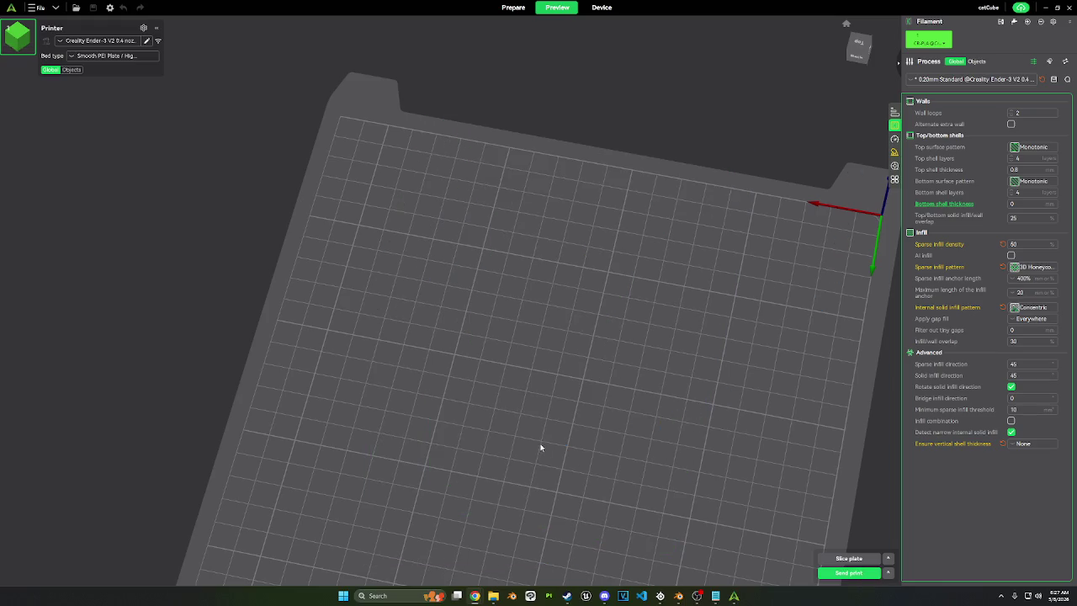
pyautogui.moveTo(855, 77); pyautogui.dragTo(855, 125)
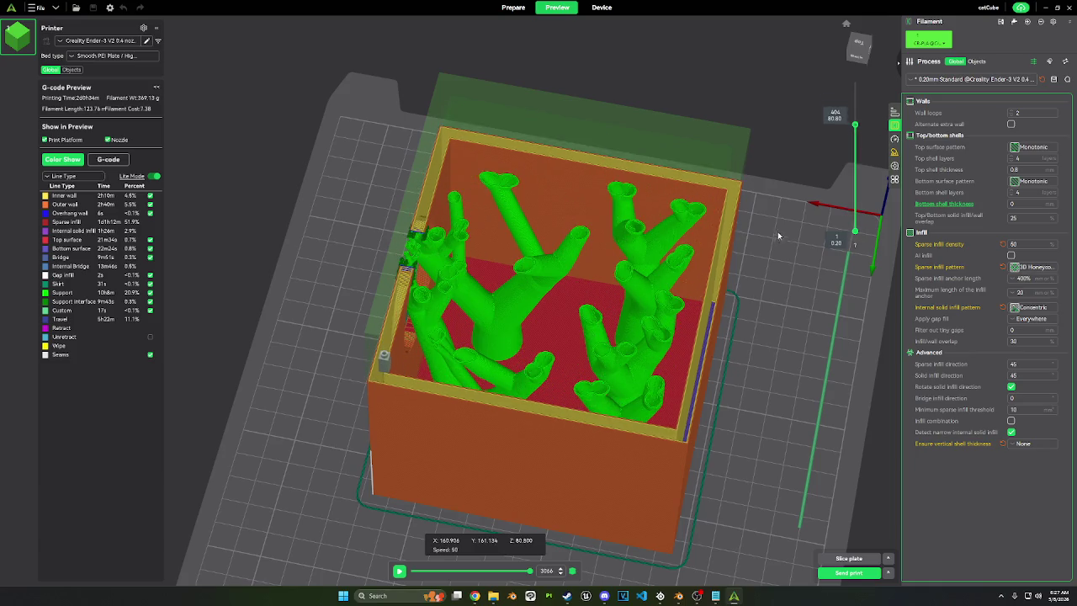
# Step: View the 50% infill slice from the right side and re-slice the plate
pyautogui.moveTo(671, 226); pyautogui.dragTo(692, 291)
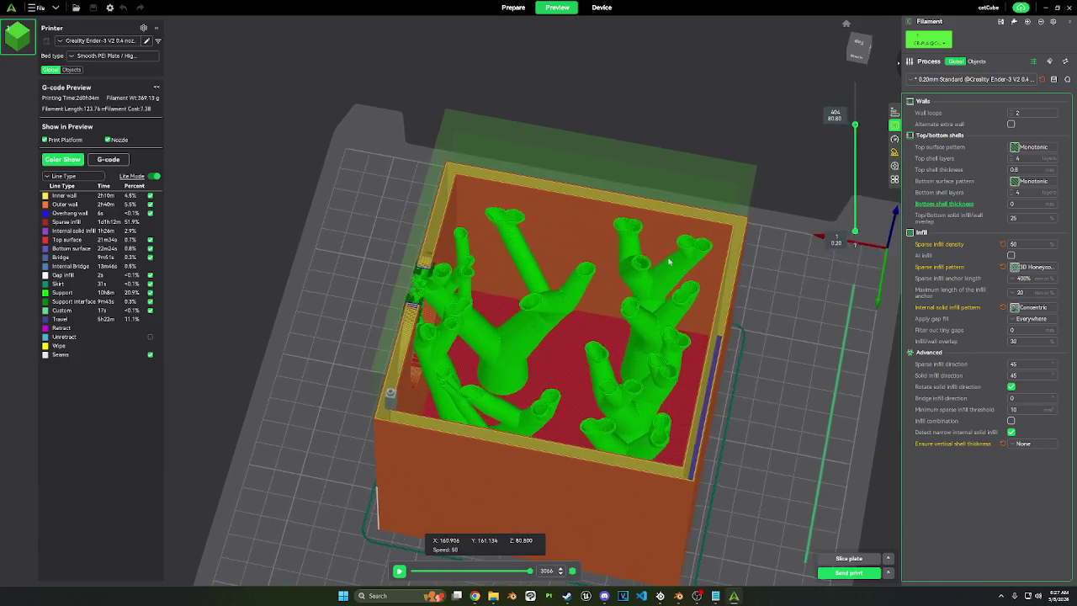
pyautogui.press('6')
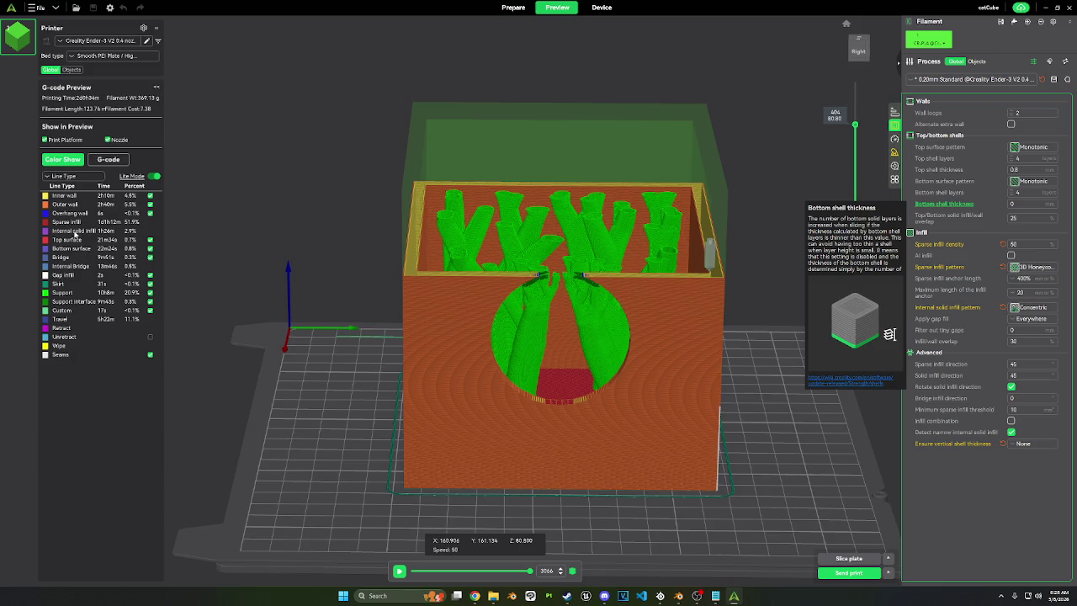
pyautogui.click(155, 177)
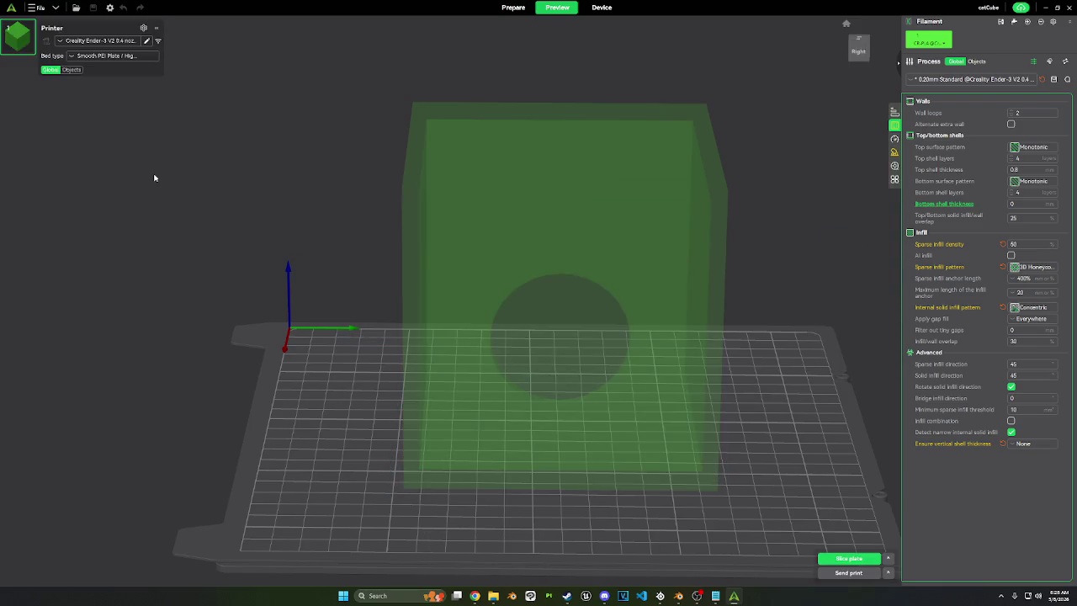
pyautogui.click(838, 559)
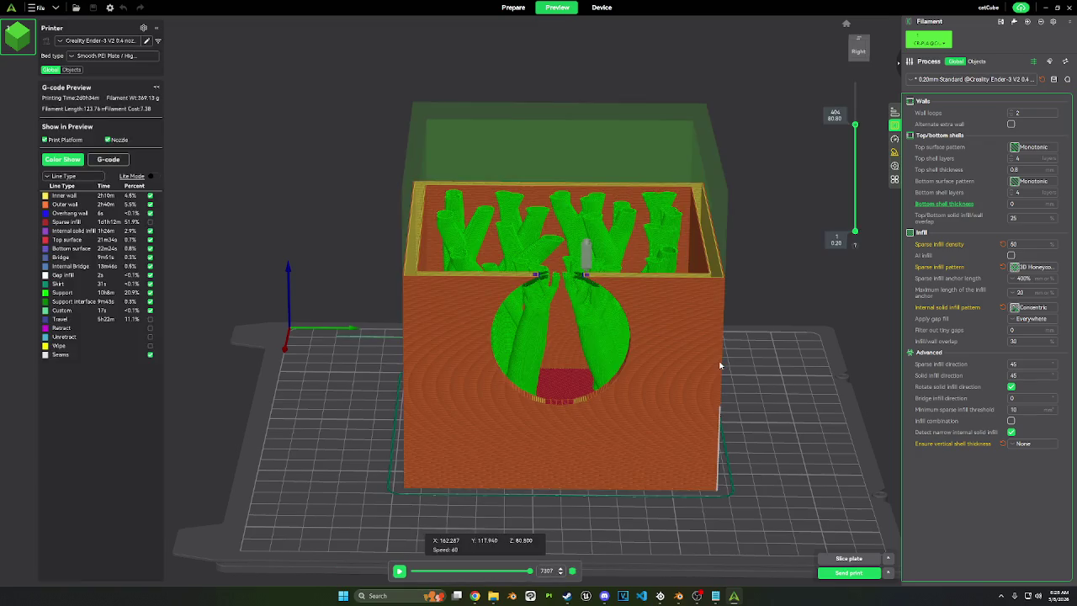
# Step: Inspect the supports from top-down, isometric and front angles, then turn on AI infill
pyautogui.moveTo(749, 219); pyautogui.dragTo(170, 217)
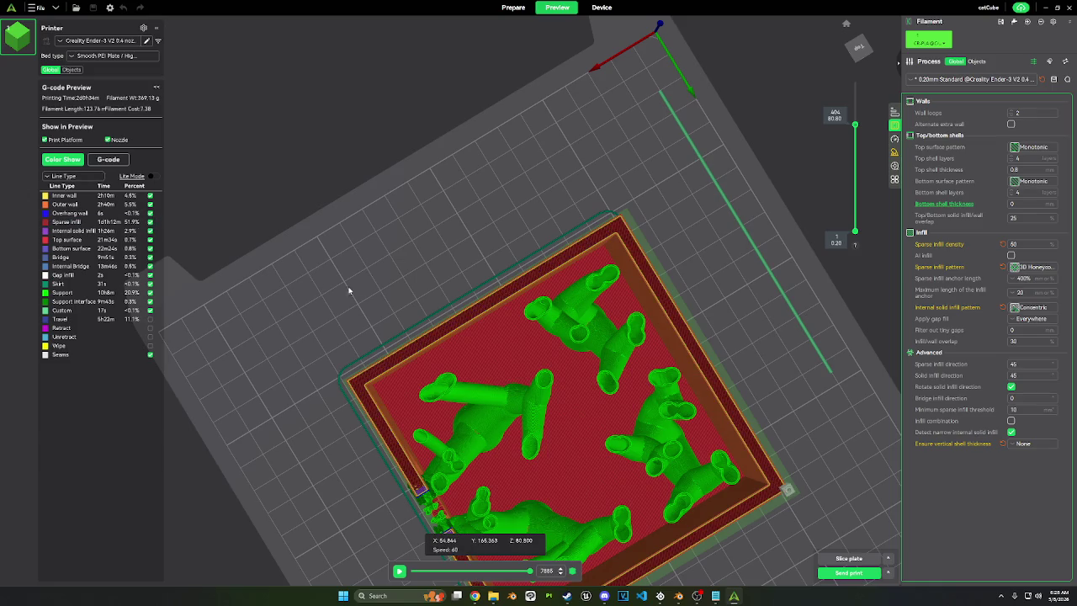
pyautogui.moveTo(352, 291)
pyautogui.mouseDown()
pyautogui.moveTo(383, 259)
pyautogui.moveTo(375, 285)
pyautogui.mouseUp()
pyautogui.scroll(2, 375, 285)
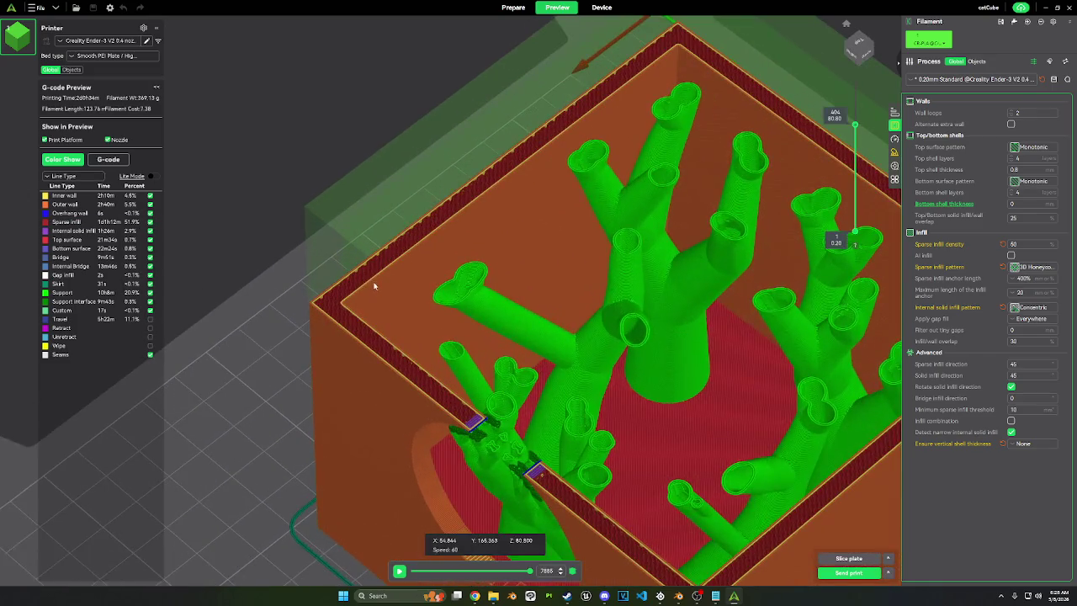
pyautogui.scroll(5, 451, 319)
pyautogui.scroll(2, 452, 318)
pyautogui.moveTo(452, 318)
pyautogui.mouseDown()
pyautogui.moveTo(450, 296)
pyautogui.moveTo(682, 320)
pyautogui.mouseUp()
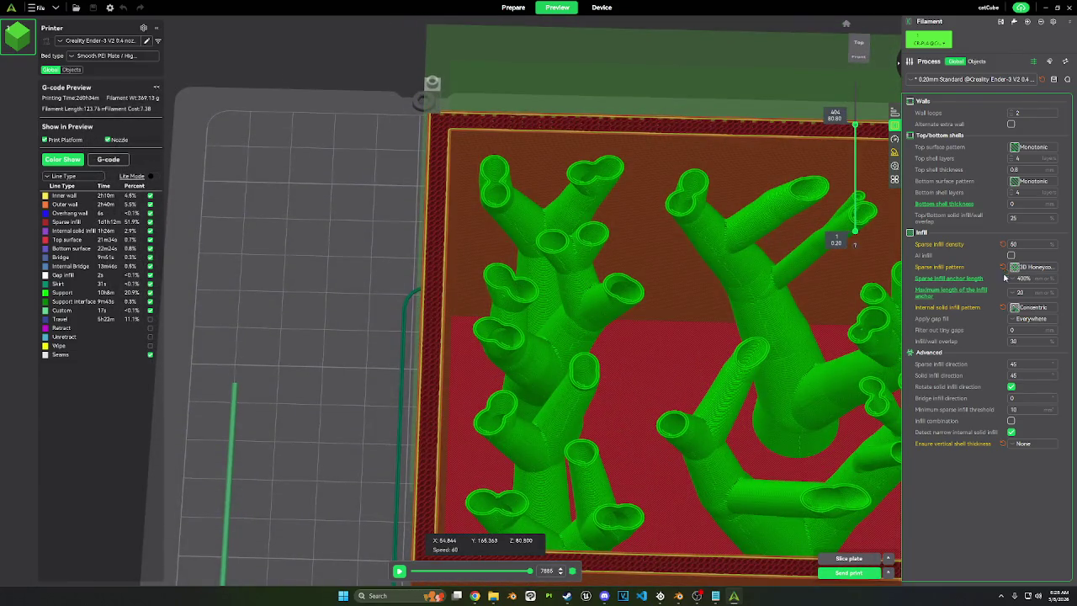
pyautogui.moveTo(685, 384); pyautogui.dragTo(680, 368)
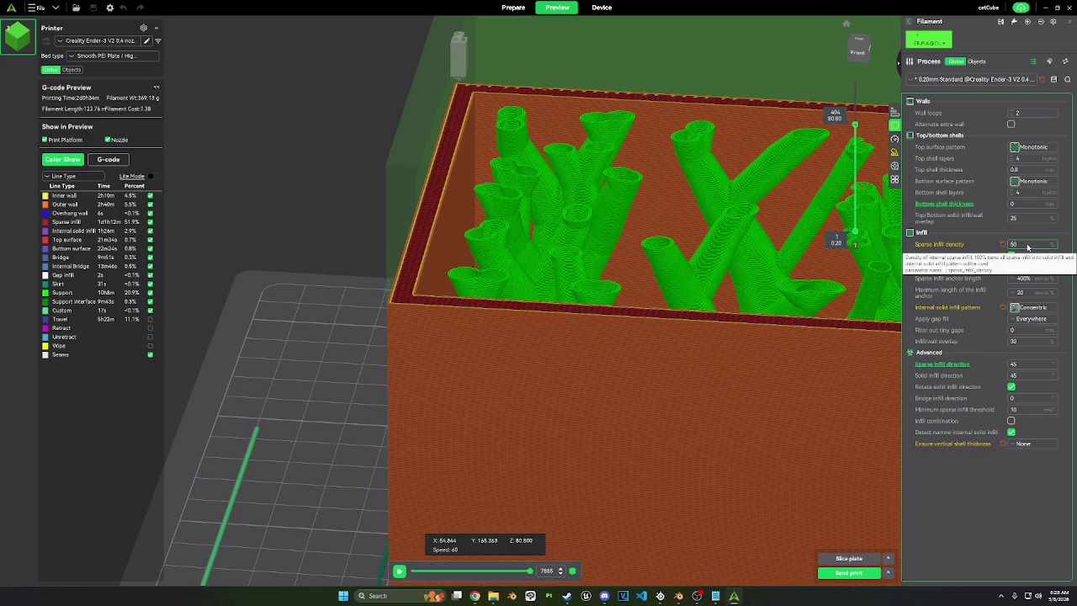
pyautogui.click(1028, 247)
pyautogui.doubleClick(1030, 247)
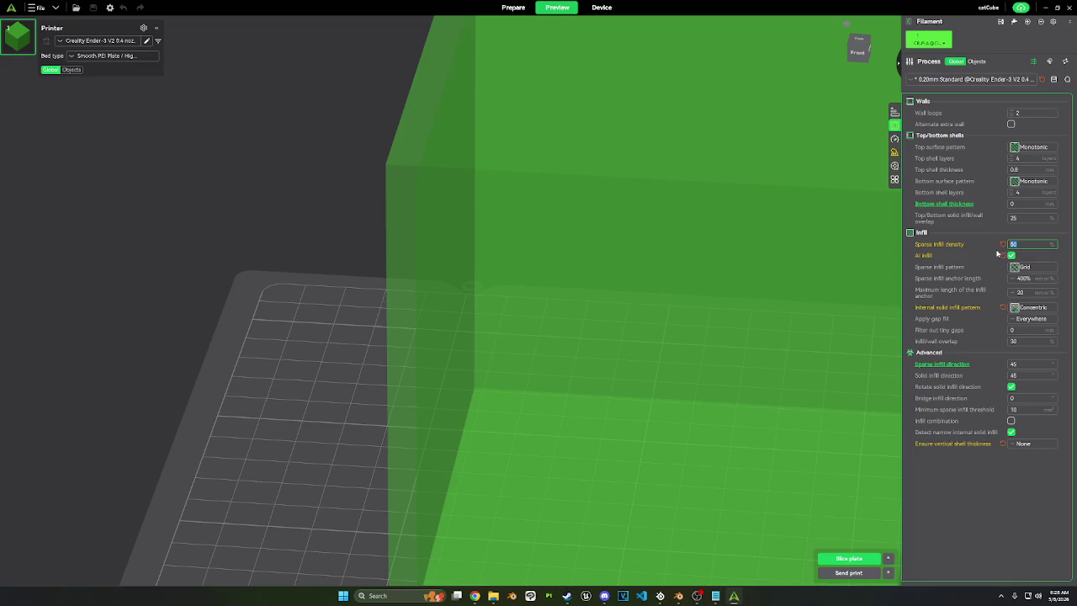
# Step: Enter 15% sparse infill density, re-slice with AI Grid infill, and view the box top-down
pyautogui.write('1')
pyautogui.click(848, 558)
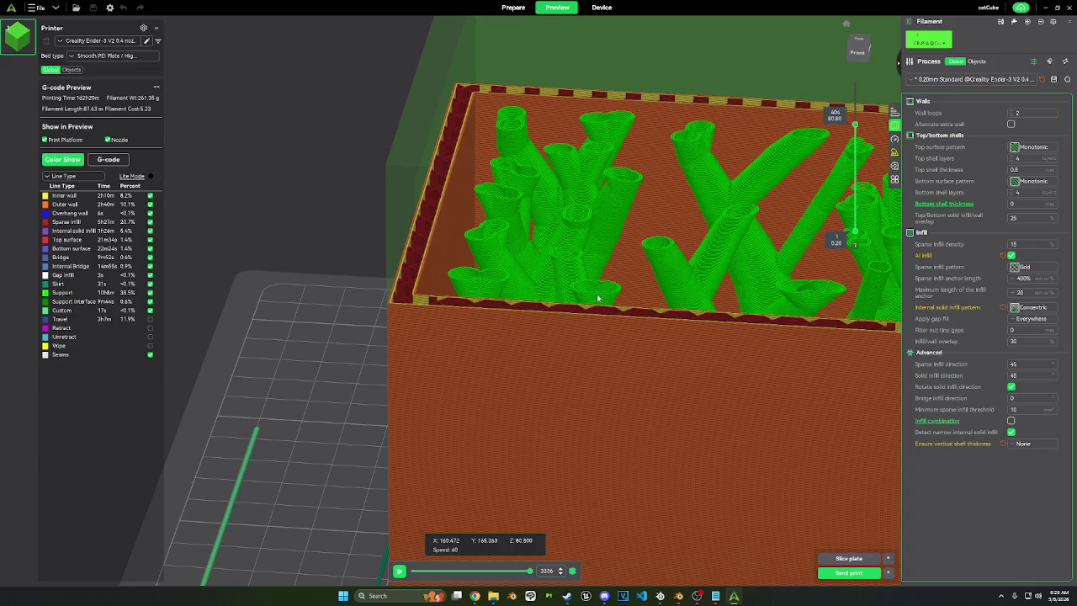
pyautogui.moveTo(598, 298)
pyautogui.mouseDown()
pyautogui.moveTo(504, 373)
pyautogui.moveTo(435, 378)
pyautogui.moveTo(484, 349)
pyautogui.moveTo(507, 373)
pyautogui.moveTo(502, 386)
pyautogui.mouseUp()
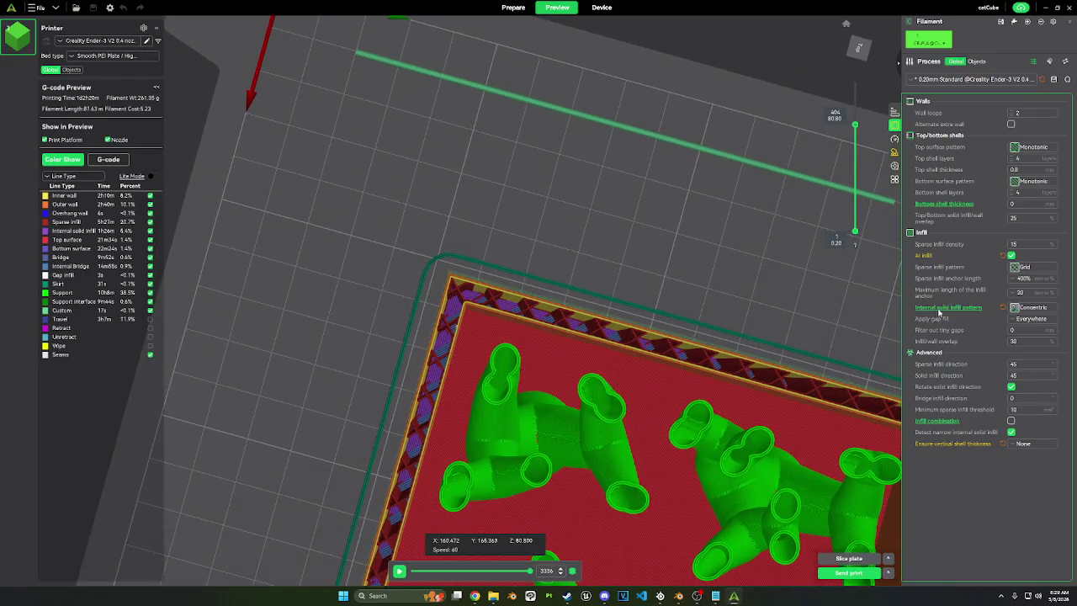
# Step: Change the sparse infill pattern from Grid to Rectilinear
pyautogui.click(1033, 267)
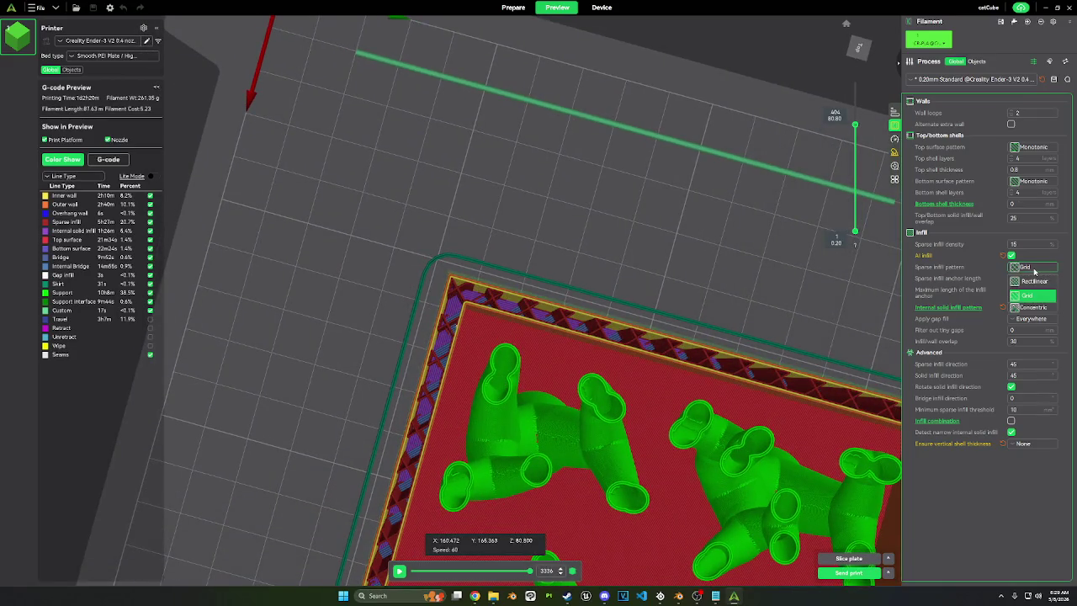
pyautogui.click(1032, 278)
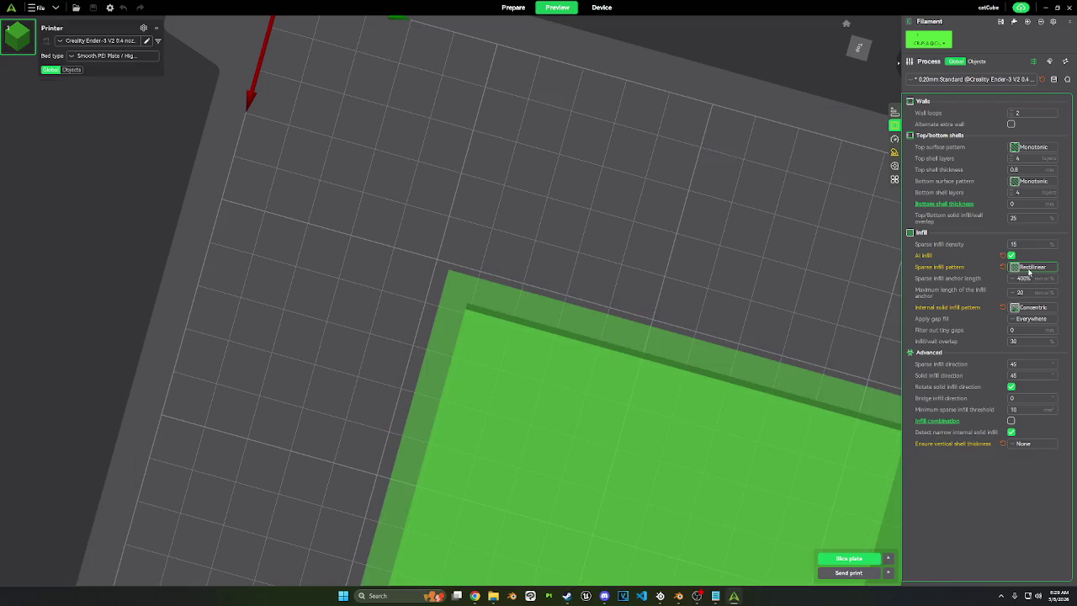
pyautogui.click(1028, 269)
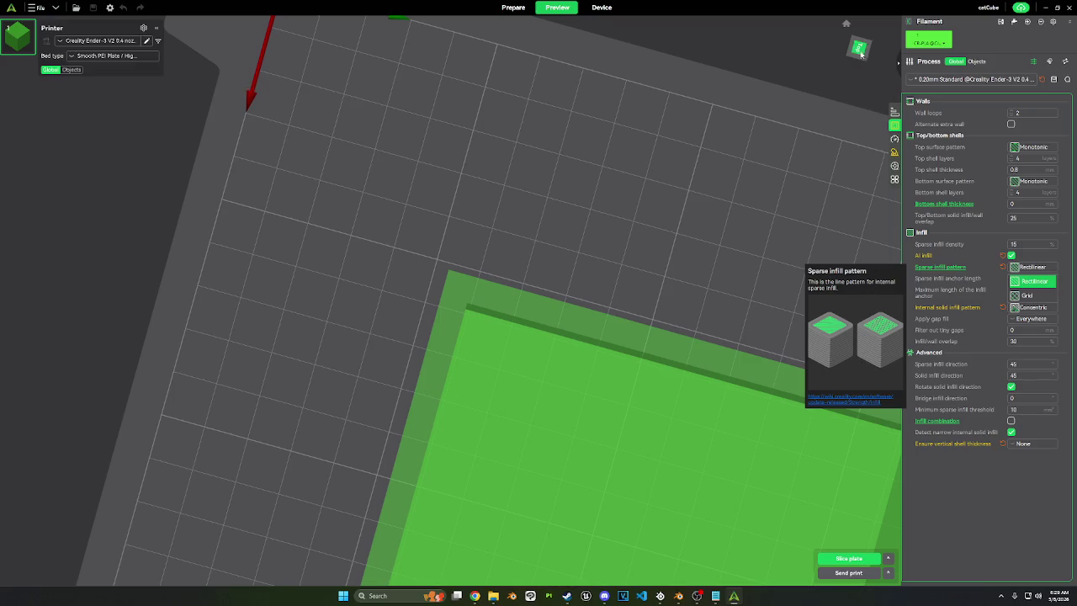
# Step: Re-slice the plate and inspect the Rectilinear preview, now estimating 85.50 m and 255.01 g
pyautogui.click(847, 557)
pyautogui.scroll(-5, 439, 398)
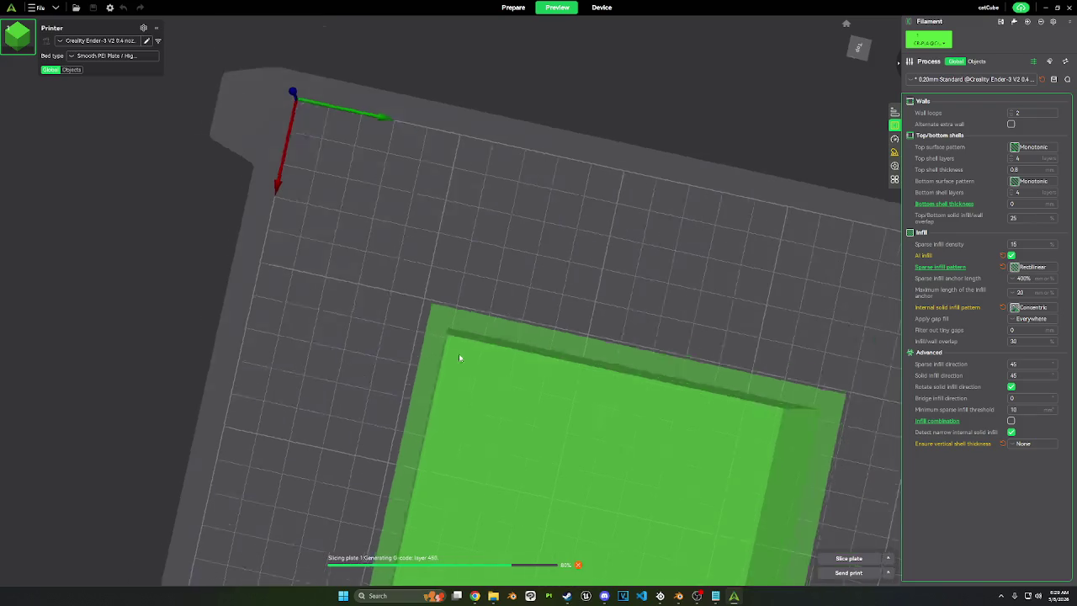
pyautogui.moveTo(459, 356)
pyautogui.mouseDown()
pyautogui.moveTo(493, 297)
pyautogui.moveTo(460, 322)
pyautogui.mouseUp()
pyautogui.scroll(5, 459, 322)
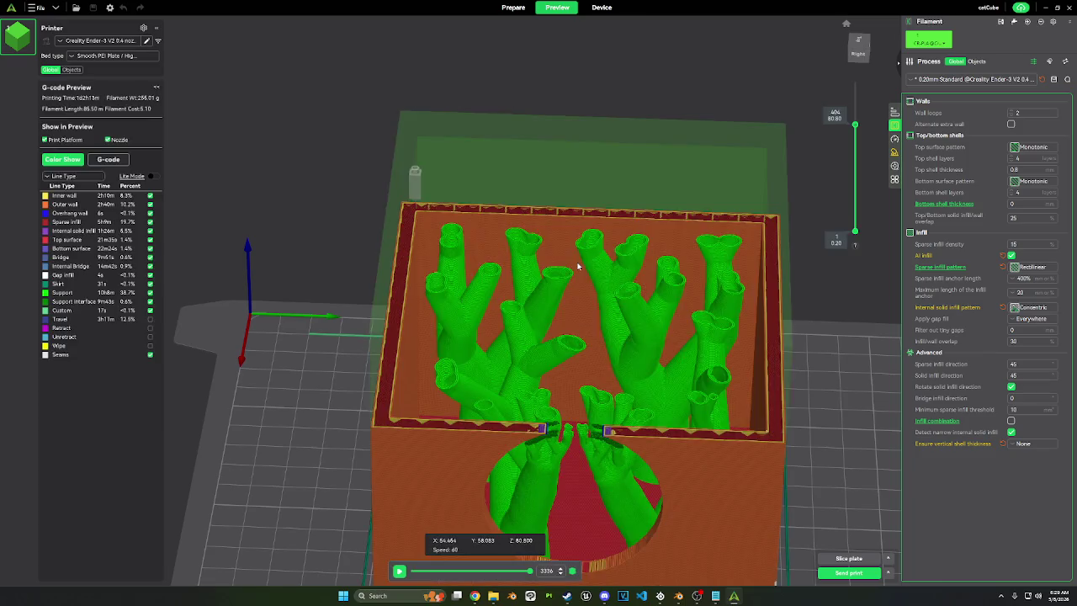
pyautogui.moveTo(541, 316)
pyautogui.mouseDown()
pyautogui.moveTo(564, 302)
pyautogui.moveTo(380, 359)
pyautogui.mouseUp()
pyautogui.scroll(3, 547, 323)
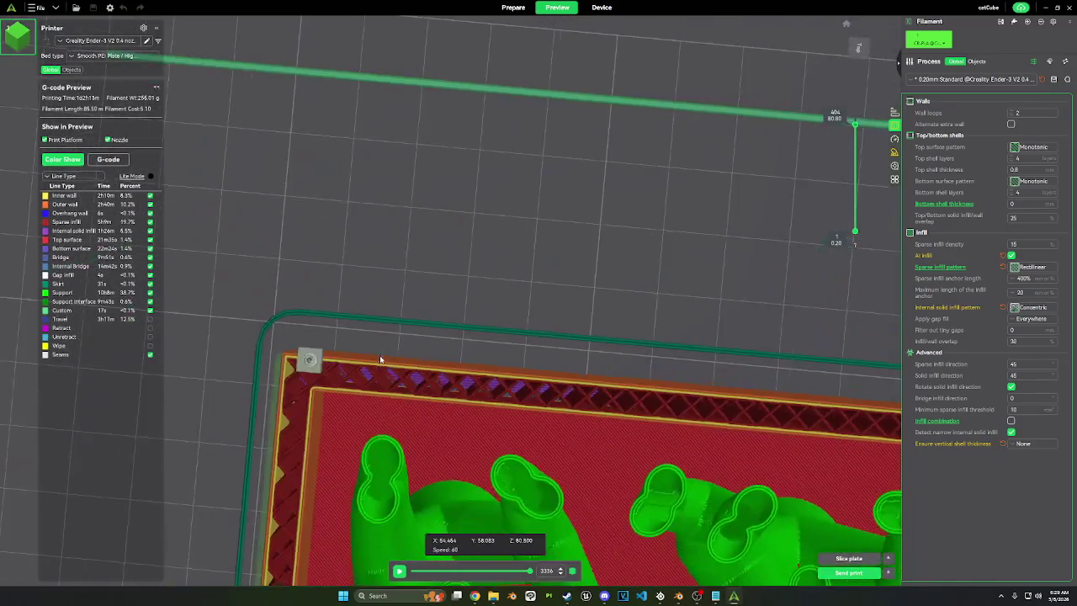
pyautogui.scroll(-3, 380, 359)
pyautogui.moveTo(400, 380)
pyautogui.mouseDown()
pyautogui.moveTo(409, 356)
pyautogui.moveTo(401, 364)
pyautogui.mouseUp()
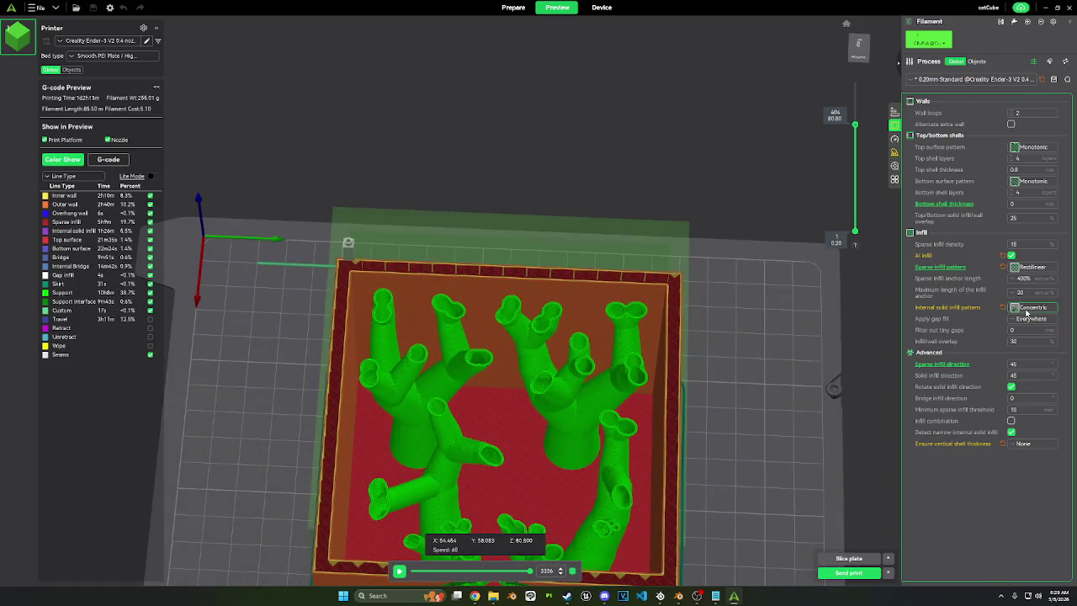